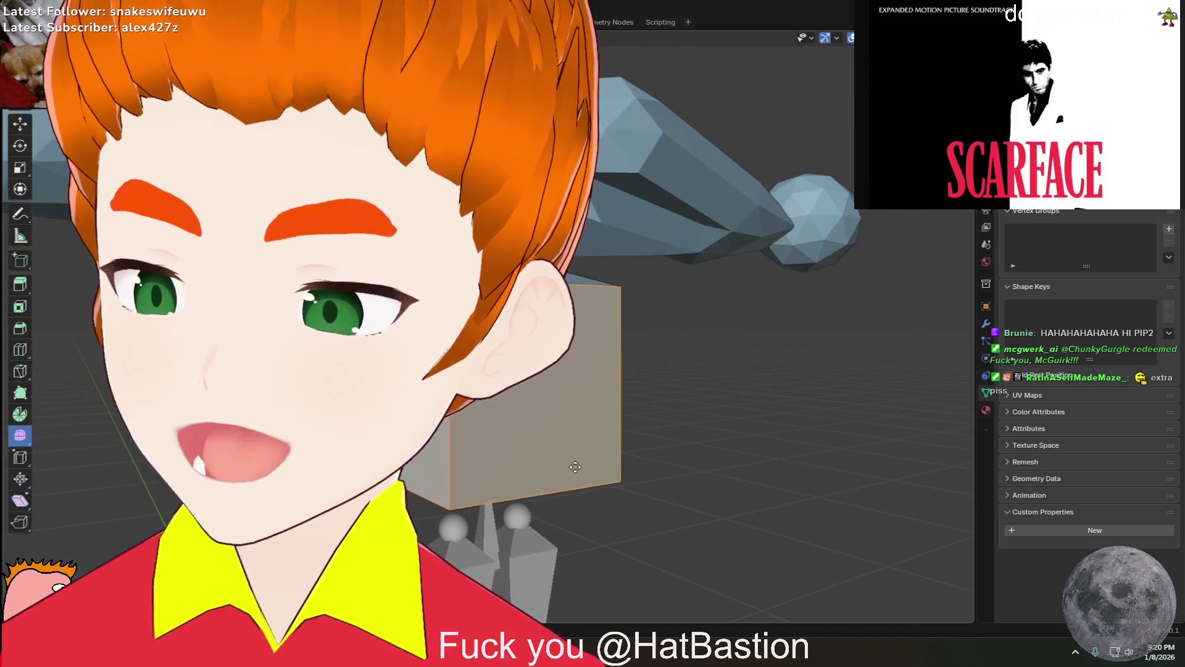
Select all of the torso cube's geometry and resize it
middle_click_drag(668, 456, 651, 442)
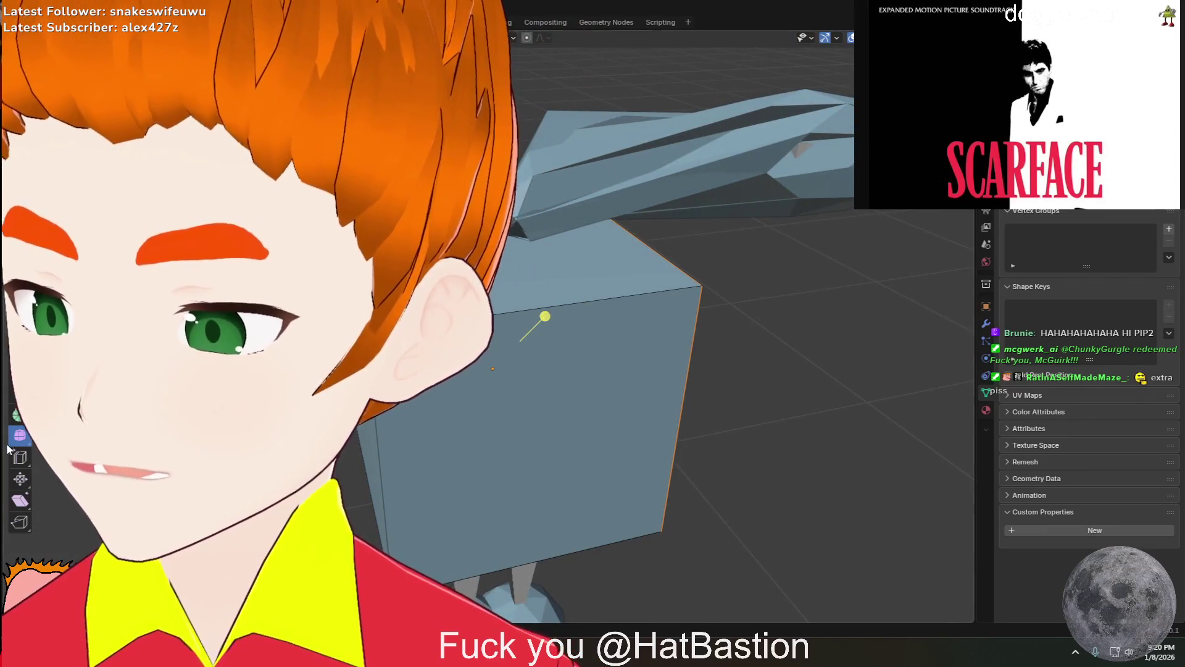
middle_click_drag(463, 435, 699, 400)
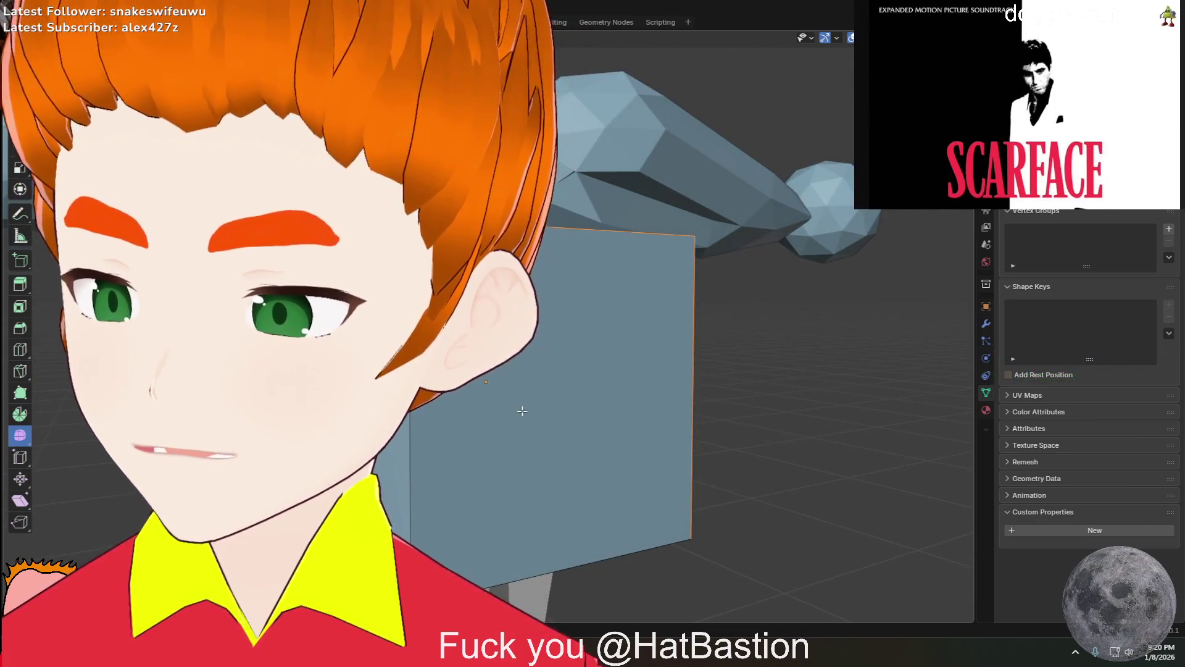
mouse_move(486, 380)
middle_mouse_down()
mouse_move(492, 416)
mouse_move(419, 477)
mouse_move(442, 593)
middle_mouse_up()
key("a")
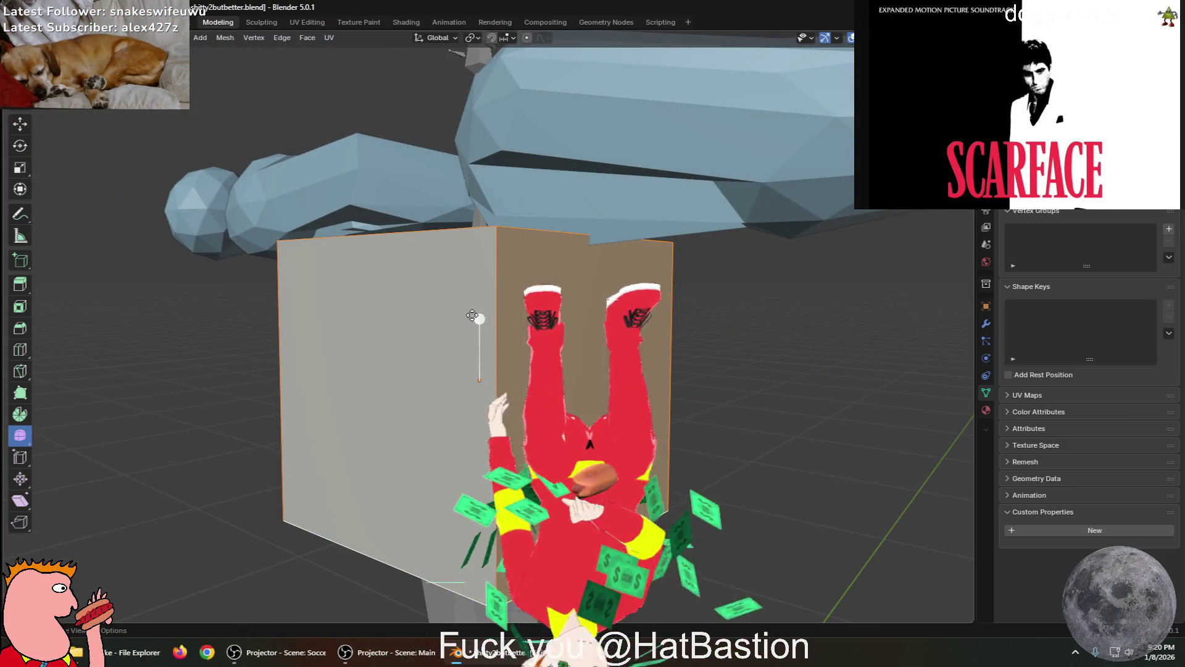
key("alt+s")
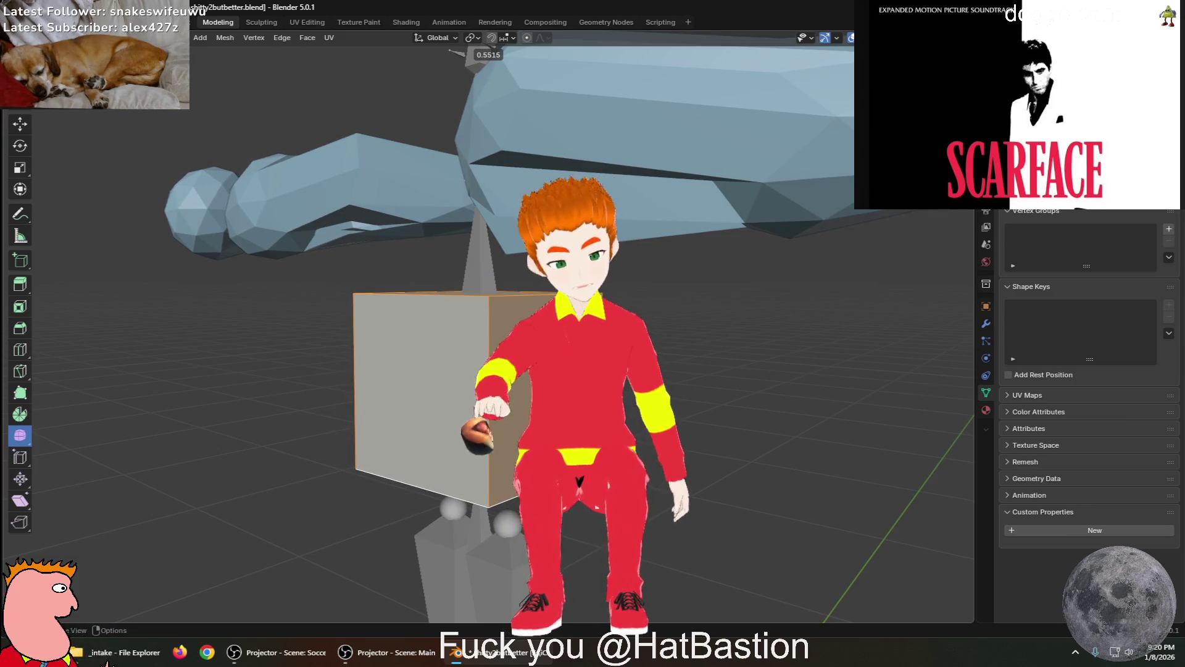
key("Return")
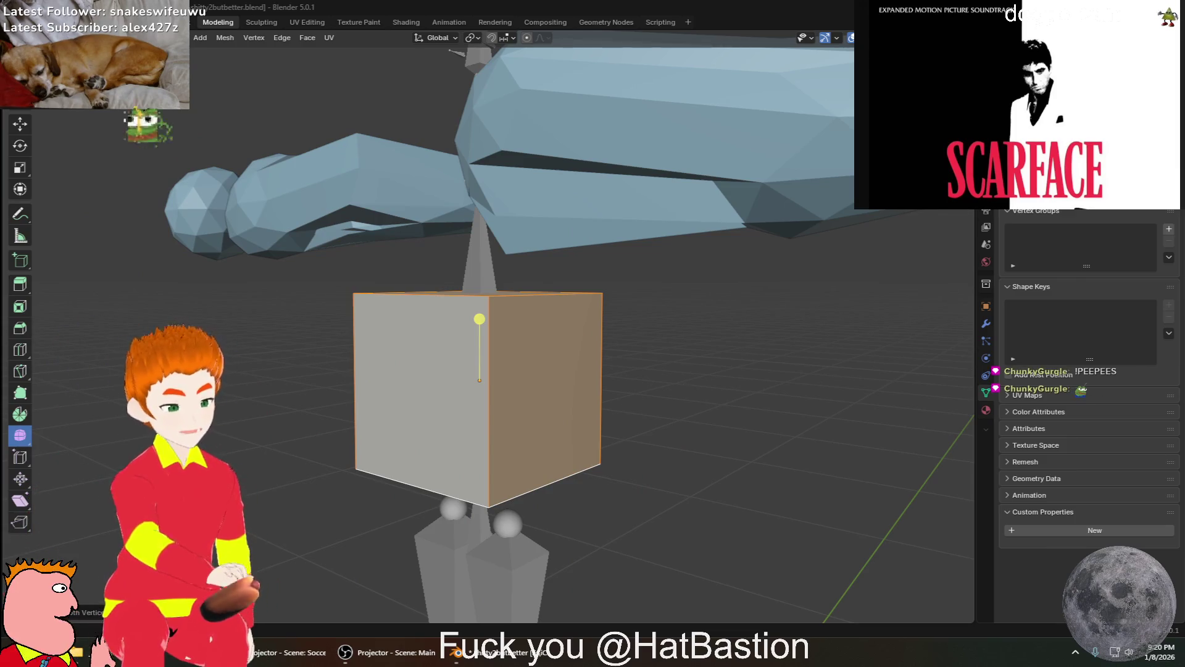
Inflate the cube's faces along their normals with Shrink/Fatten, leaving it slightly larger
middle_click_drag(584, 467, 365, 449)
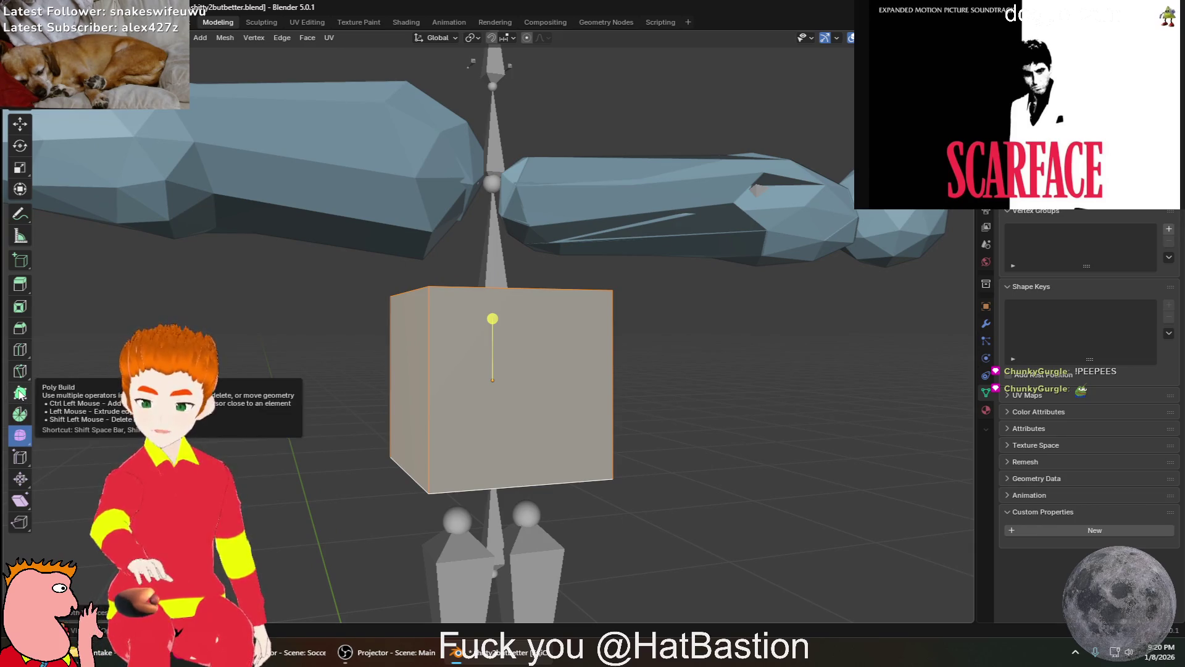
left_click(21, 479)
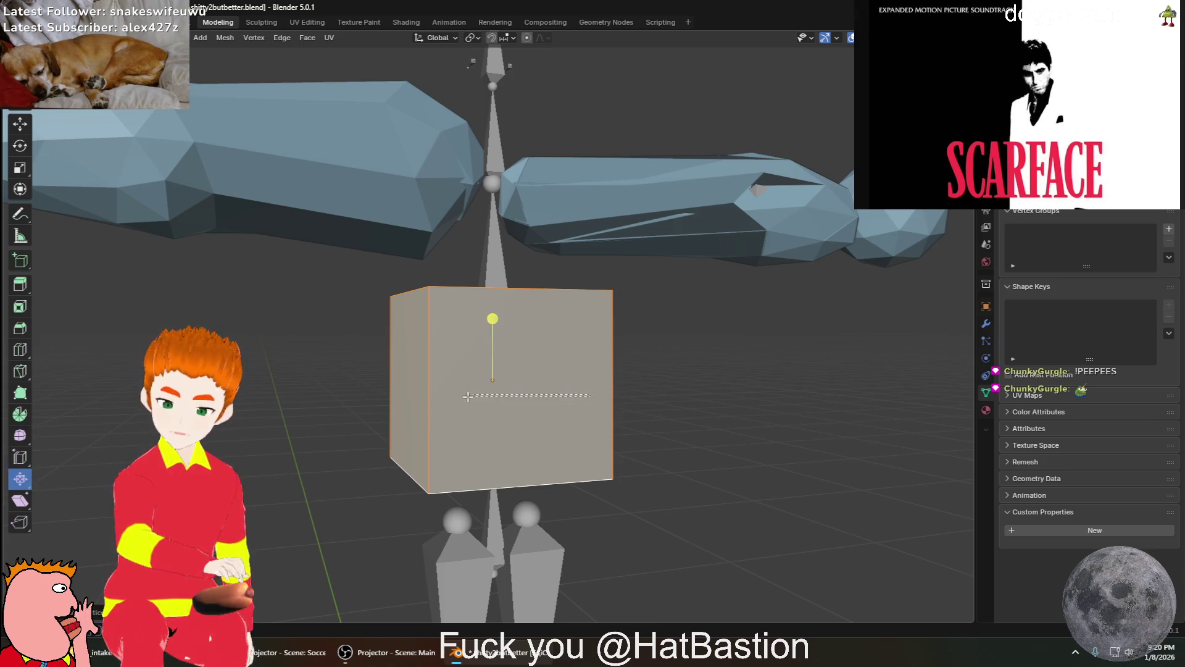
left_click_drag(475, 396, 395, 399)
mouse_move(490, 317)
left_mouse_down()
mouse_move(505, 212)
mouse_move(533, 503)
mouse_move(545, 267)
left_mouse_up()
mouse_move(545, 268)
middle_mouse_down()
mouse_move(582, 347)
mouse_move(383, 362)
mouse_move(487, 380)
middle_mouse_up()
mouse_move(488, 380)
left_mouse_down()
mouse_move(513, 345)
mouse_move(521, 401)
left_mouse_up()
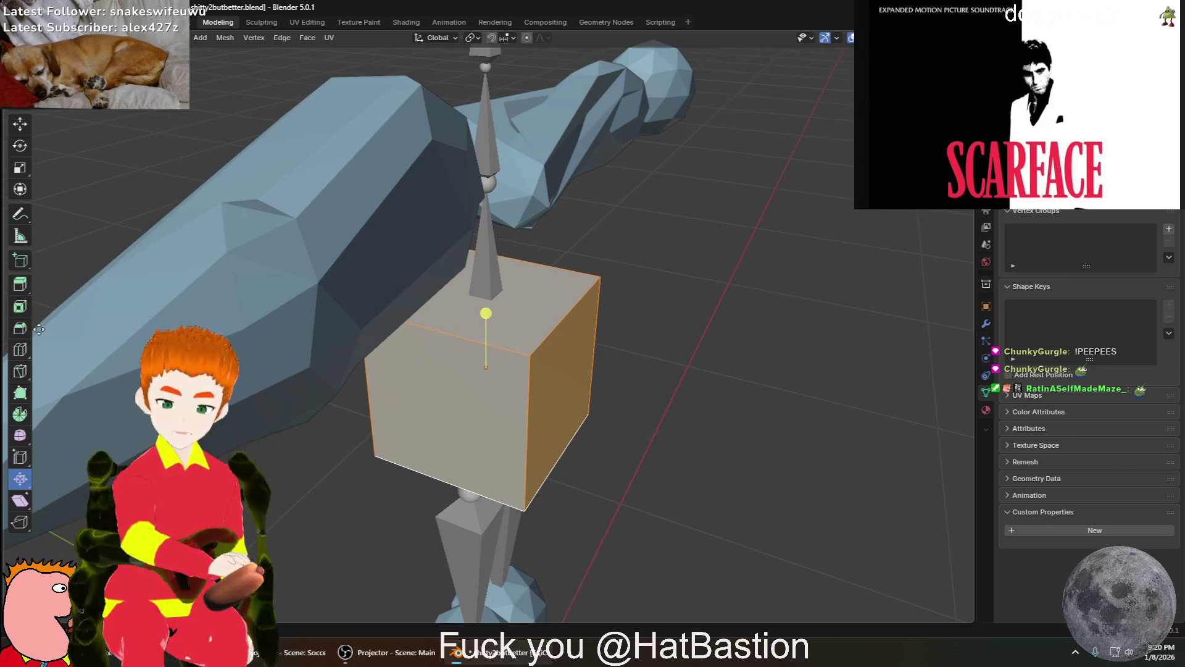
Bevel all of the cube's edges with a wide bevel
left_click(20, 327)
mouse_move(488, 323)
left_mouse_down()
mouse_move(751, 339)
mouse_move(764, 357)
mouse_move(705, 356)
mouse_move(753, 355)
mouse_move(736, 353)
left_mouse_up()
mouse_move(736, 353)
middle_mouse_down()
mouse_move(531, 330)
mouse_move(578, 340)
mouse_move(722, 314)
mouse_move(674, 331)
mouse_move(727, 373)
mouse_move(733, 287)
middle_mouse_up()
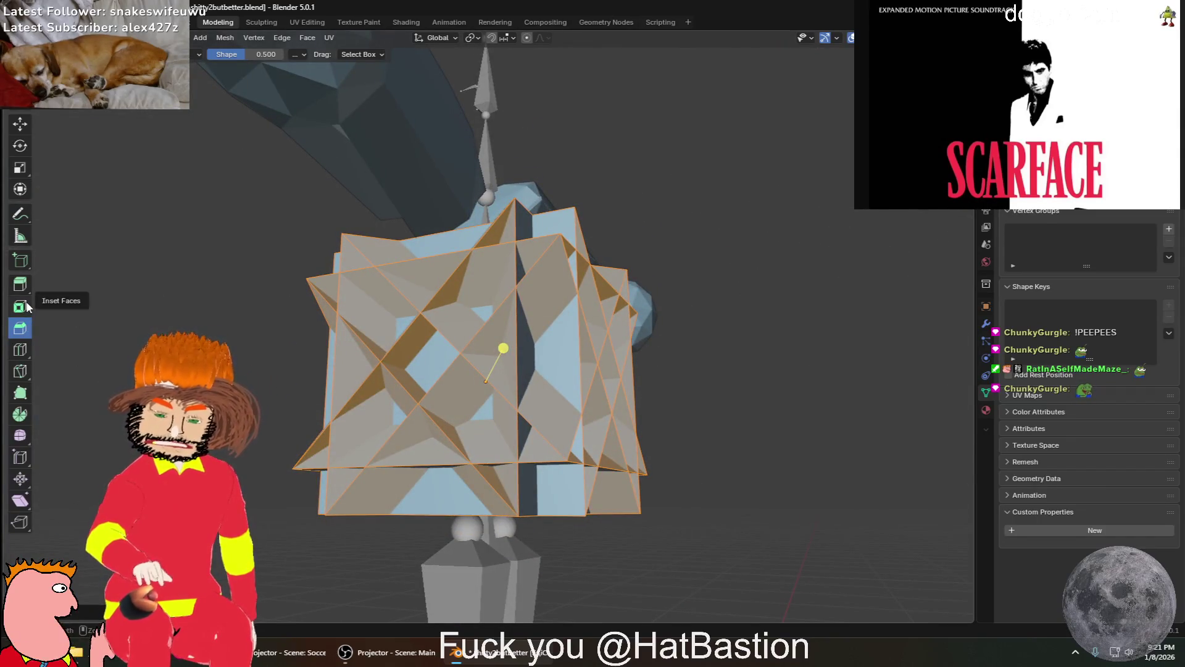
Undo the bevel to restore the plain cube, then reselect its geometry with the Spin tool active
key("ctrl+z")
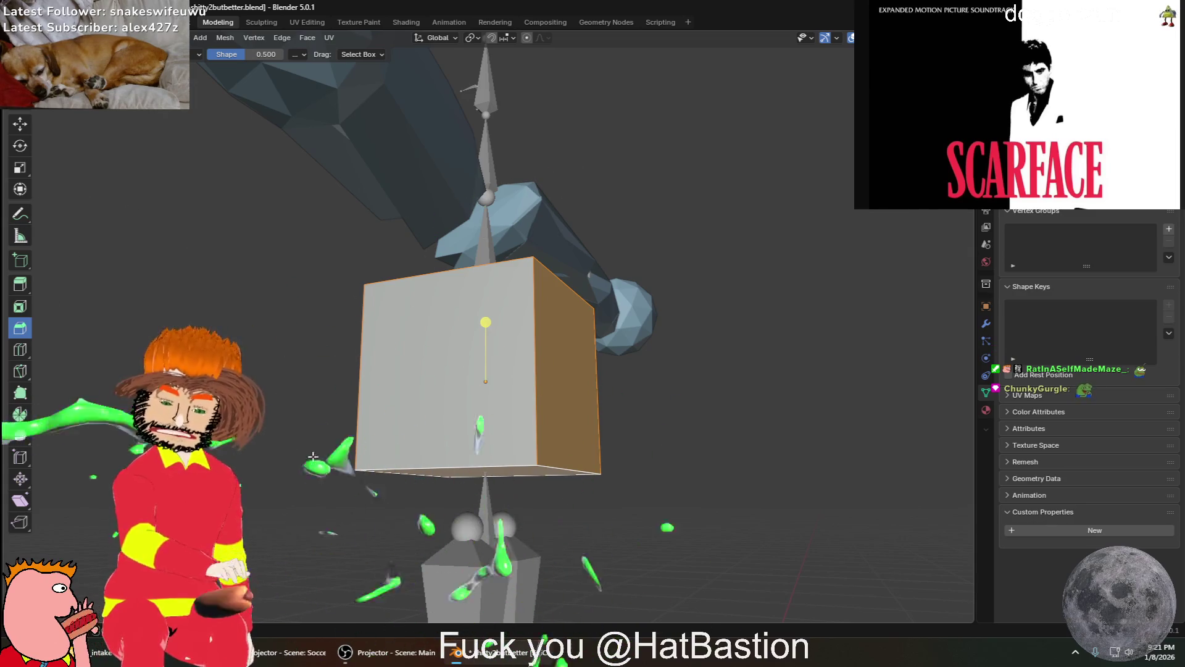
left_click(19, 414)
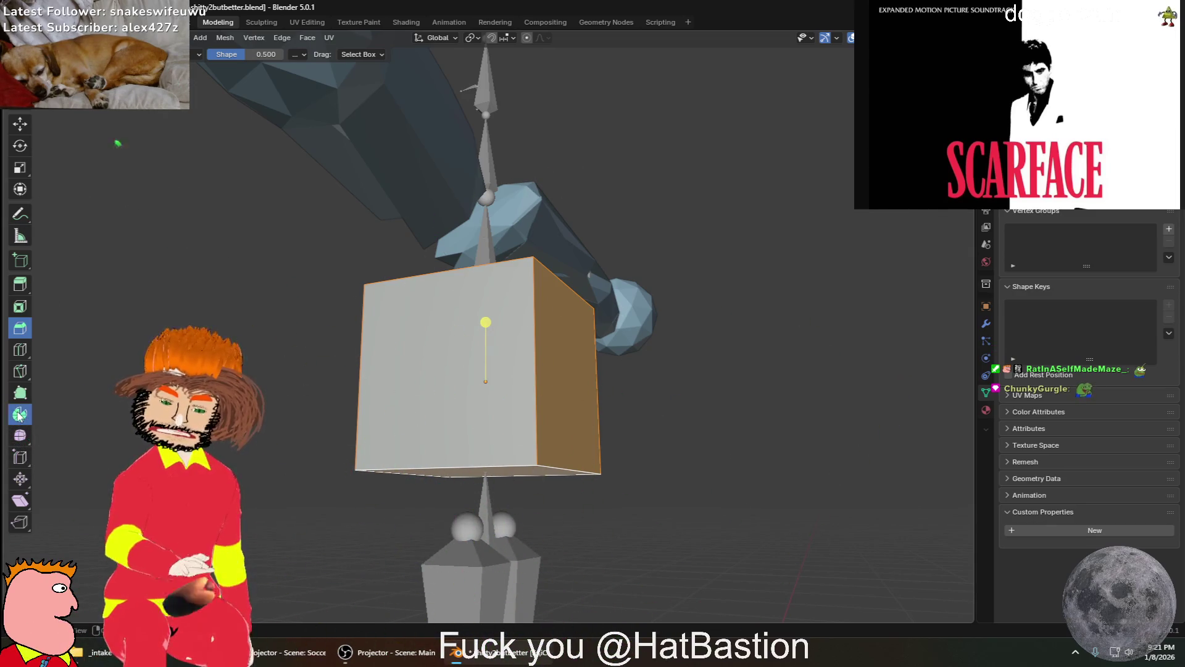
left_click_drag(341, 423, 338, 424)
key("ctrl+z")
mouse_move(491, 380)
middle_mouse_down()
mouse_move(401, 435)
mouse_move(58, 463)
middle_mouse_up()
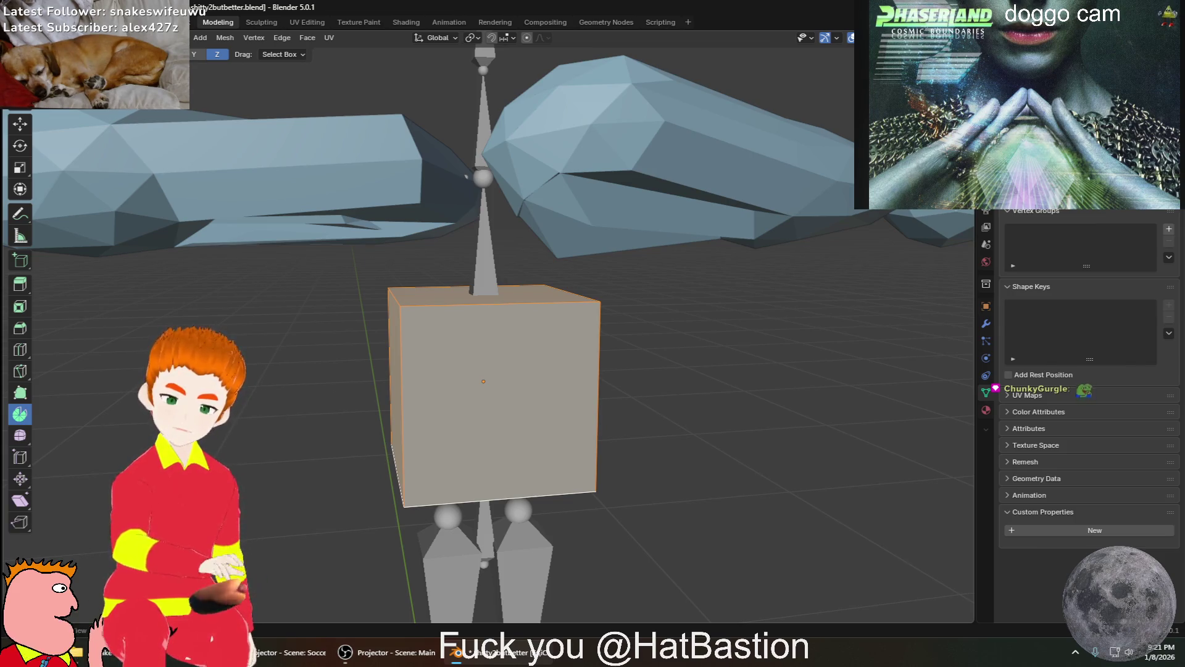
left_click(272, 54)
left_click(279, 50)
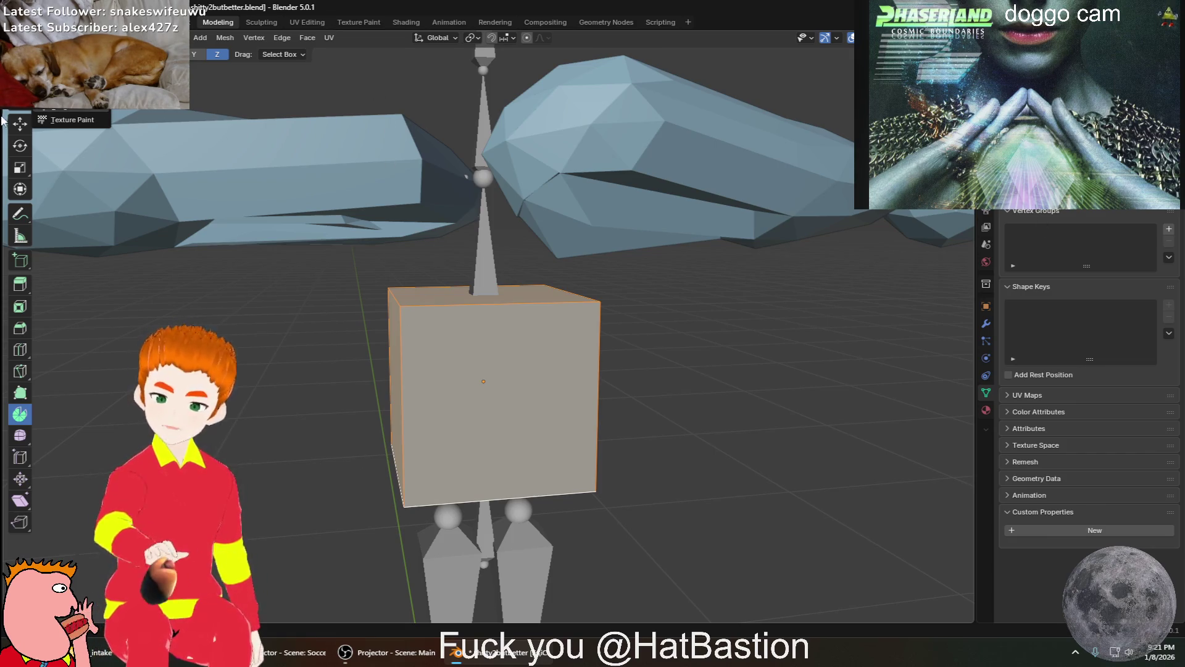
Try extruding the cube to the right and downward, undoing each extrusion
left_click(20, 284)
left_click_drag(486, 391, 852, 426)
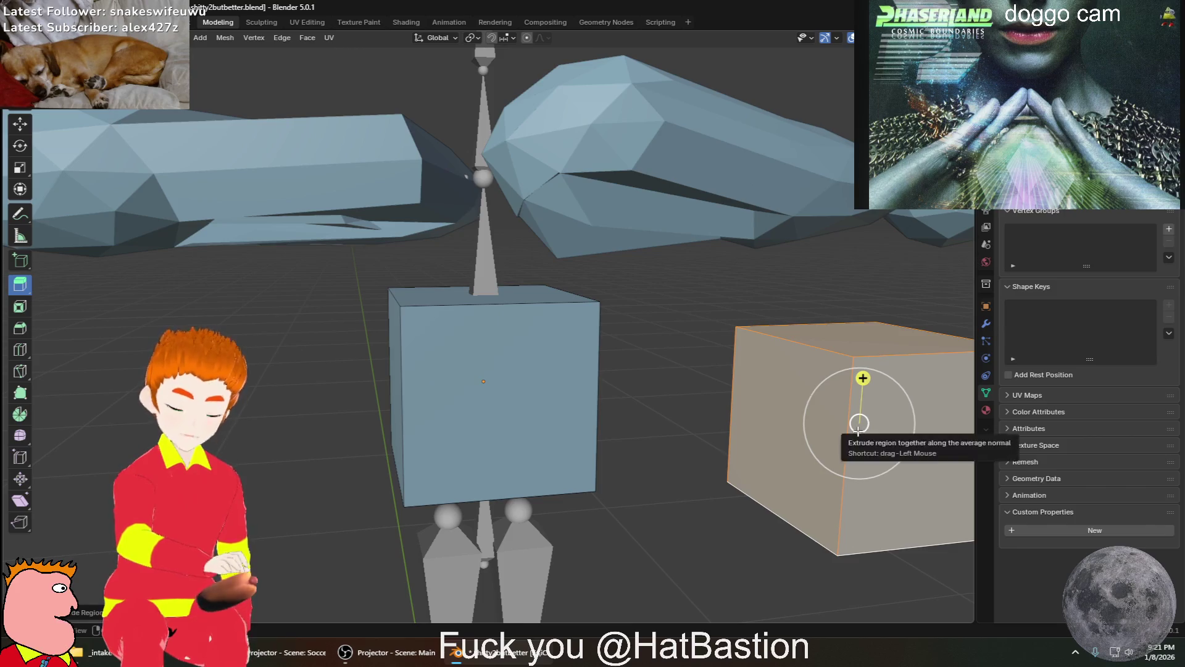
key("ctrl+z")
key("KP_3")
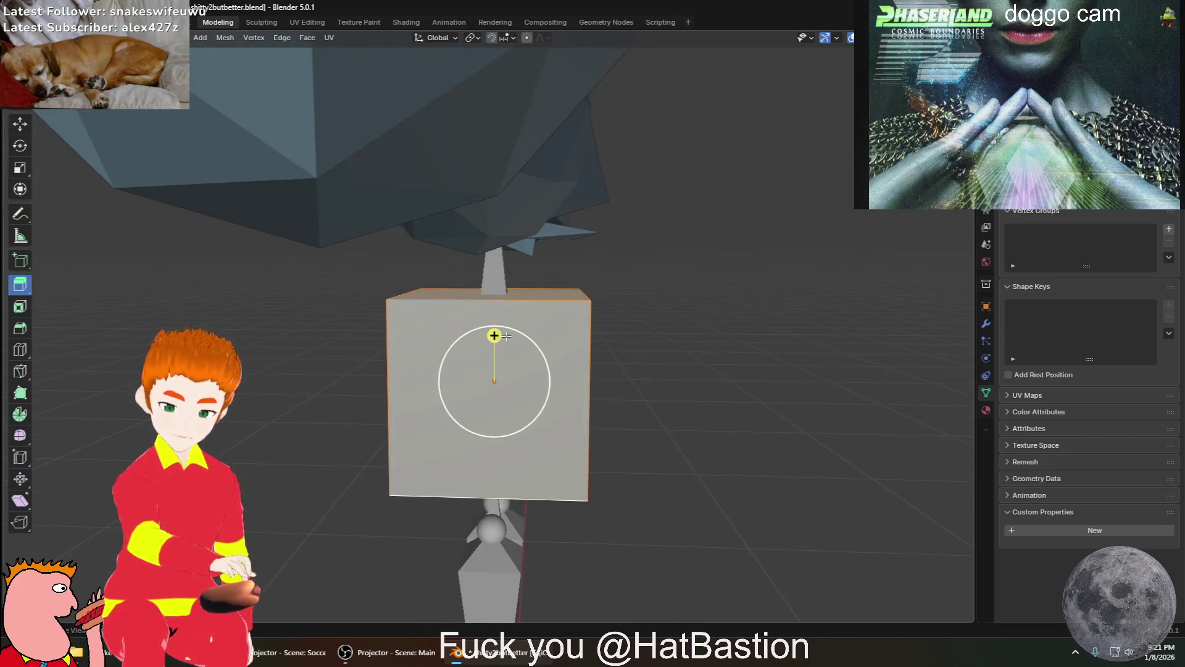
mouse_move(496, 335)
left_mouse_down()
mouse_move(799, 424)
mouse_move(889, 479)
left_mouse_up()
key("ctrl+z")
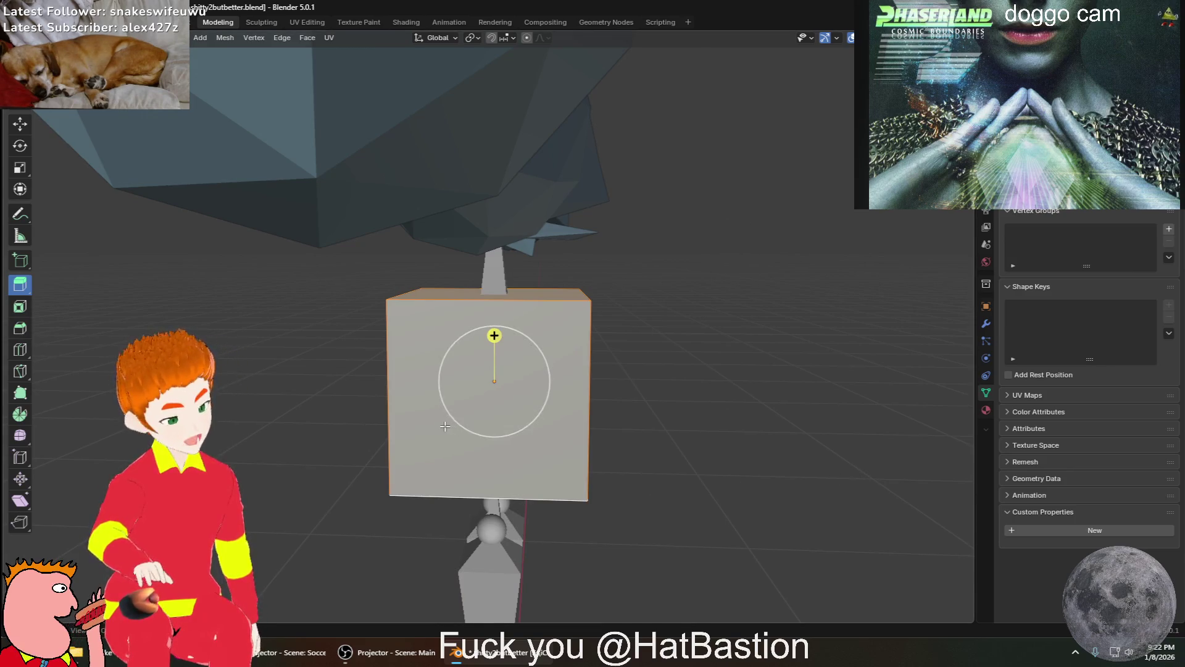
key("KP_1")
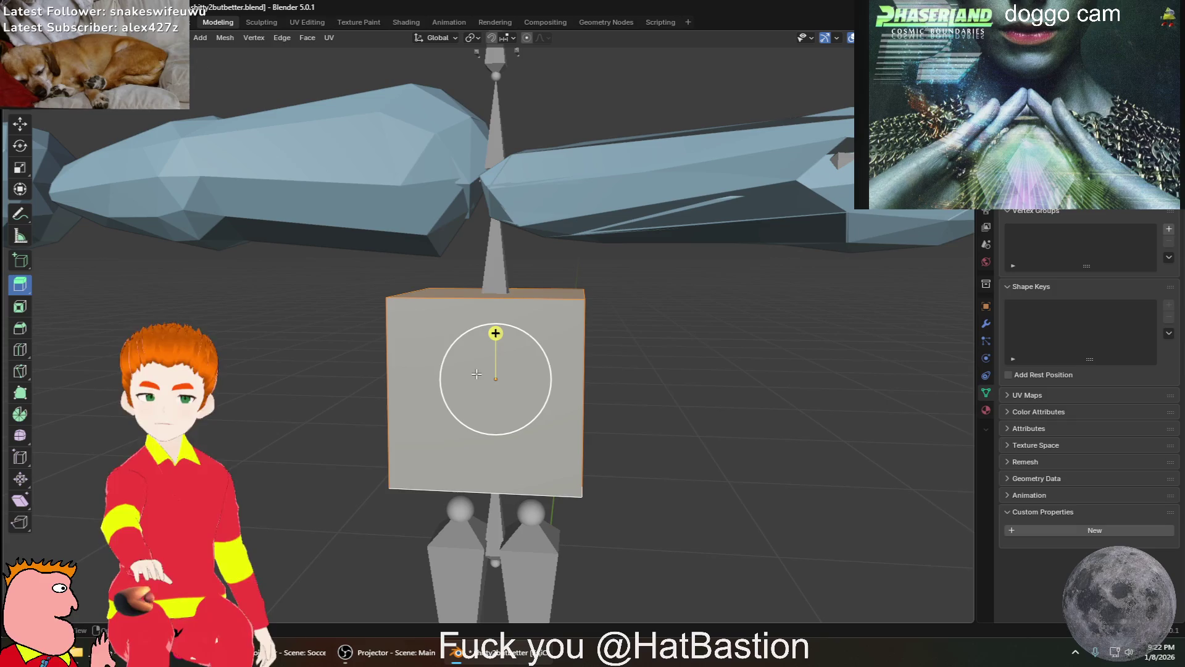
Return to Object Mode, view the whole figure from the front, and open the Add Mesh menu
middle_click_drag(482, 373, 522, 364)
scroll(522, 365, "up", 3)
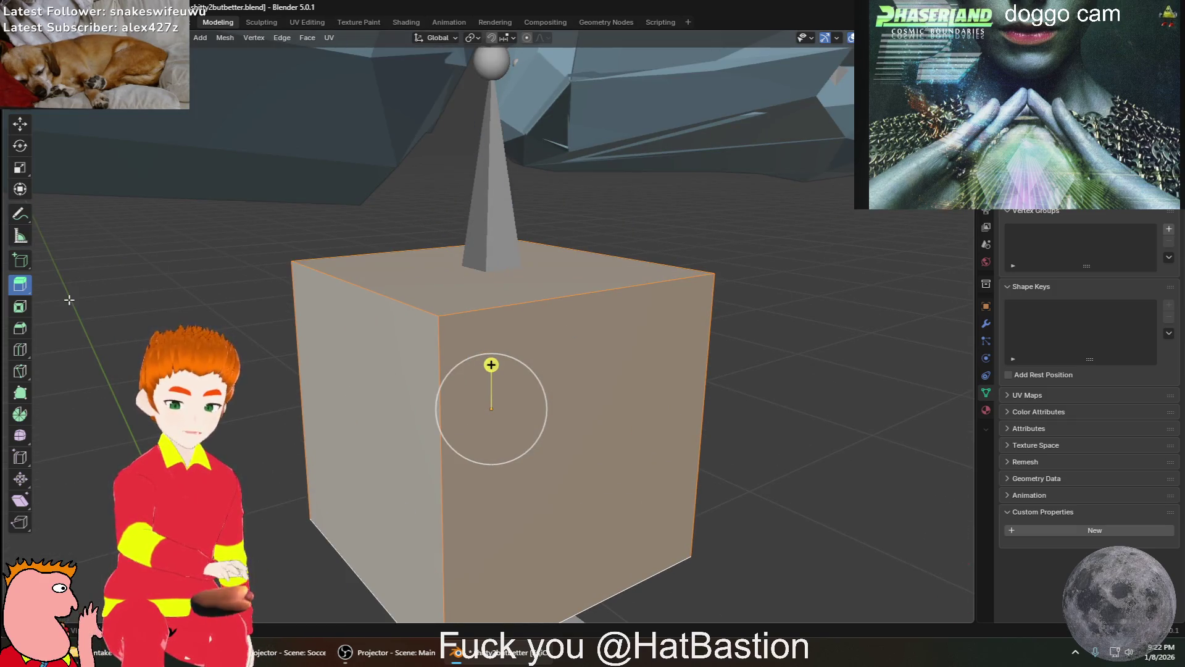
key("Tab")
scroll(278, 323, "down", 3)
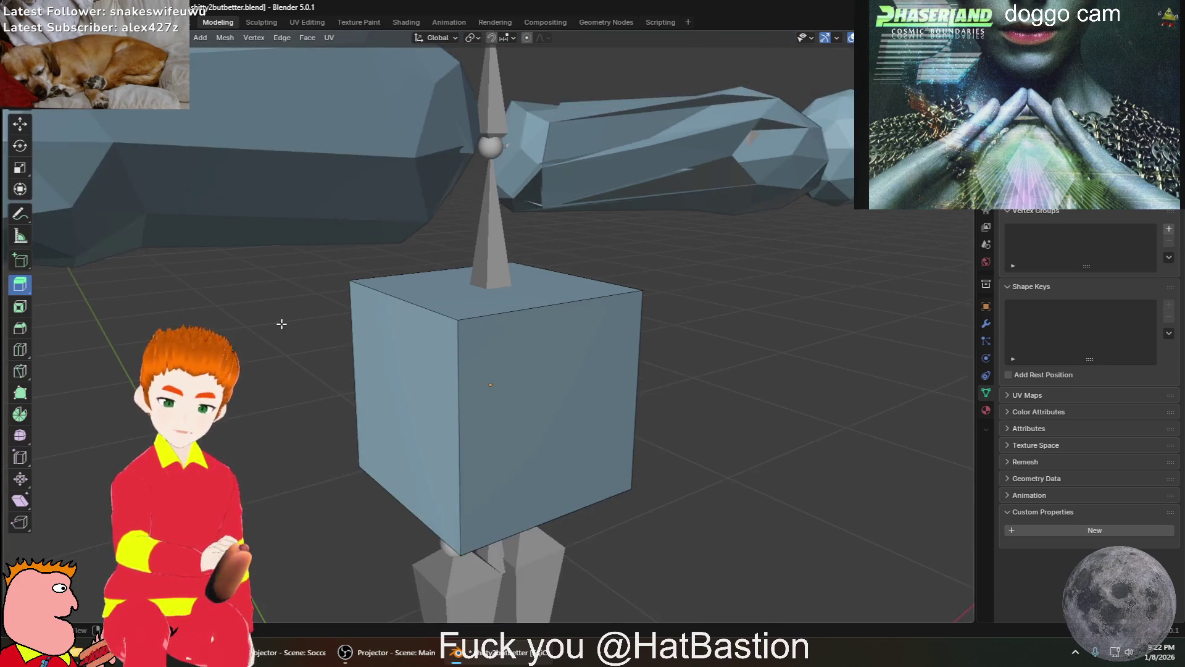
key("KP_1")
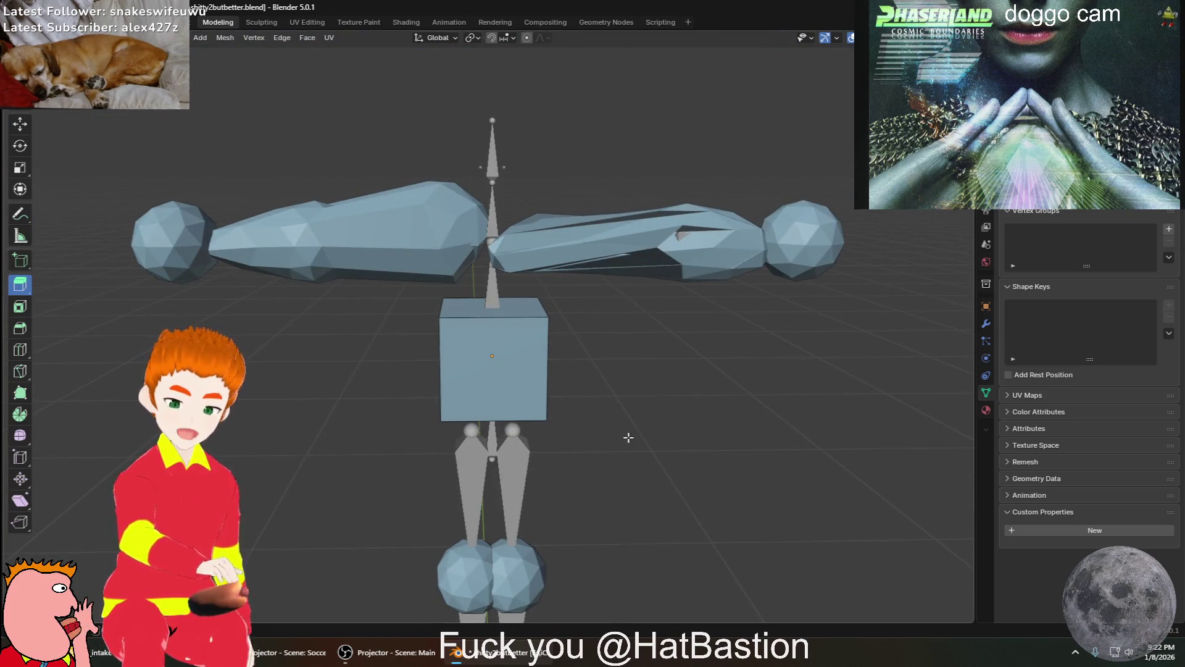
scroll(629, 438, "up", 6)
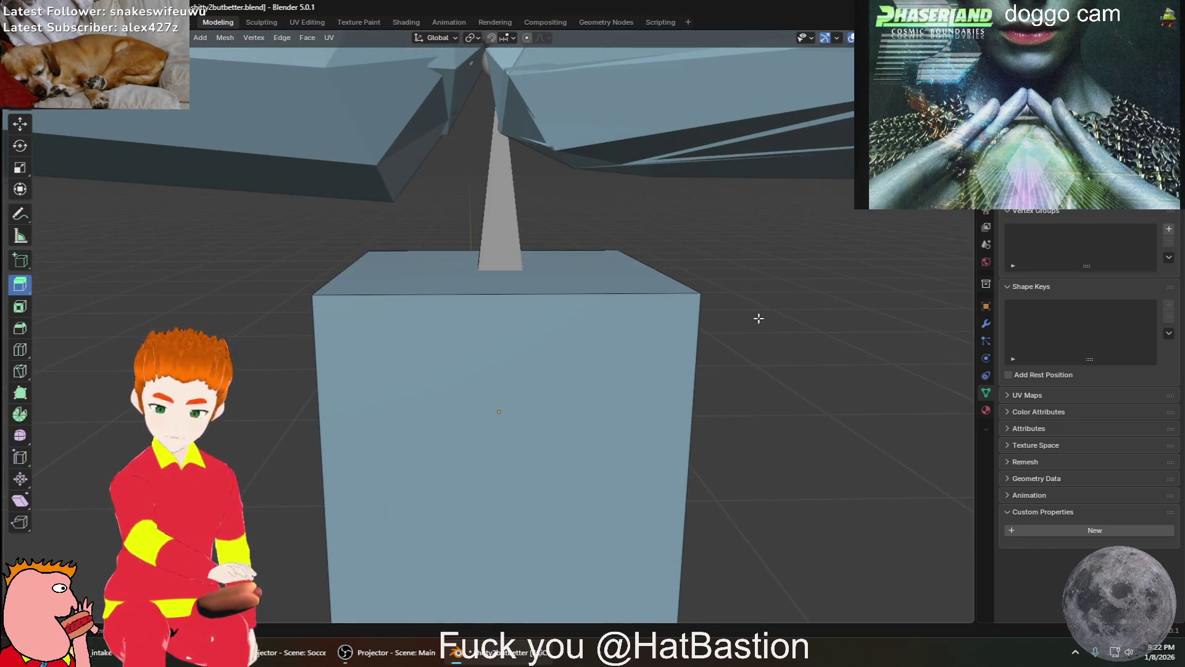
scroll(761, 315, "down", 5)
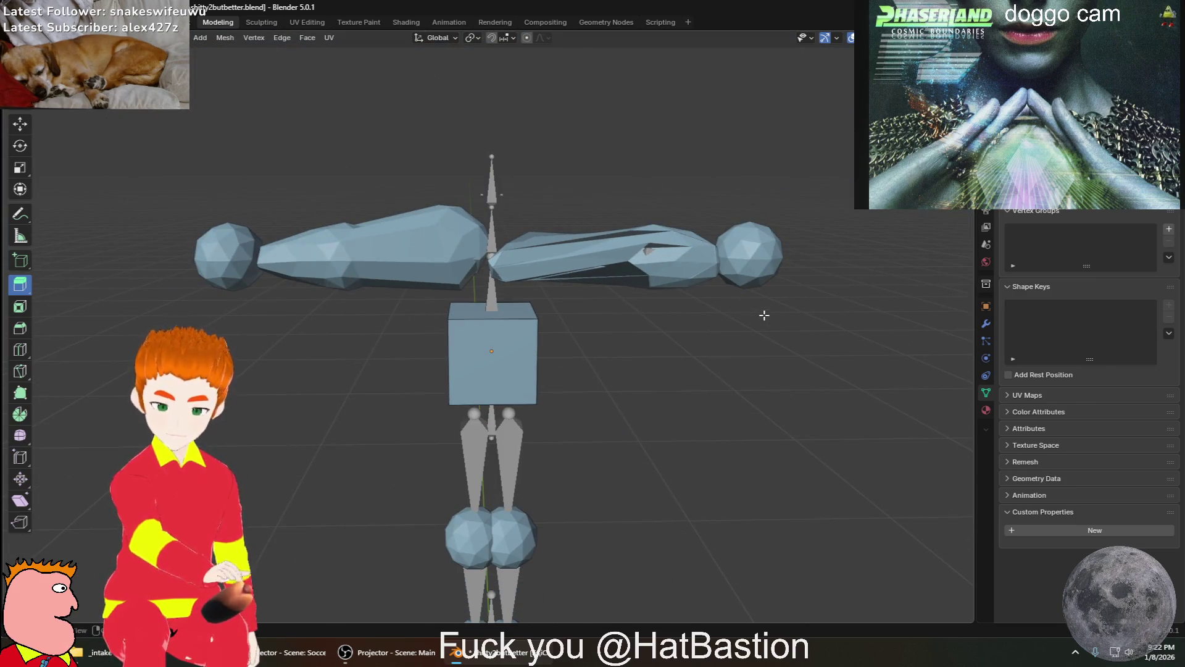
scroll(765, 314, "up", 2)
left_click(200, 39)
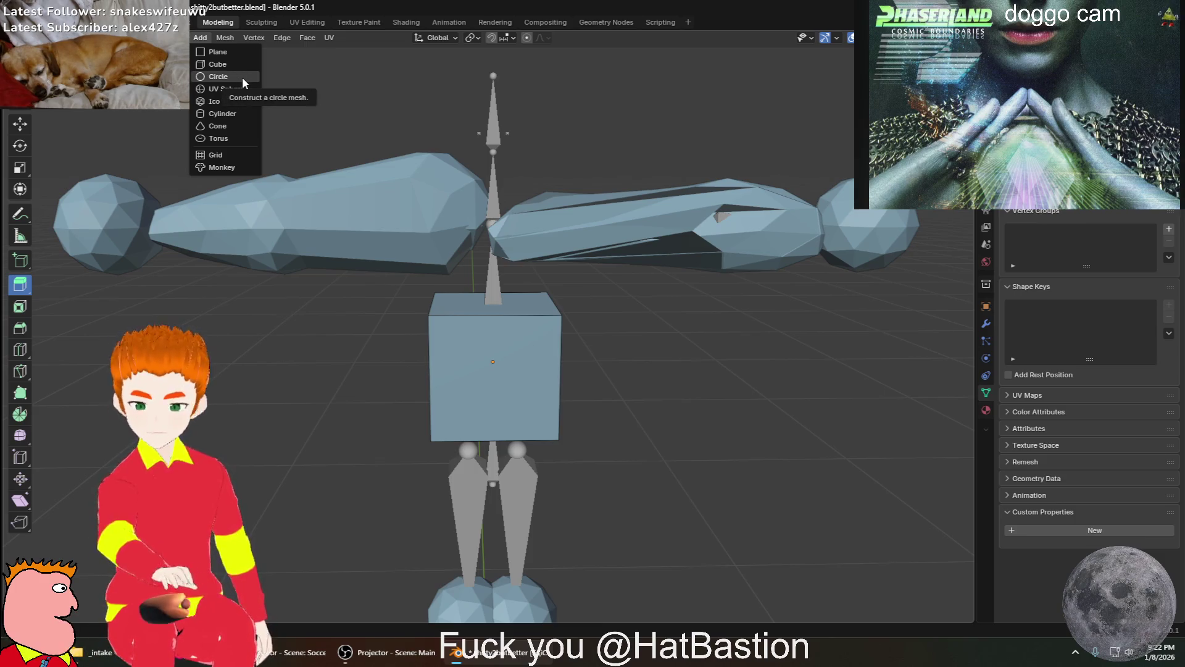
Add a cone beneath the cube torso and orbit around it
left_click(234, 128)
mouse_move(398, 273)
middle_mouse_down()
mouse_move(544, 405)
mouse_move(624, 416)
mouse_move(556, 450)
mouse_move(539, 428)
mouse_move(543, 391)
mouse_move(561, 434)
mouse_move(520, 393)
mouse_move(550, 379)
mouse_move(627, 383)
mouse_move(587, 413)
mouse_move(464, 438)
middle_mouse_up()
scroll(539, 428, "down", 5)
scroll(520, 393, "up", 6)
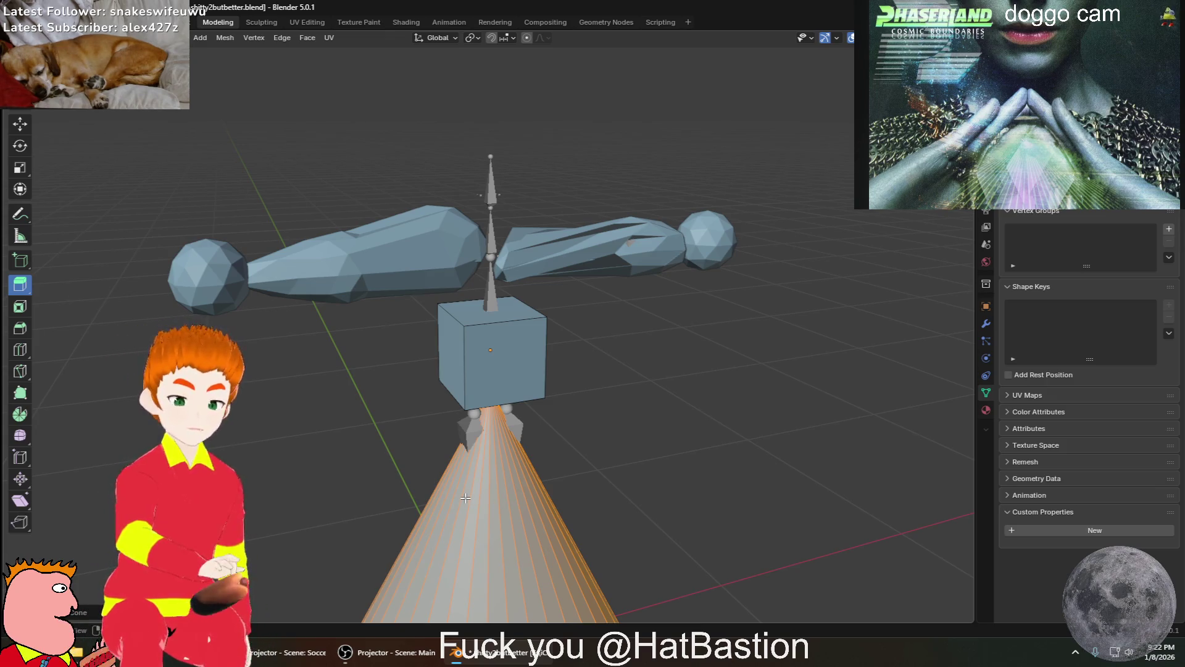
scroll(464, 501, "down", 5)
mouse_move(464, 501)
middle_mouse_down()
mouse_move(652, 533)
mouse_move(813, 482)
mouse_move(555, 469)
mouse_move(432, 433)
mouse_move(396, 403)
mouse_move(457, 551)
middle_mouse_up()
scroll(396, 403, "up", 3)
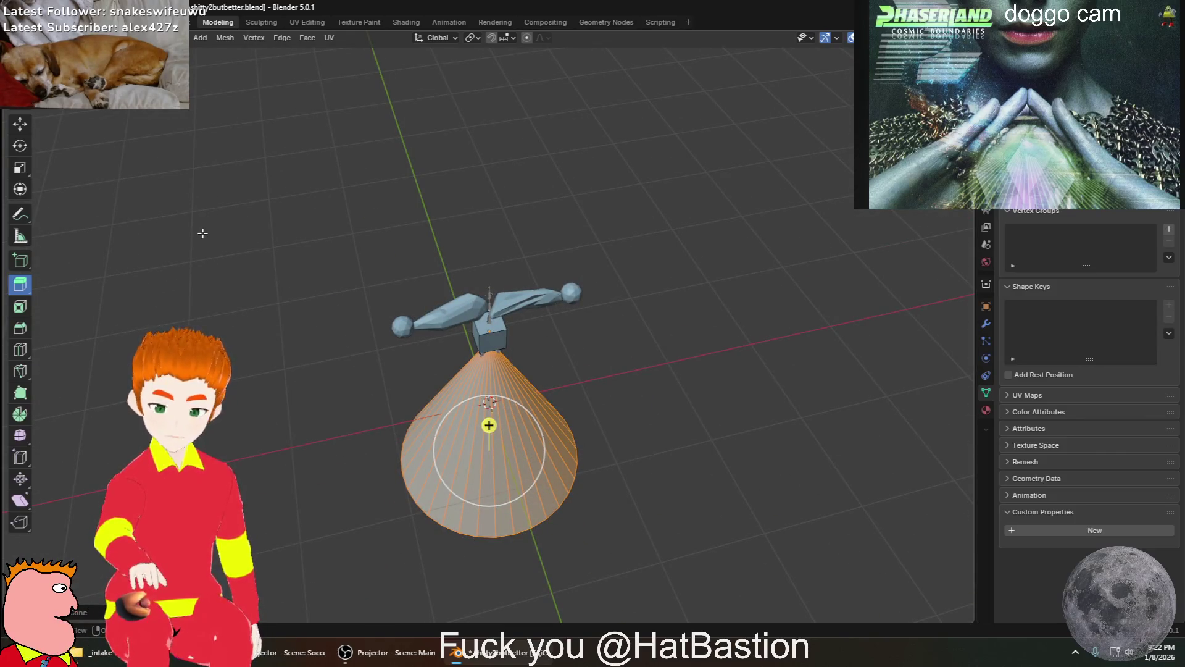
left_click(420, 343)
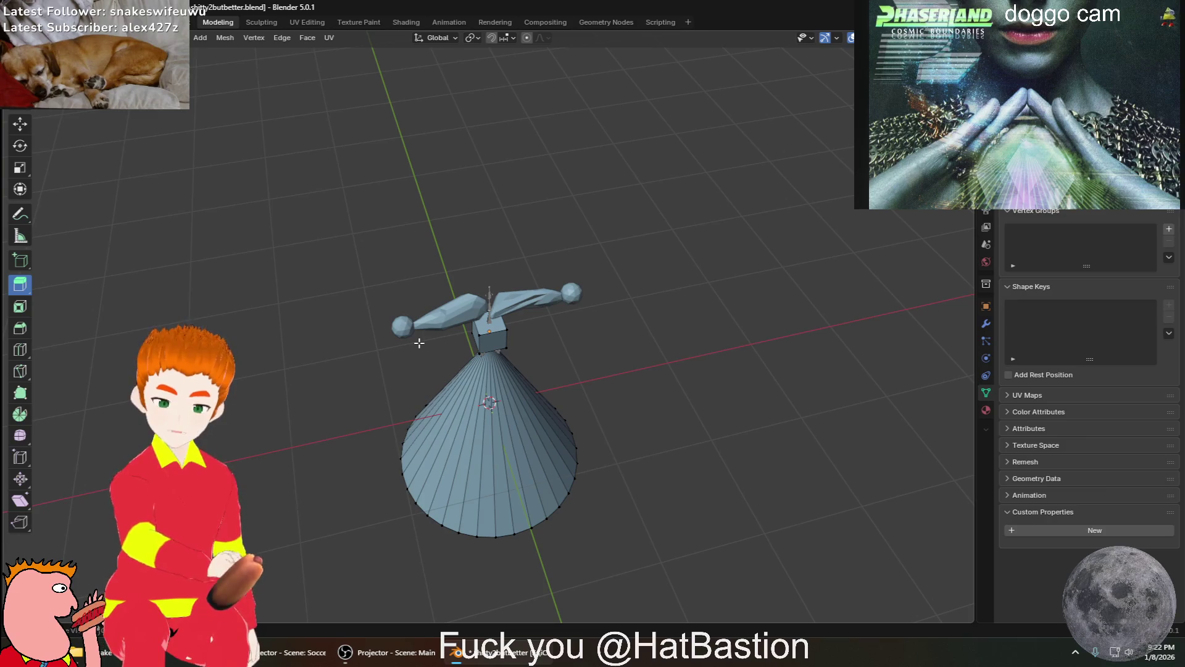
mouse_move(409, 347)
middle_mouse_down()
mouse_move(805, 305)
mouse_move(673, 392)
mouse_move(600, 395)
mouse_move(561, 346)
mouse_move(459, 336)
mouse_move(476, 339)
middle_mouse_up()
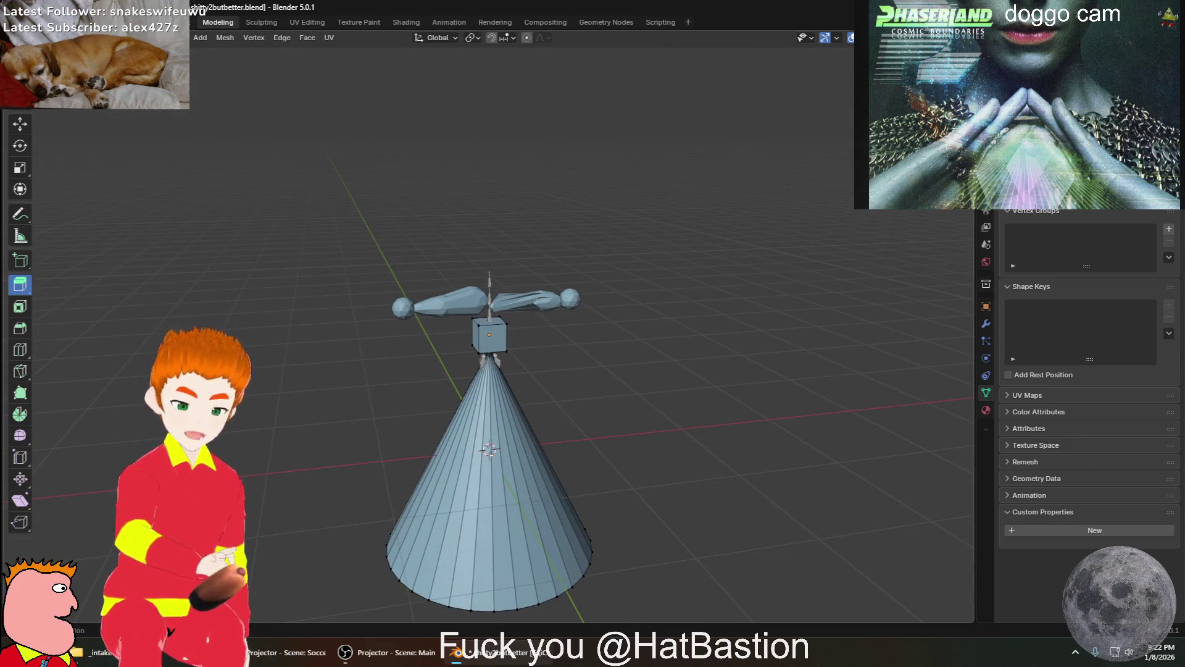
Box-select the cone's lower and right vertices, then return to Object Mode
left_click(954, 38)
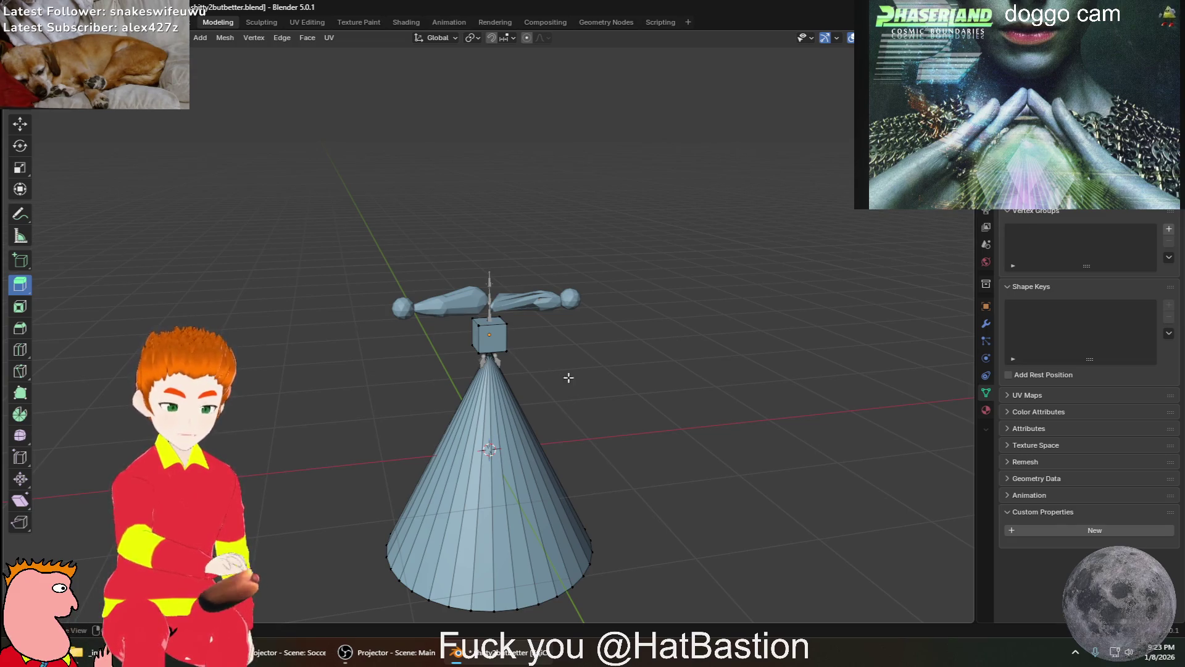
scroll(606, 431, "up", 2)
mouse_move(605, 431)
middle_mouse_down()
mouse_move(635, 405)
mouse_move(694, 395)
mouse_move(699, 379)
mouse_move(447, 388)
mouse_move(679, 389)
mouse_move(420, 376)
mouse_move(635, 368)
mouse_move(661, 376)
mouse_move(259, 374)
middle_mouse_up()
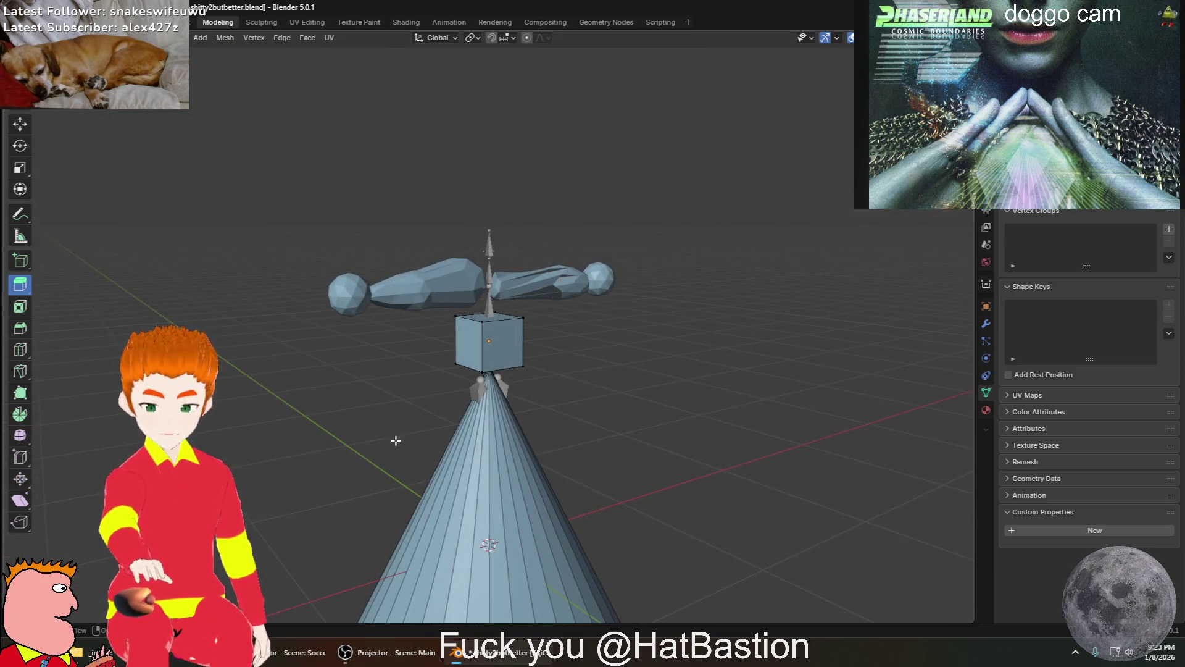
scroll(396, 441, "down", 4)
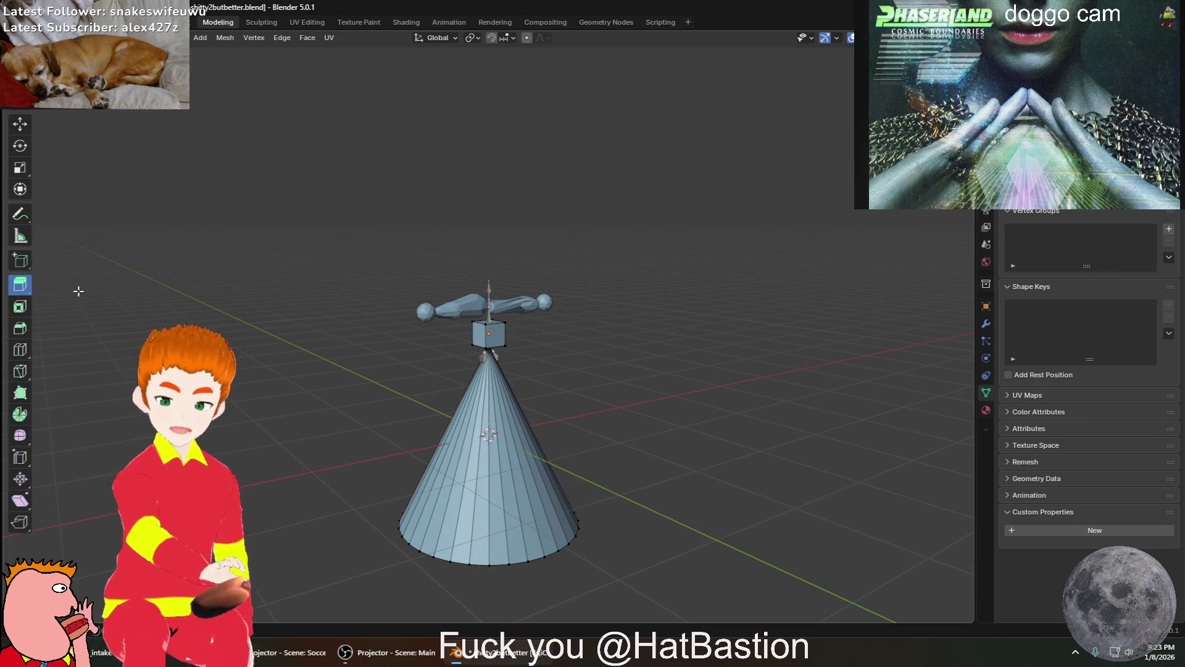
left_click(23, 308)
left_click(402, 519)
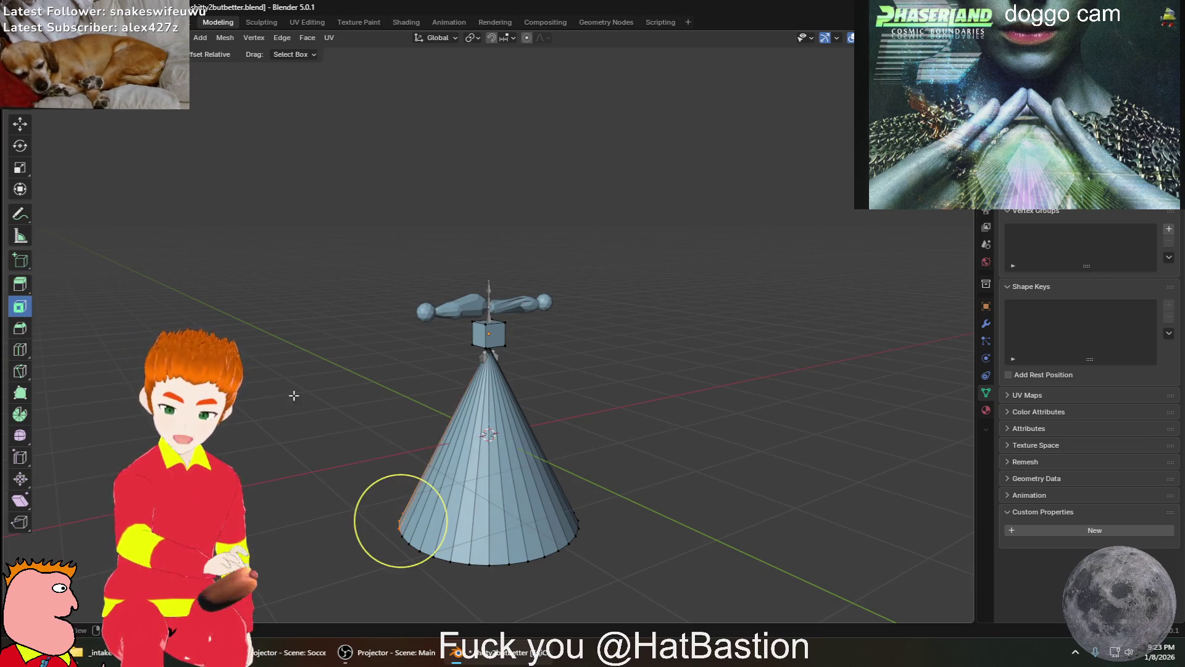
left_click(360, 502)
left_click_drag(332, 584, 753, 448)
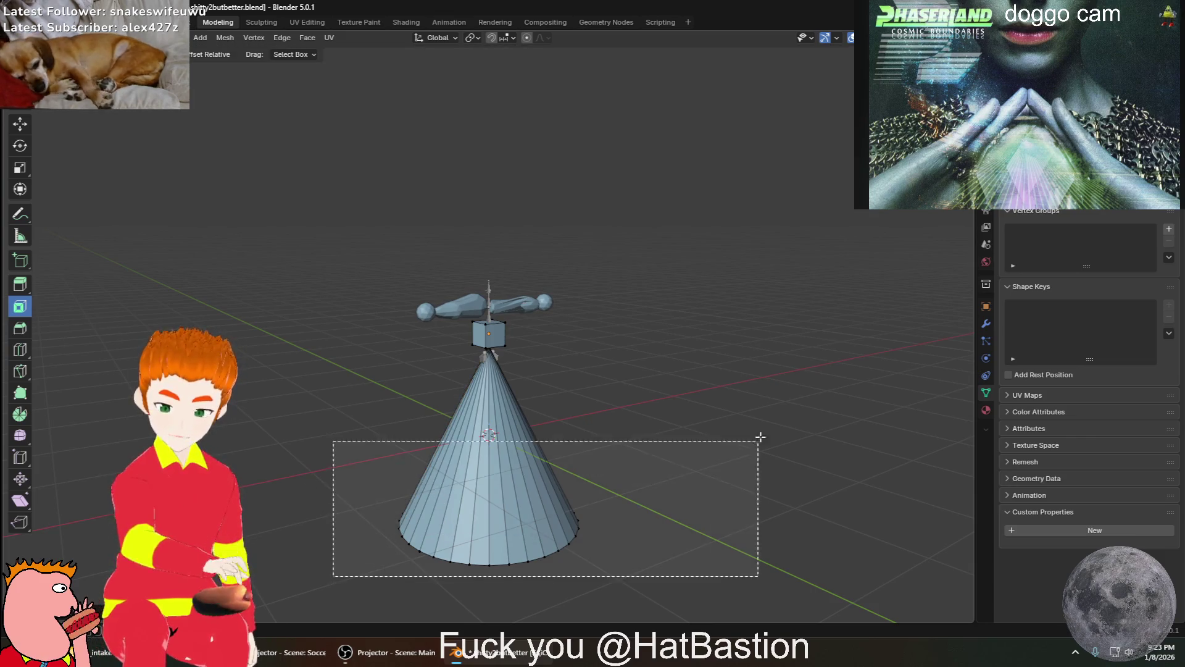
left_click(18, 124)
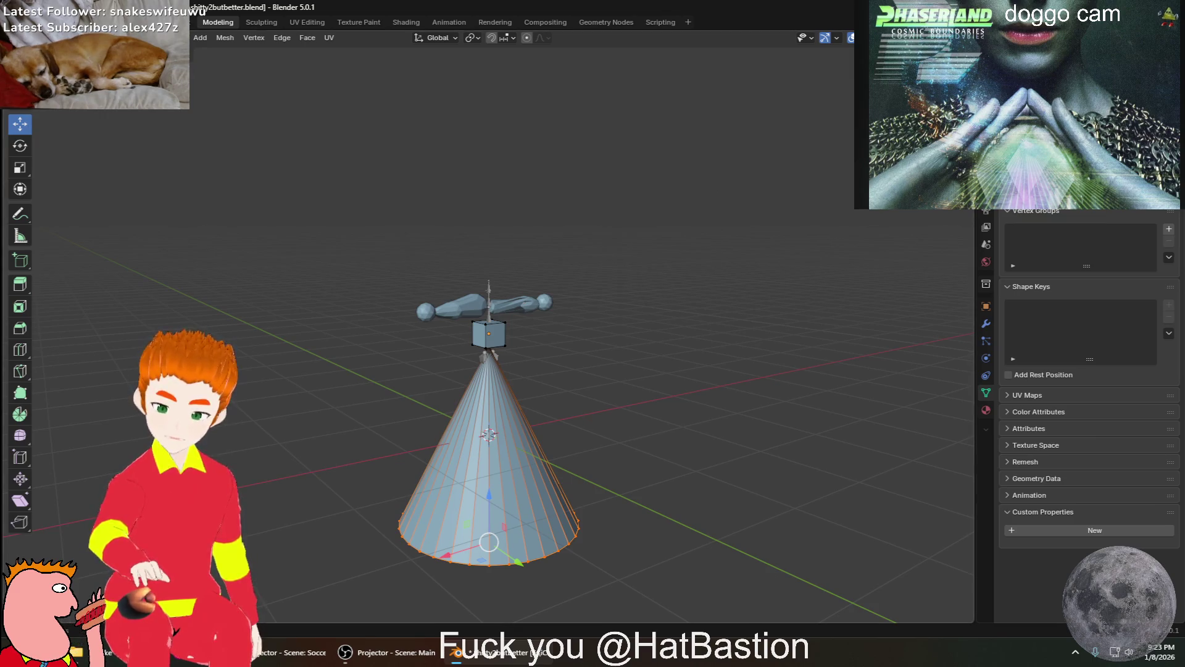
key("Tab")
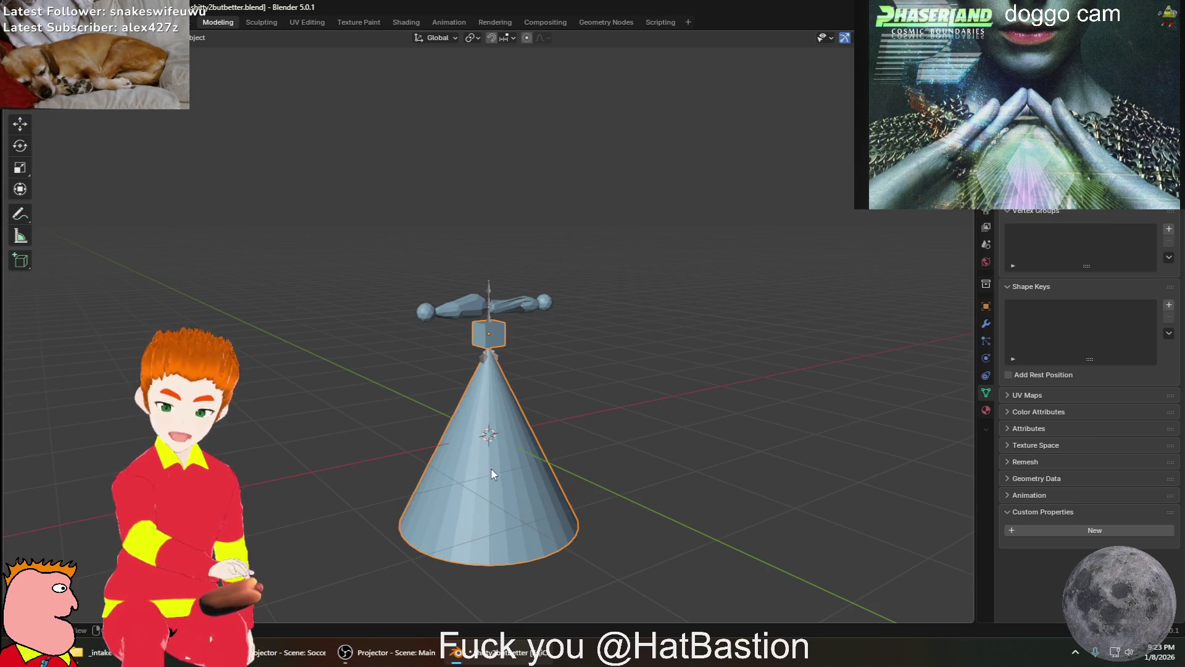
Select the cone and move it to a new position with G
mouse_move(492, 480)
middle_mouse_down()
mouse_move(497, 454)
mouse_move(483, 473)
middle_mouse_up()
mouse_move(555, 435)
middle_mouse_down()
mouse_move(551, 459)
mouse_move(495, 476)
middle_mouse_up()
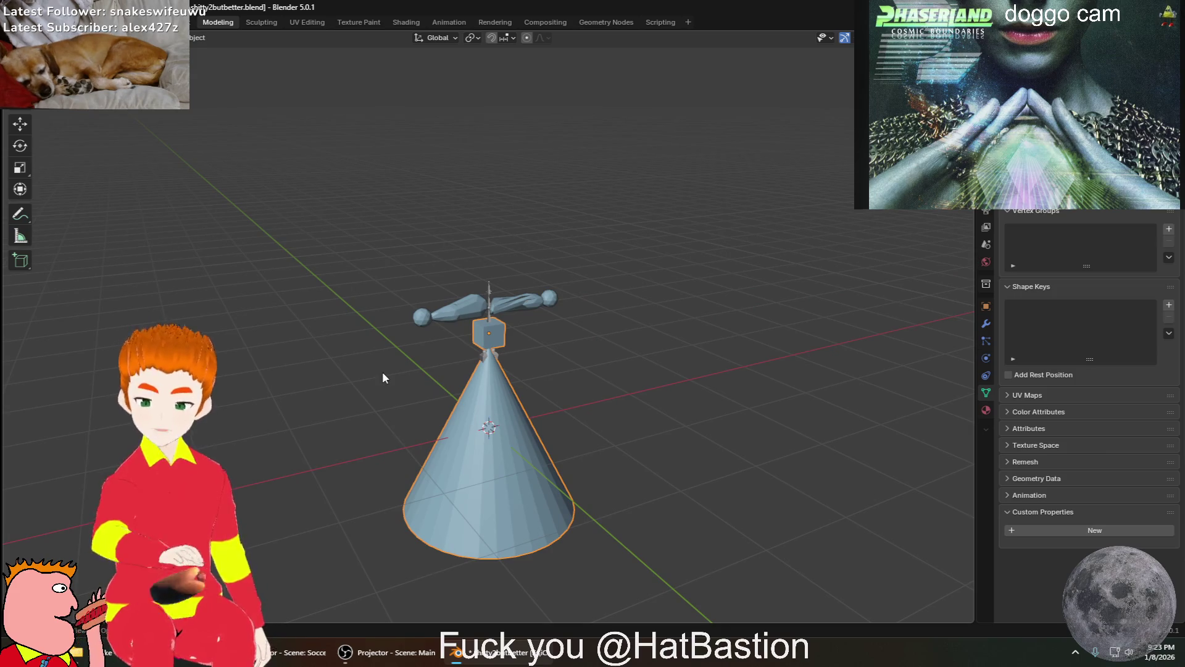
key("g")
left_click(479, 261)
key("ctrl+z")
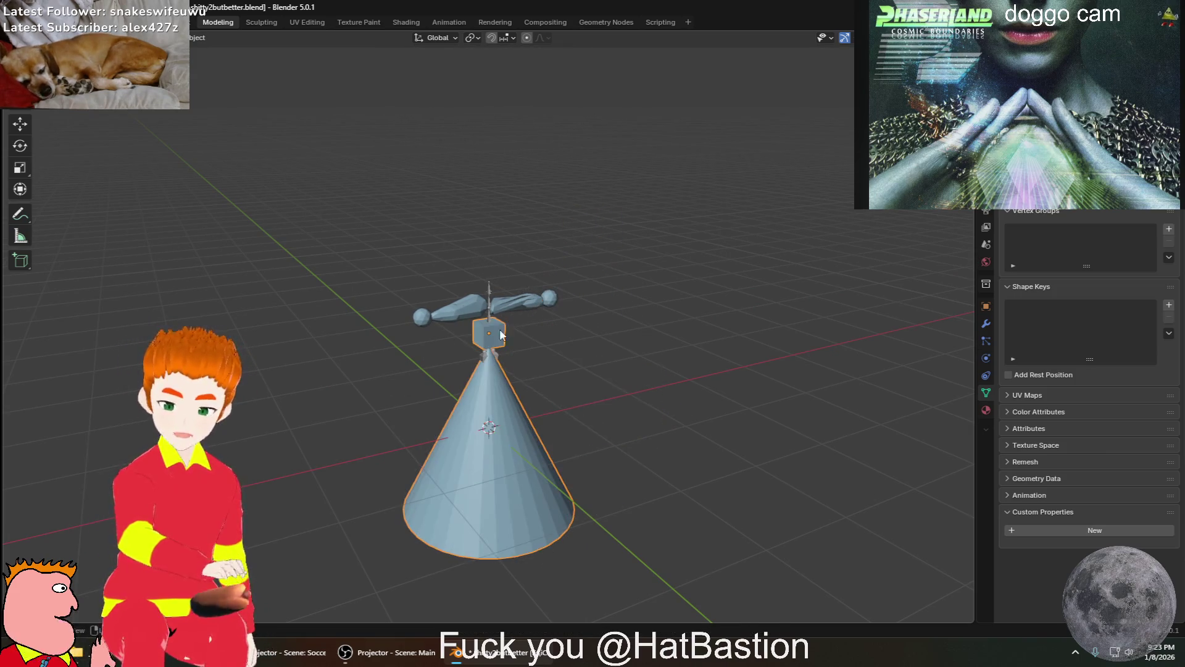
left_click(708, 460)
left_click(448, 488)
left_click(476, 460, "shift")
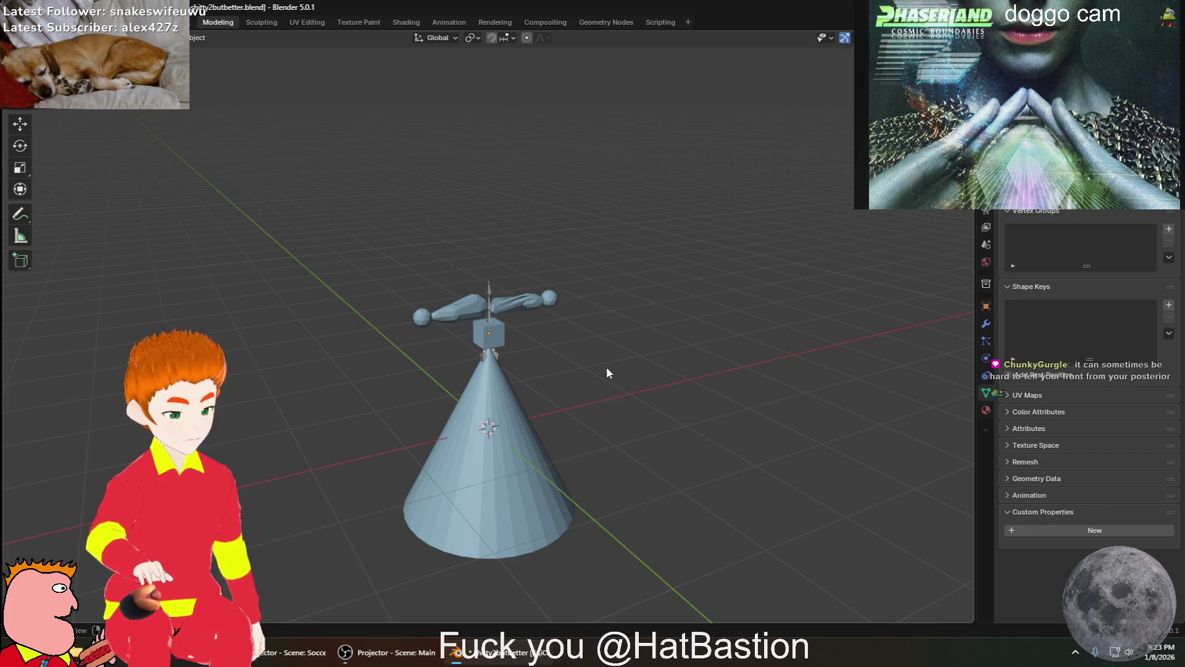
left_click_drag(591, 442, 494, 464)
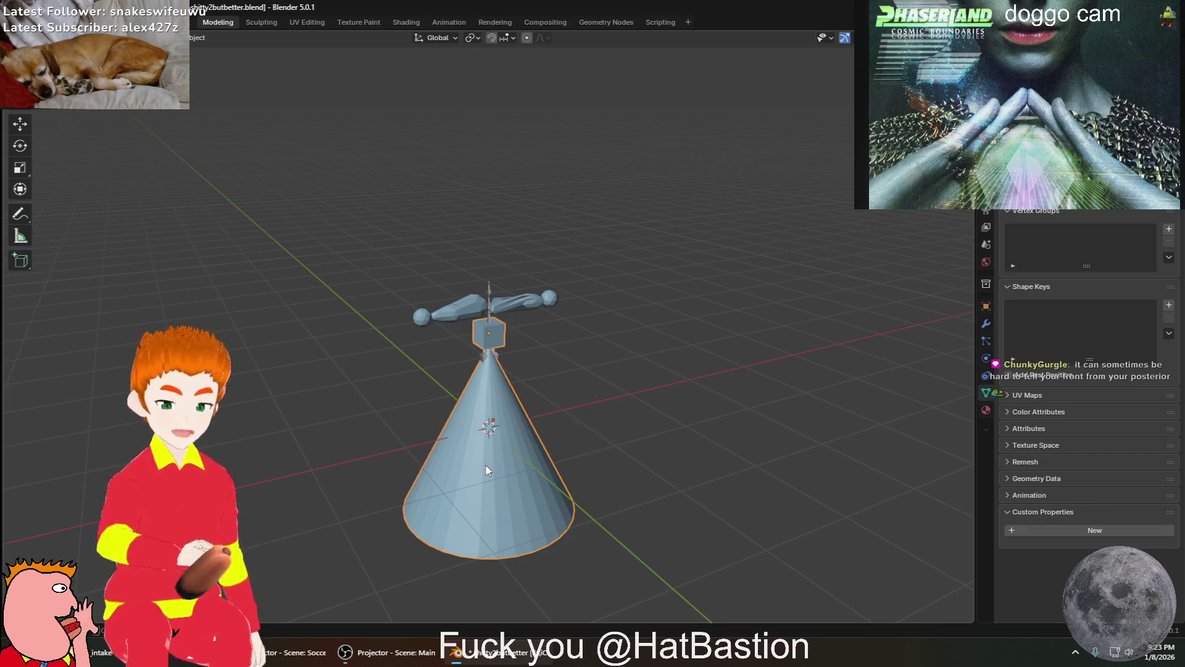
key("g")
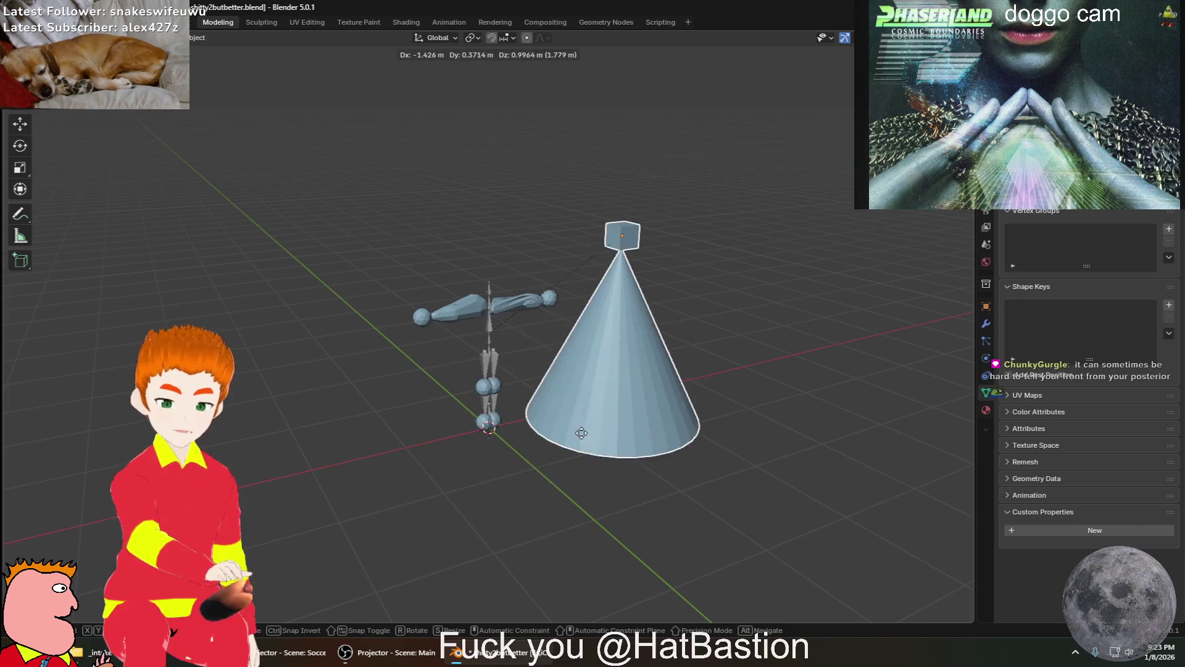
left_click(649, 387)
Select all objects and bring up the Apply transforms menu, dismissing it without applying
middle_click_drag(647, 440, 890, 450)
key("a")
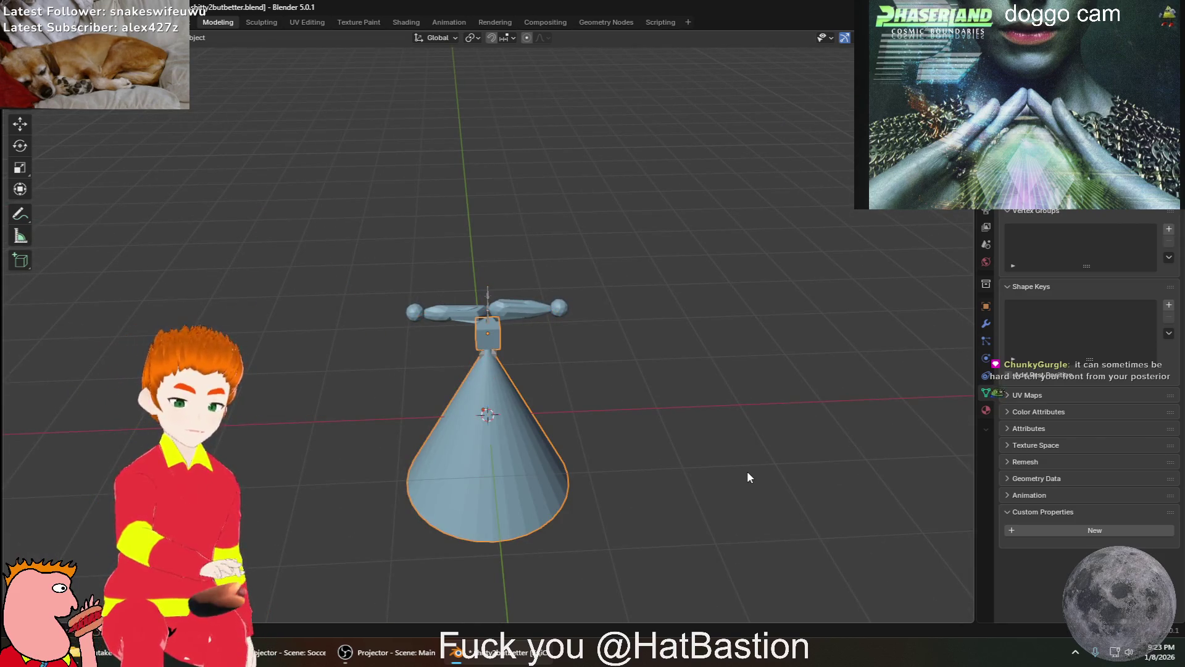
left_click(739, 476)
mouse_move(740, 476)
middle_mouse_down()
mouse_move(505, 496)
mouse_move(521, 476)
middle_mouse_up()
key("a")
key("ctrl+a")
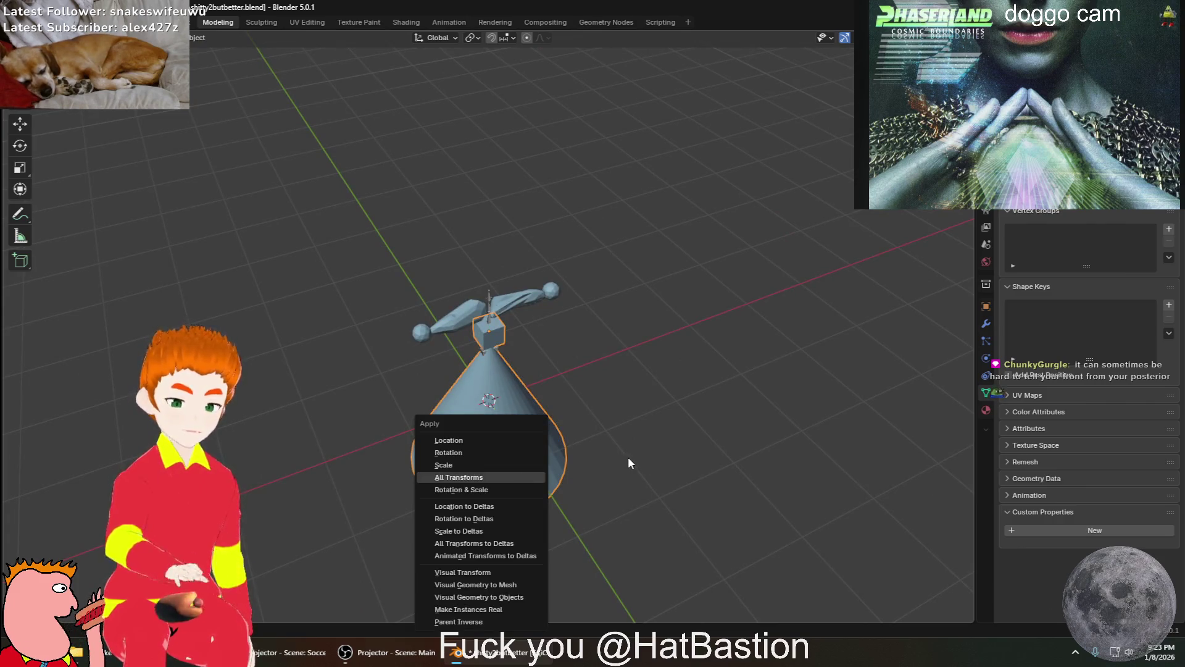
left_click(647, 455)
key("a")
Delete the cone's geometry in Edit Mode, then return to Object Mode in front view
key("Tab")
key("alt+a")
key("a")
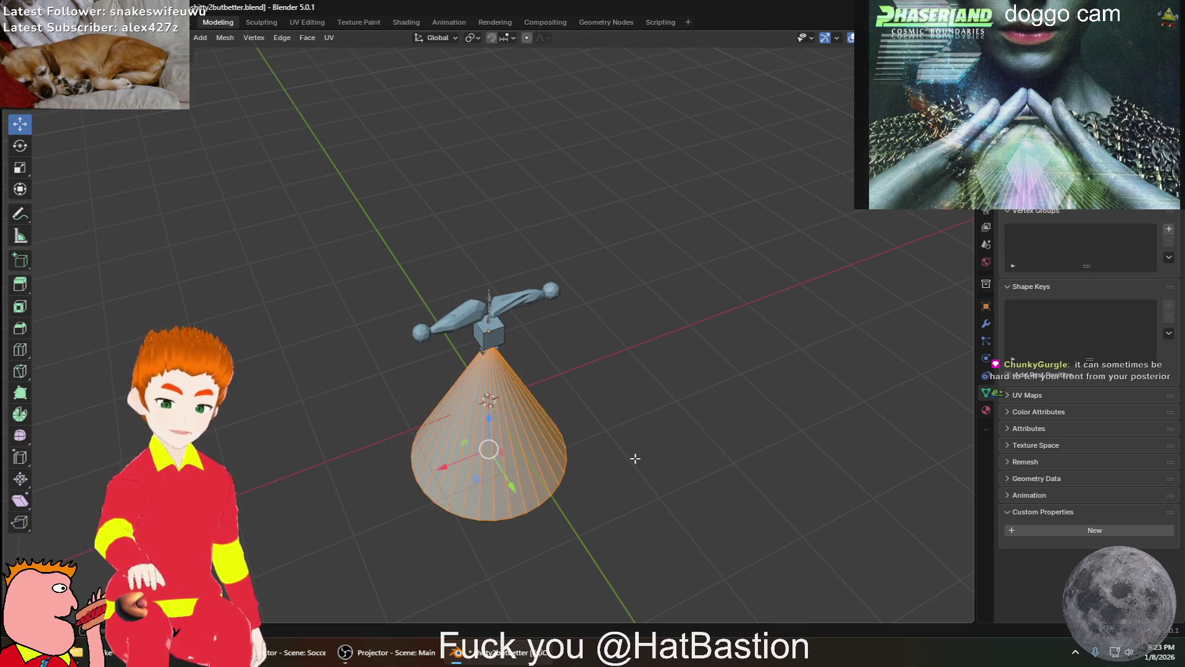
key("x")
left_click(635, 458)
key("KP_1")
scroll(519, 340, "up", 7)
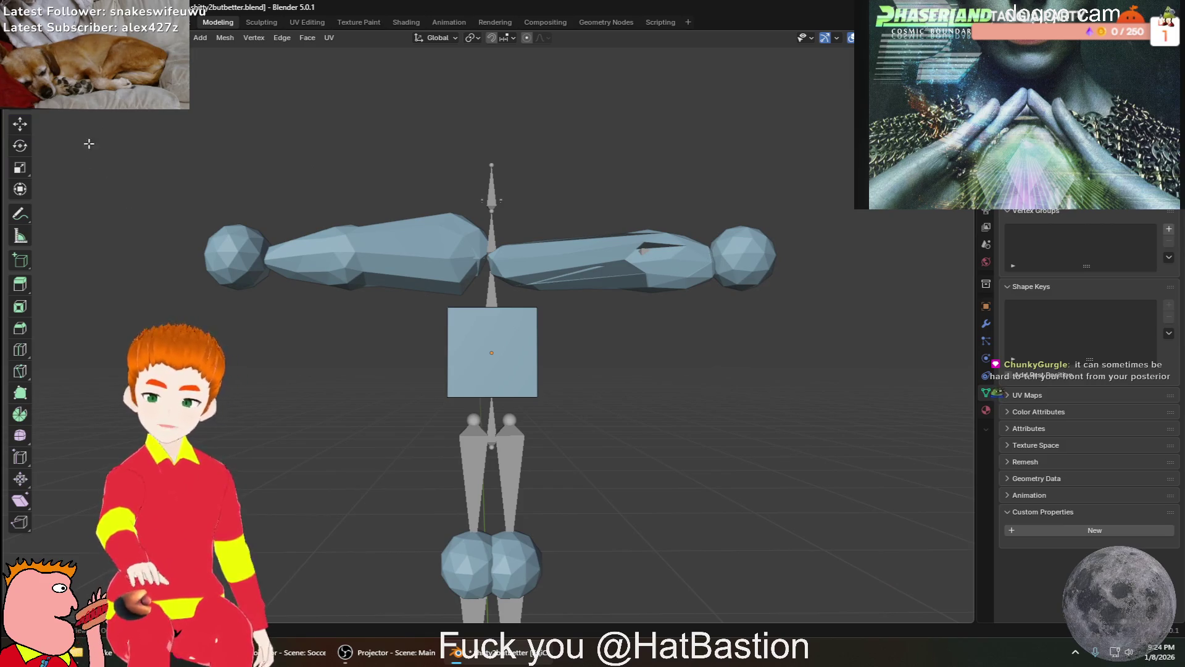
key("Tab")
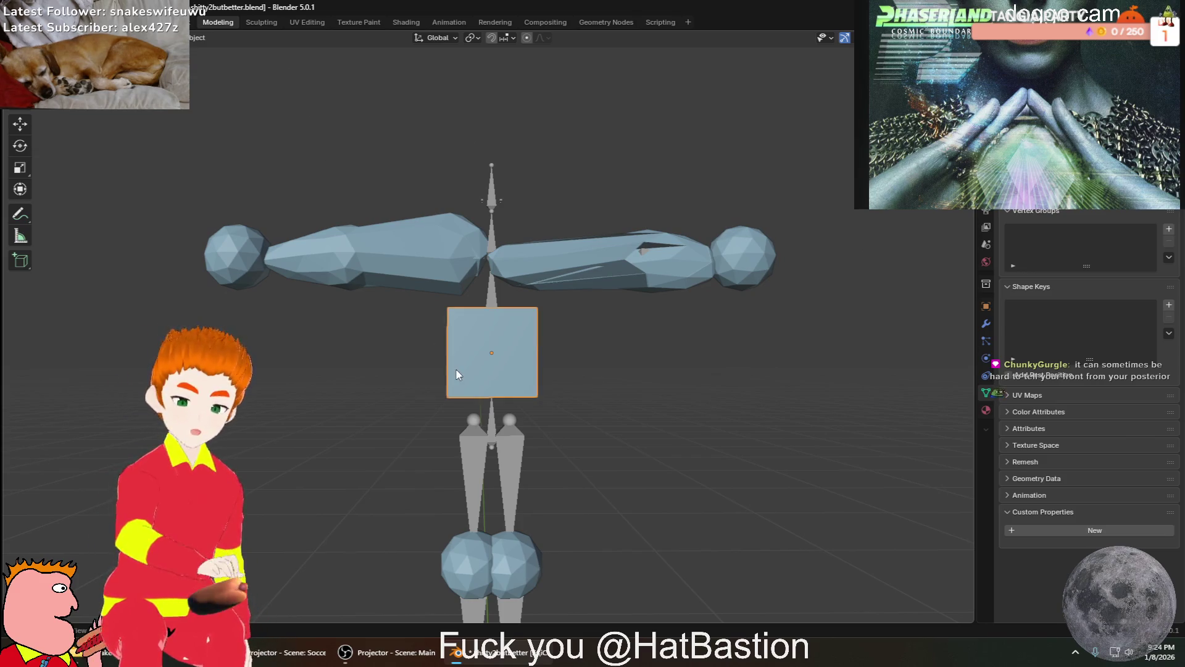
left_click(209, 162)
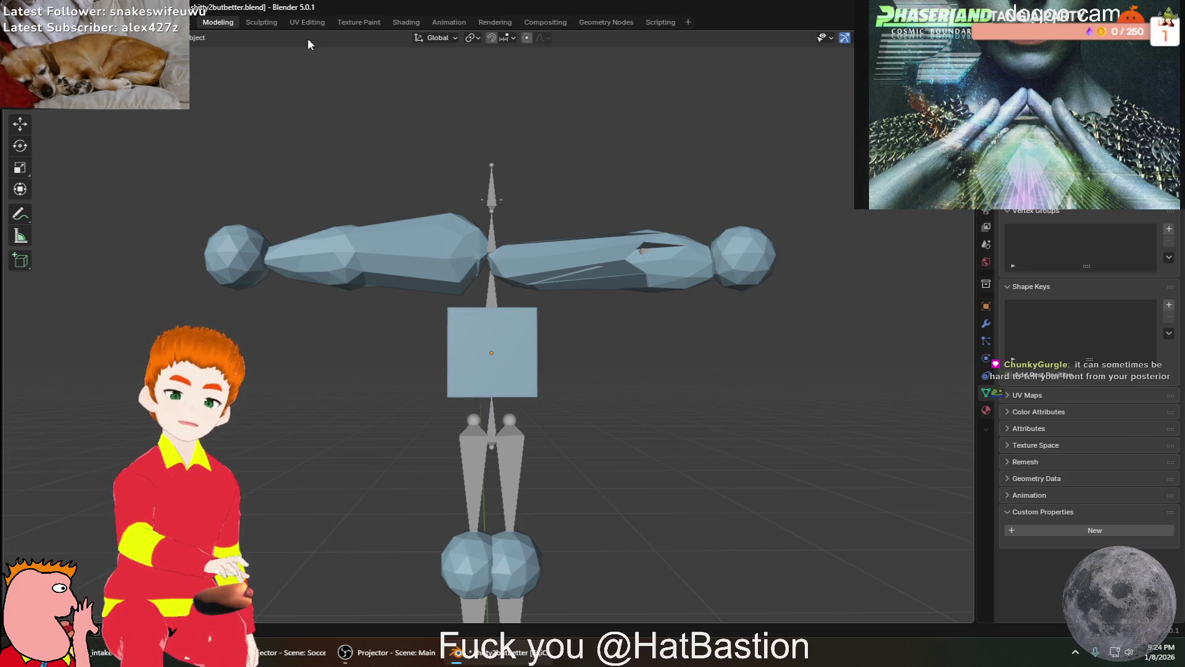
left_click(201, 37)
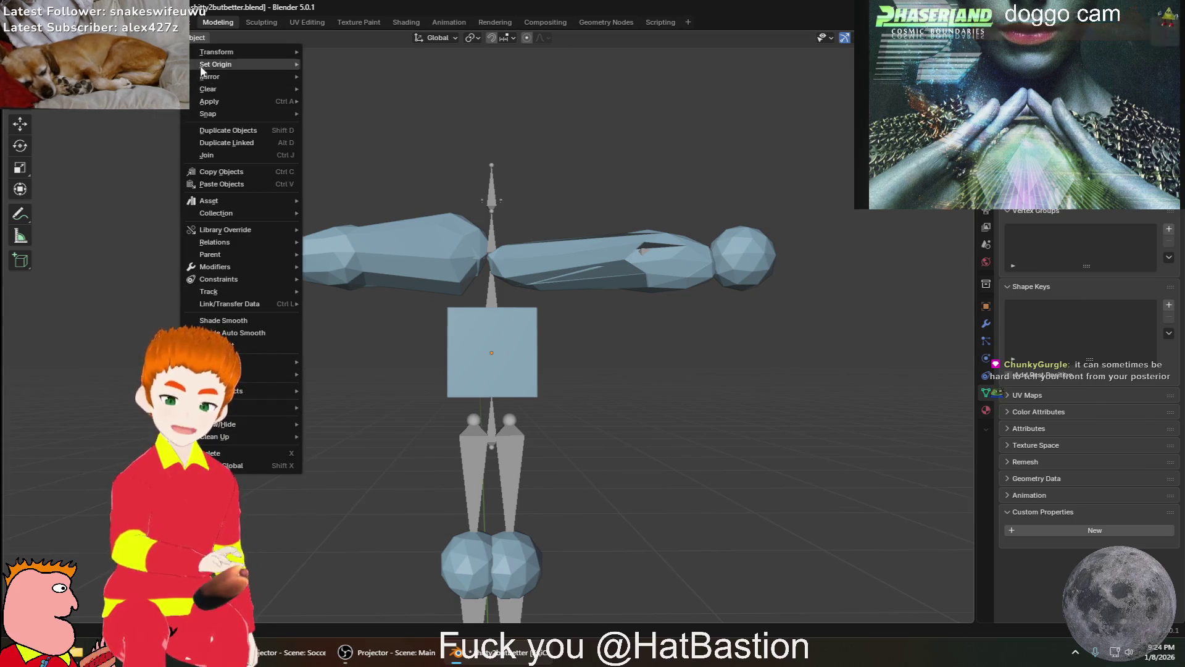
Add a plane mesh beneath the figure from Add > Mesh
left_click(172, 38)
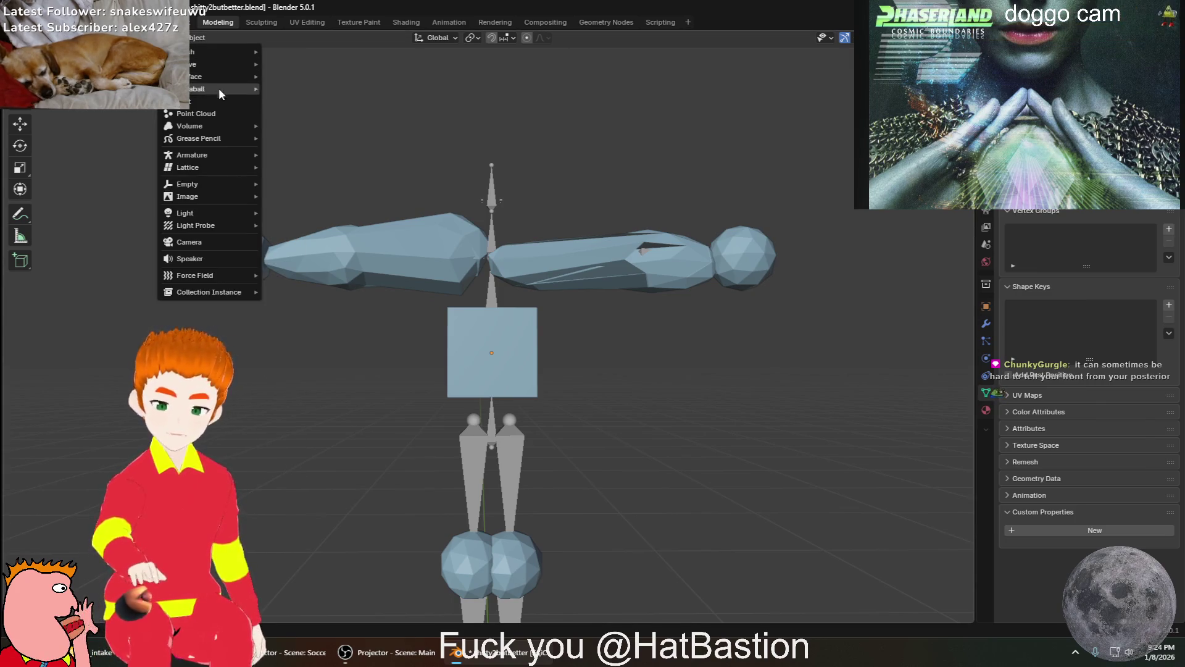
mouse_move(196, 136)
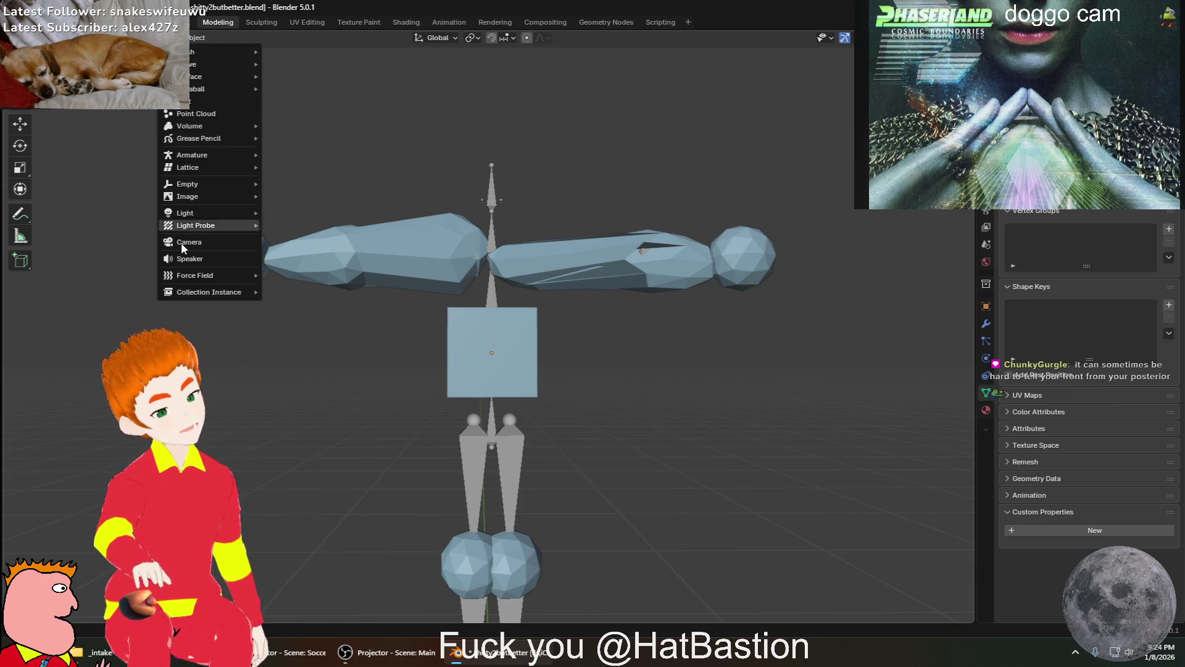
left_click(467, 362)
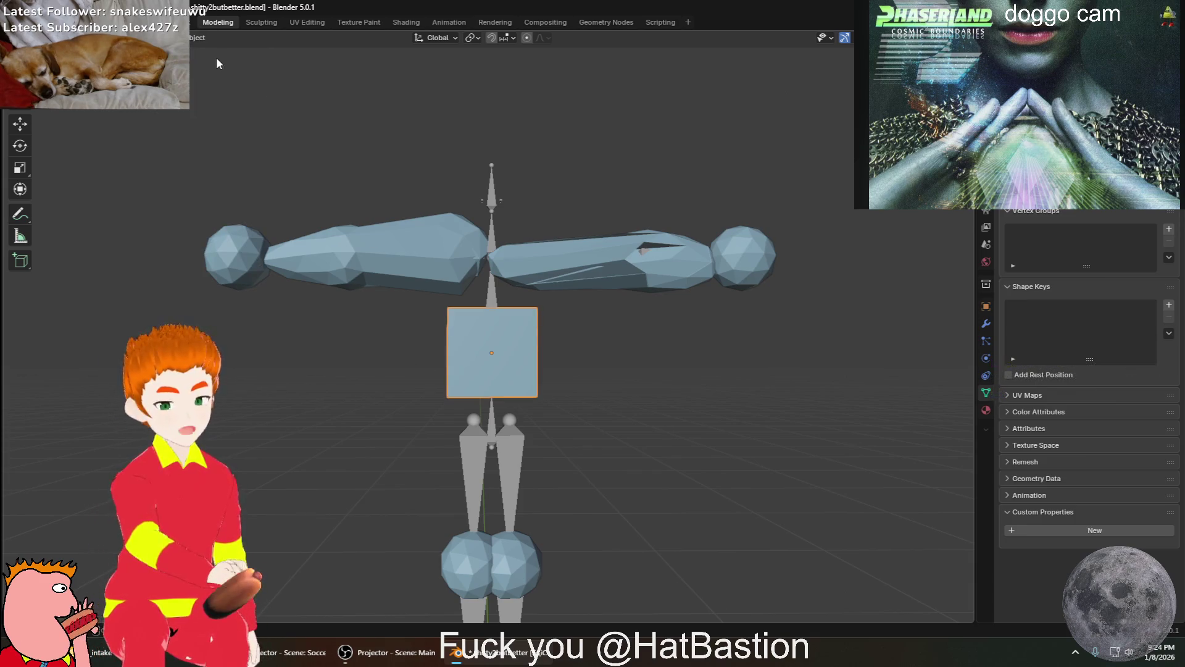
left_click(174, 38)
mouse_move(179, 51)
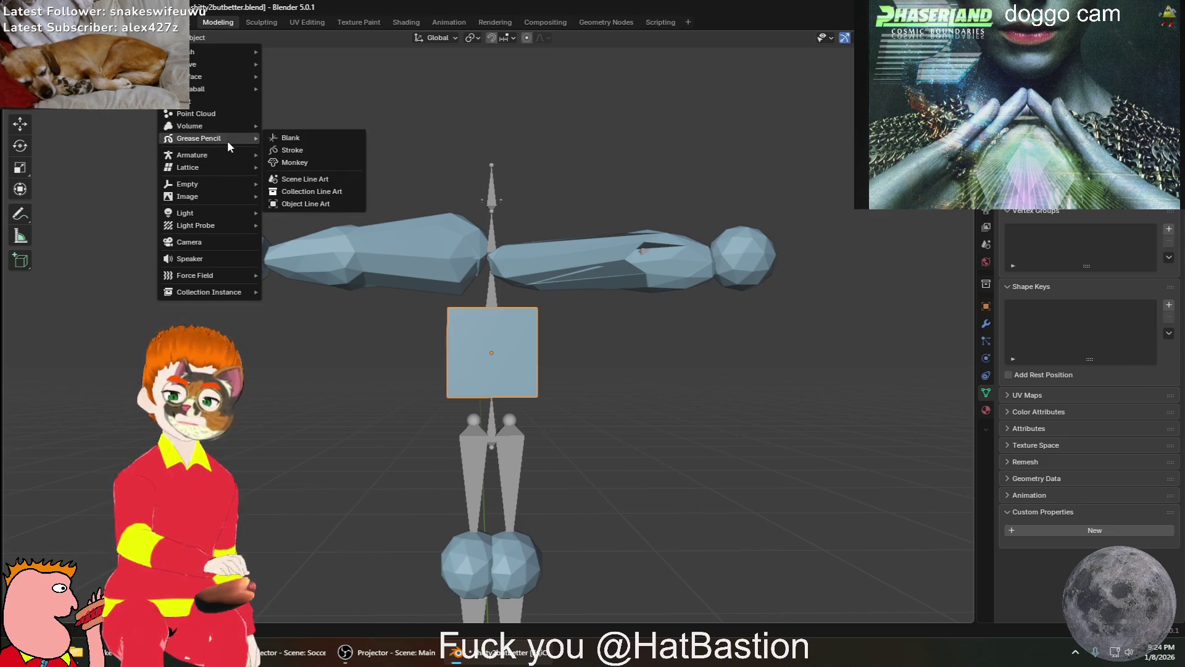
mouse_move(222, 90)
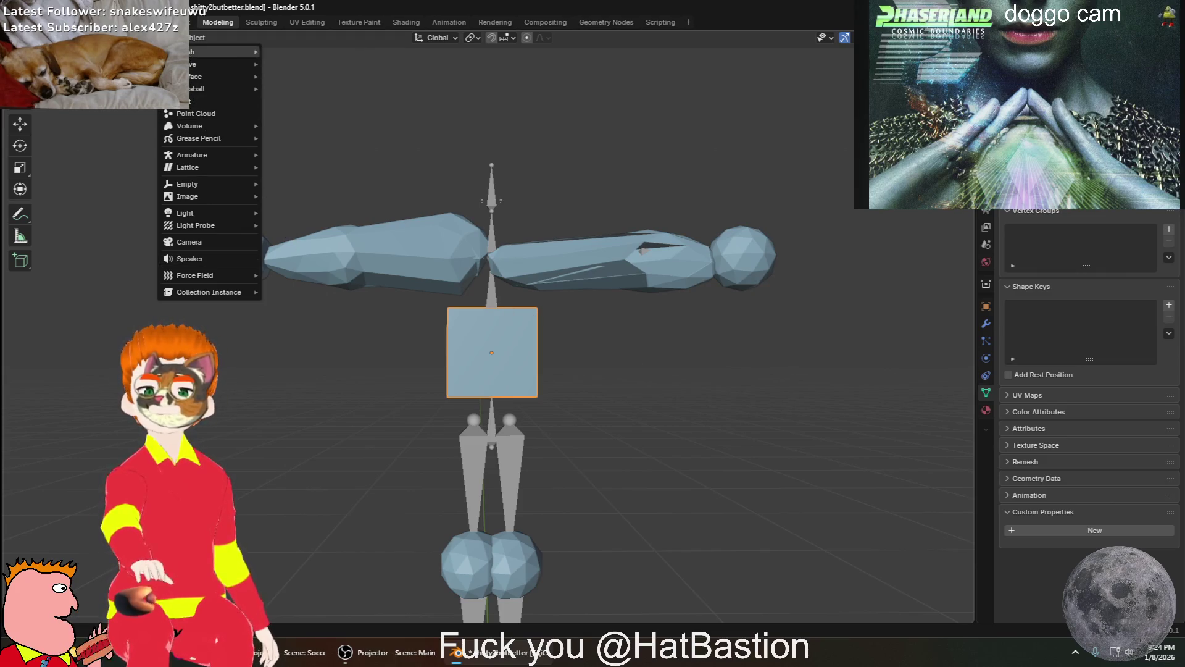
left_click(301, 64)
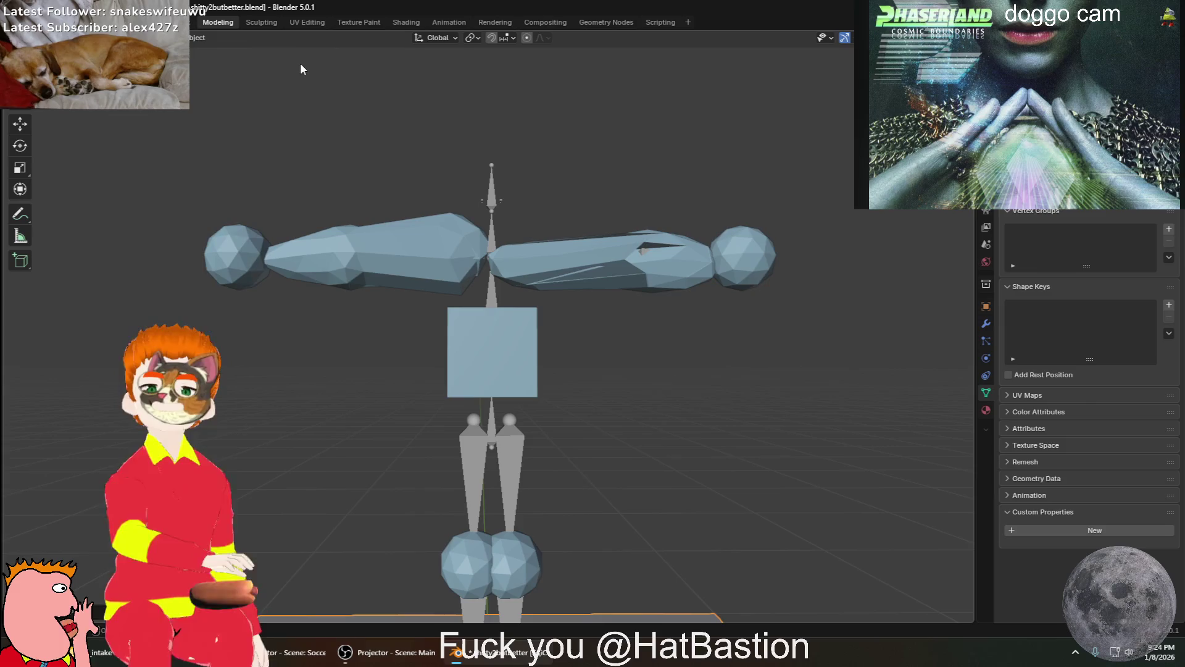
Add a cone mesh at the origin from Add > Mesh
left_click(175, 38)
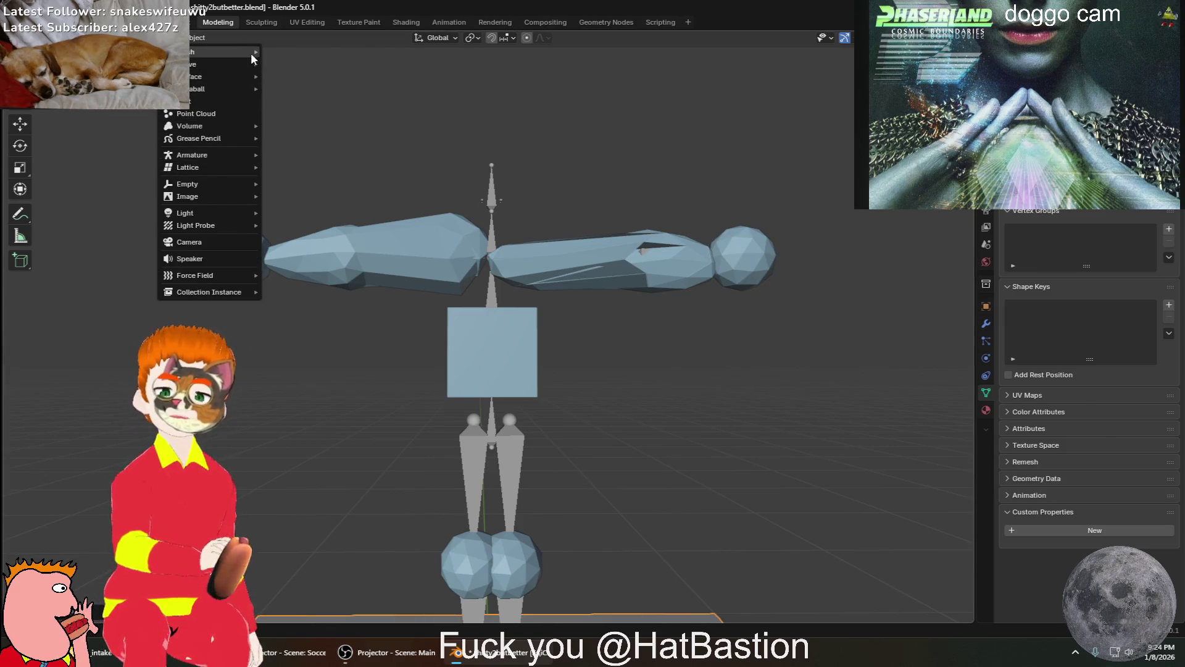
mouse_move(252, 53)
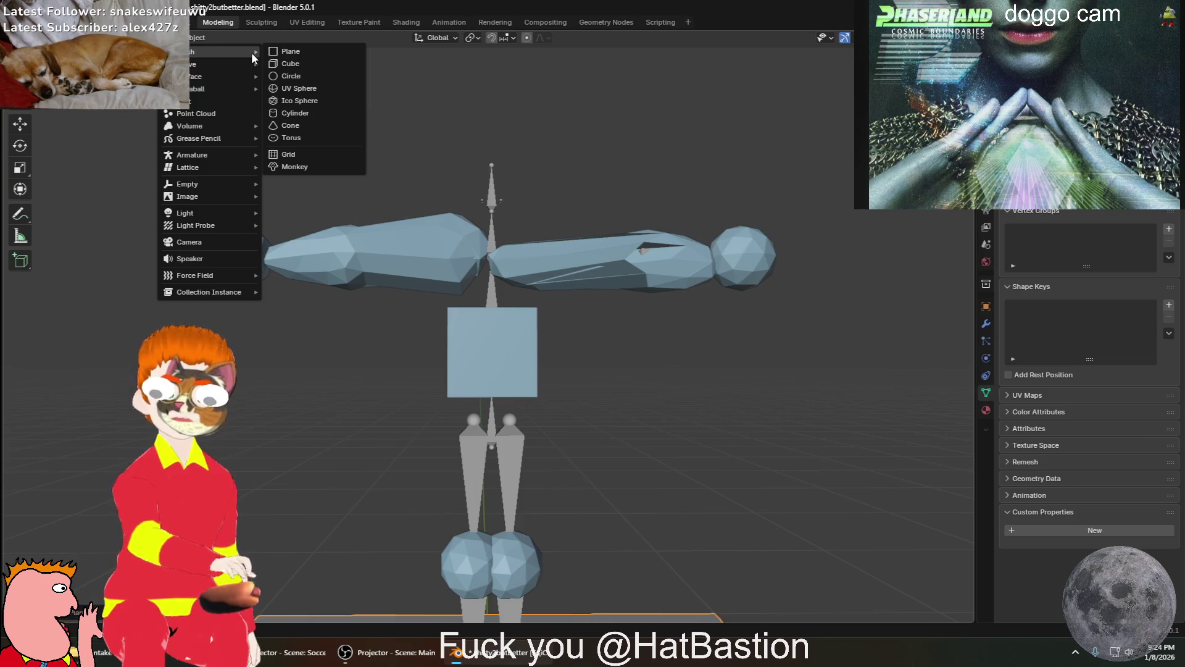
left_click(325, 126)
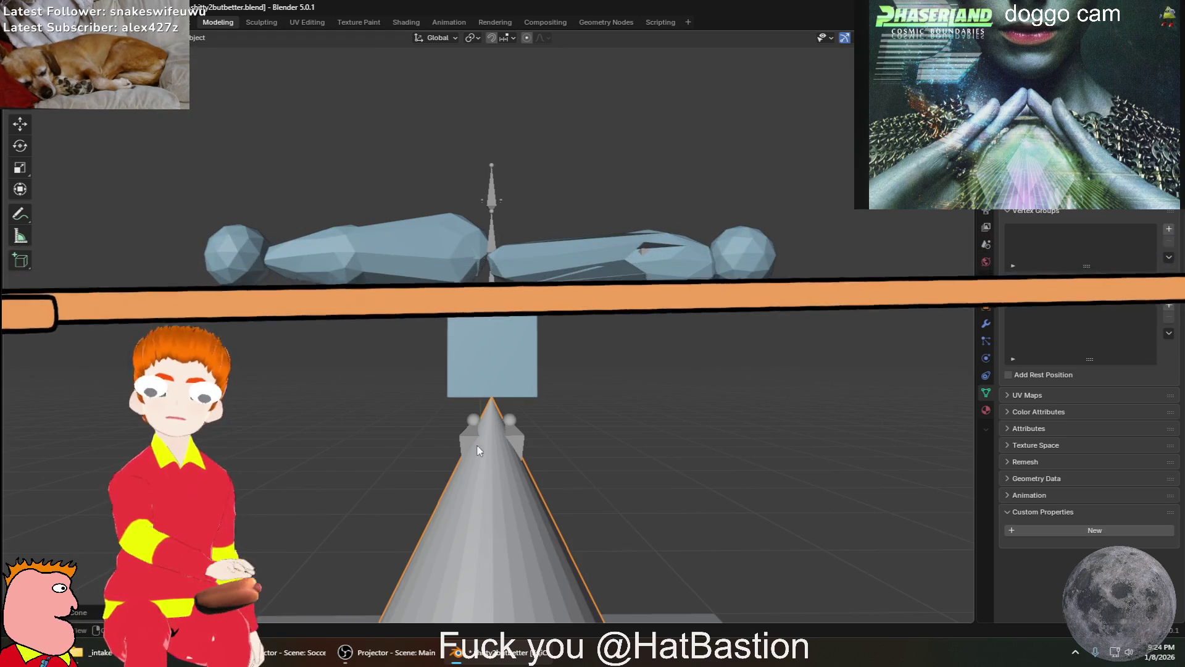
Slide the cone across the scene toward the low-poly figure
scroll(506, 433, "down", 5)
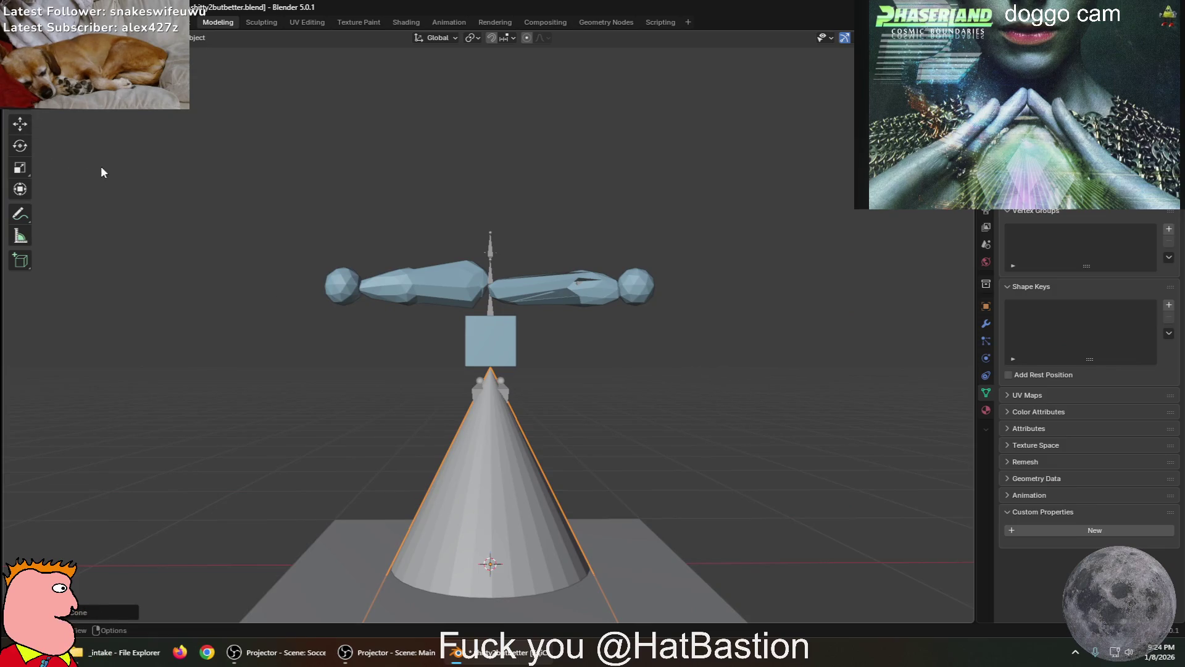
mouse_move(569, 575)
left_mouse_down()
mouse_move(689, 412)
mouse_move(679, 292)
left_mouse_up()
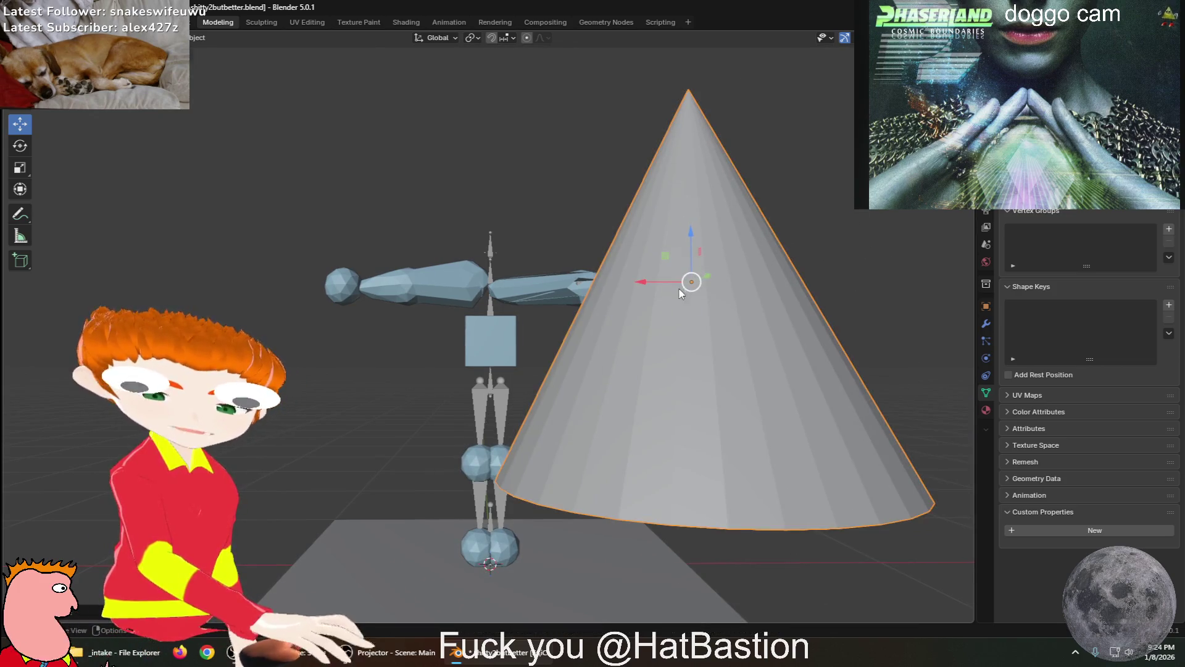
mouse_move(681, 307)
middle_mouse_down()
mouse_move(807, 323)
mouse_move(693, 273)
middle_mouse_up()
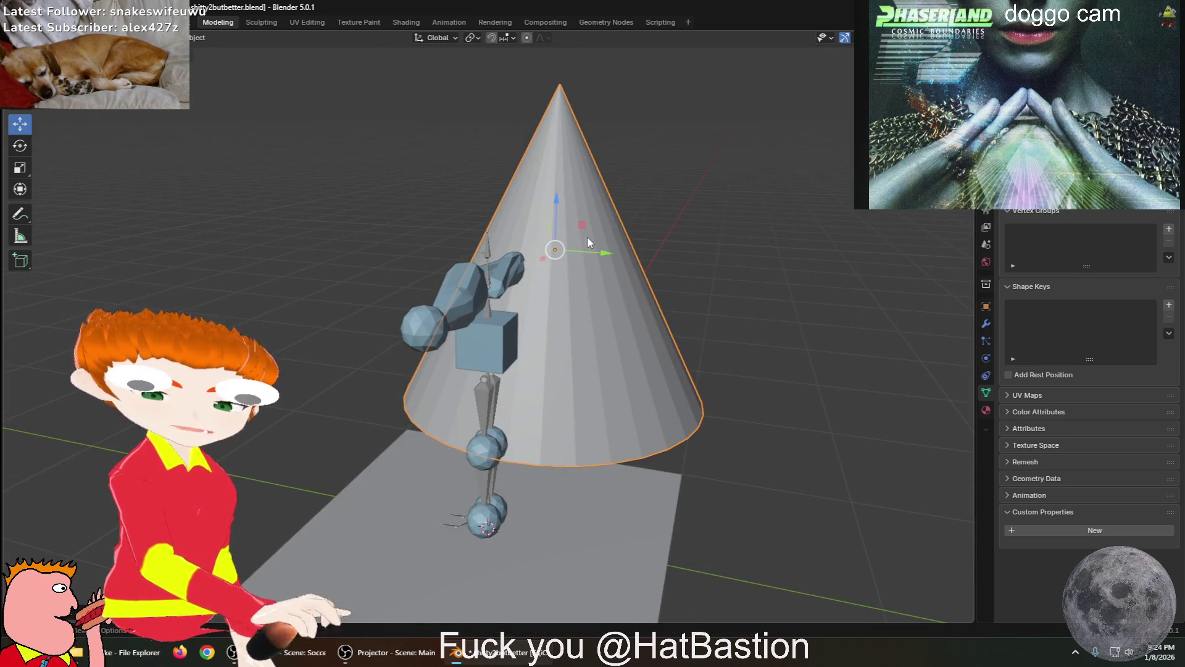
left_click_drag(563, 250, 715, 265)
scroll(710, 265, "down", 2)
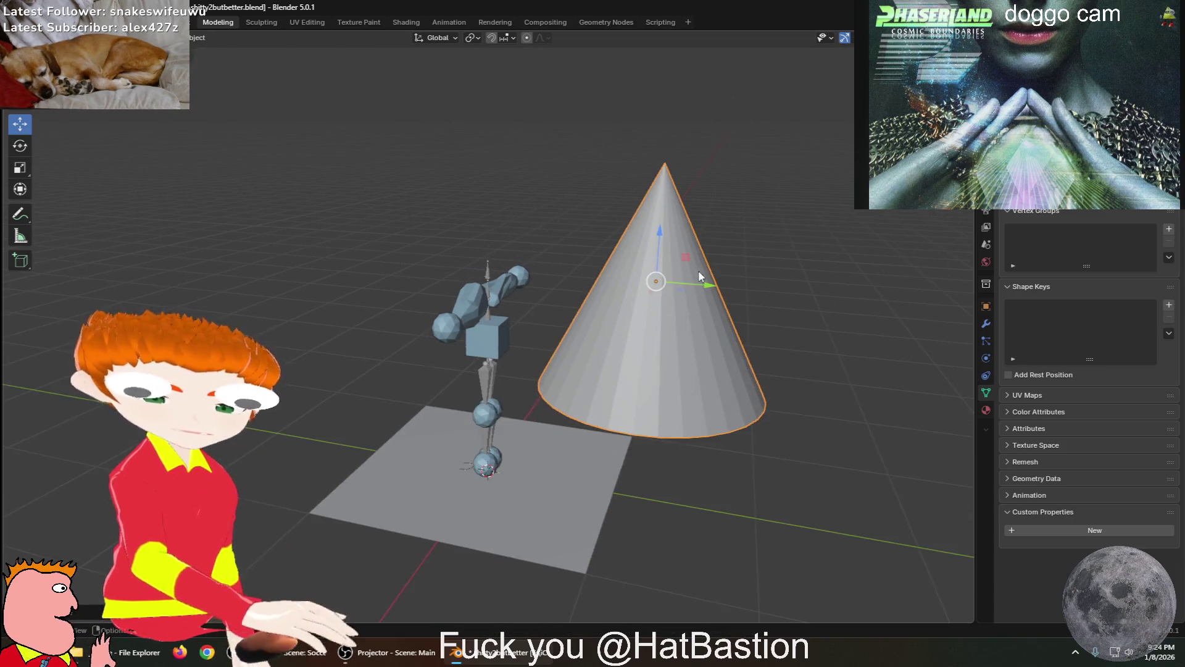
scroll(721, 286, "up", 3)
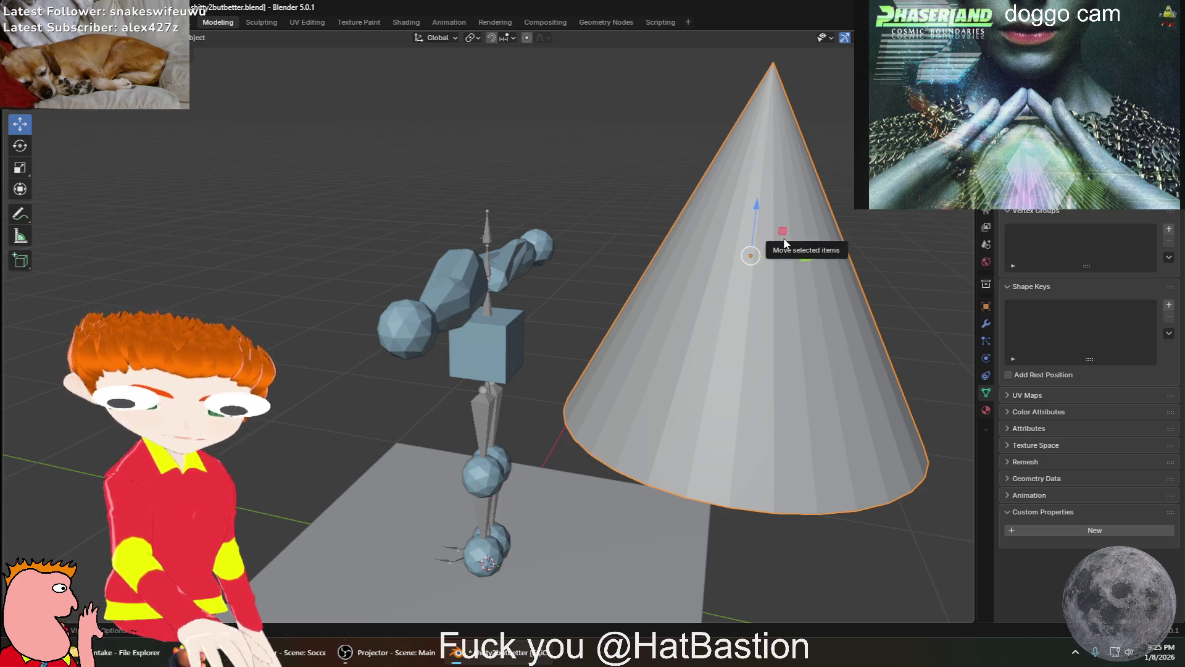
mouse_move(658, 329)
middle_mouse_down()
mouse_move(611, 328)
mouse_move(761, 324)
middle_mouse_up()
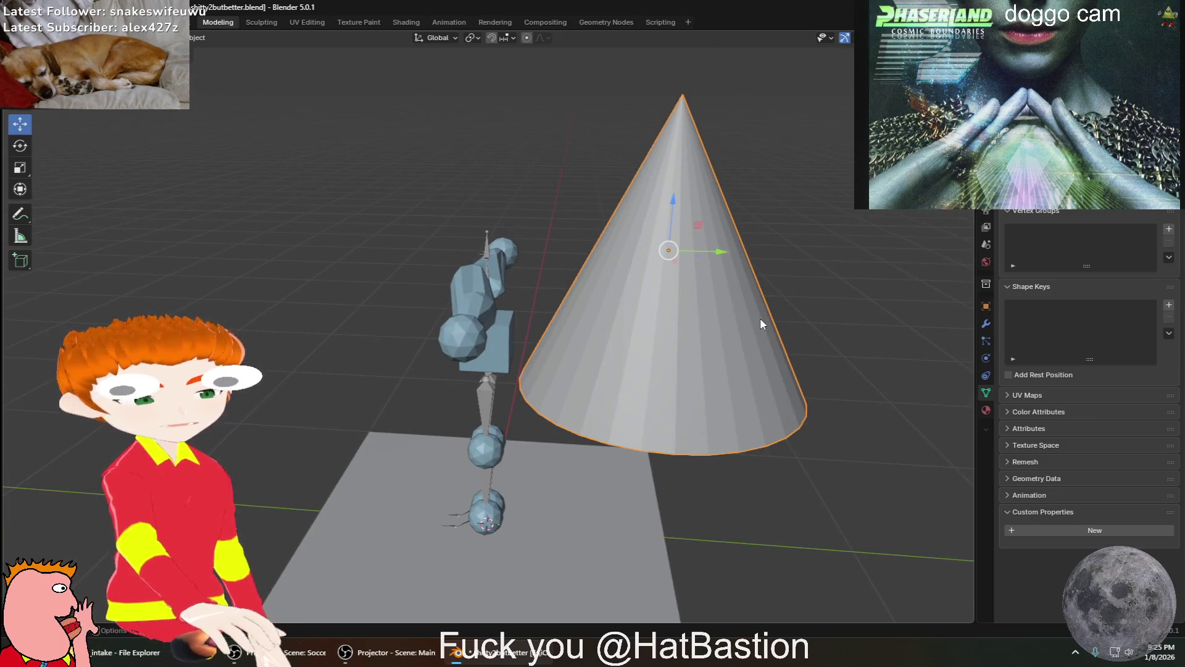
mouse_move(679, 399)
middle_mouse_down()
mouse_move(610, 377)
mouse_move(724, 407)
middle_mouse_up()
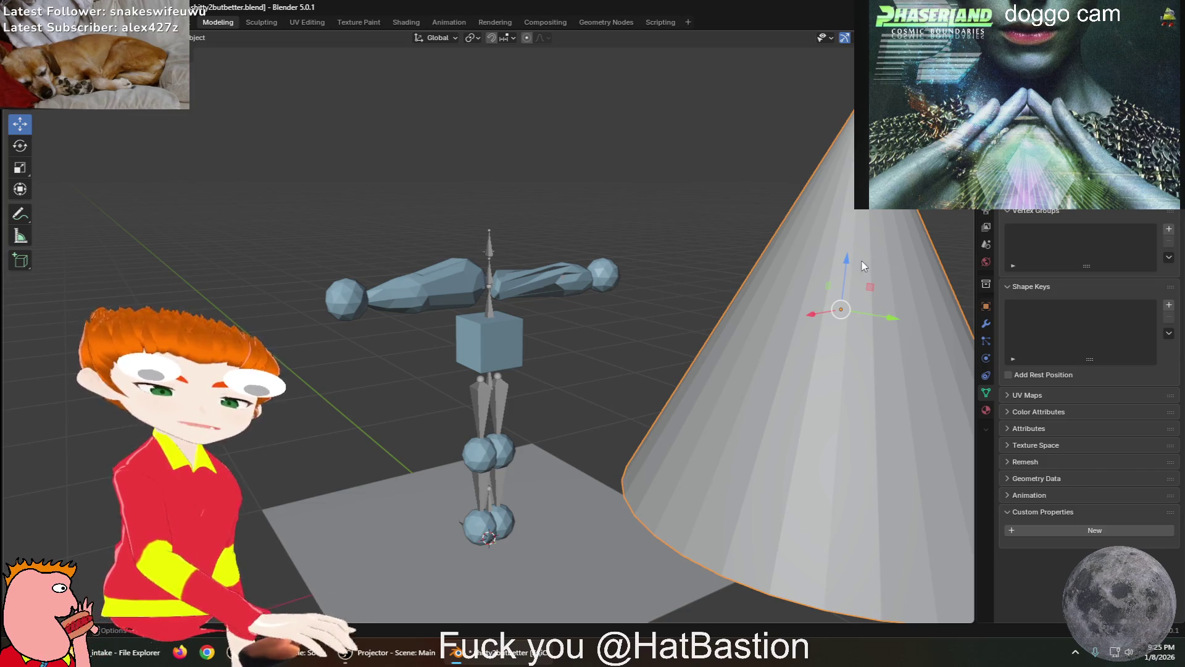
mouse_move(873, 292)
left_mouse_down()
mouse_move(642, 327)
mouse_move(352, 321)
mouse_move(191, 302)
left_mouse_up()
left_click(191, 302)
mouse_move(192, 303)
middle_mouse_down()
mouse_move(321, 320)
mouse_move(291, 309)
mouse_move(228, 321)
middle_mouse_up()
Place the cone beside the figure near the origin and start scaling it to about -0.22
mouse_move(227, 255)
left_mouse_down()
mouse_move(574, 458)
mouse_move(549, 450)
left_mouse_up()
middle_click_drag(547, 445, 682, 410)
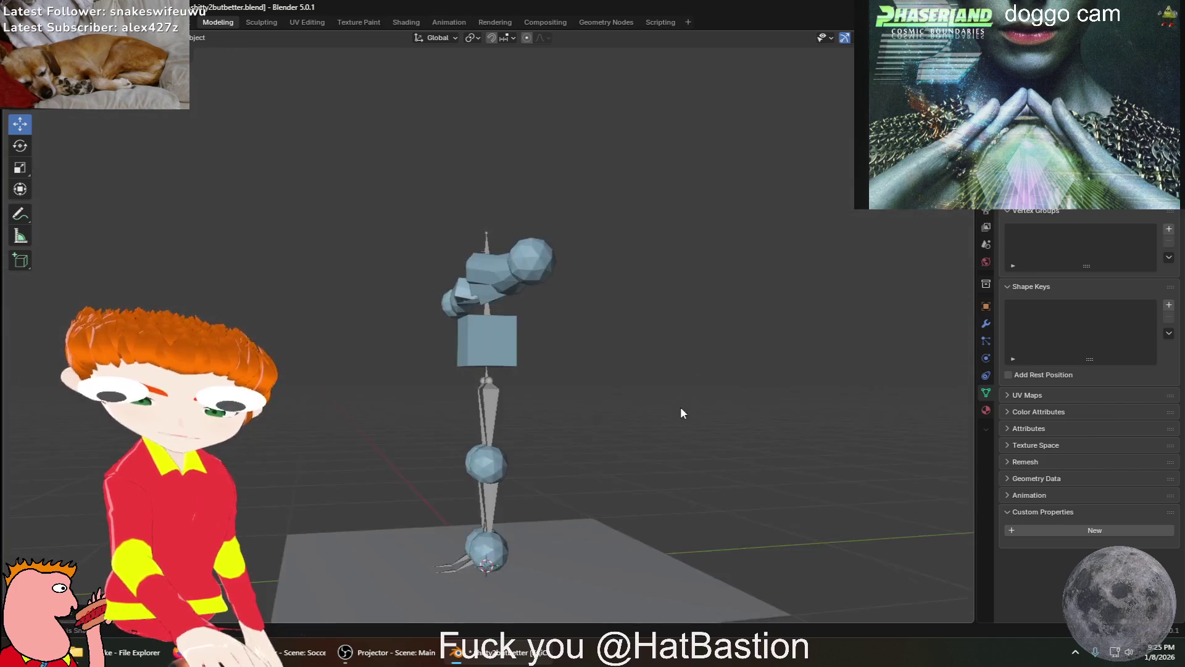
scroll(564, 502, "down", 5)
key("ctrl+z")
middle_click_drag(509, 516, 446, 553)
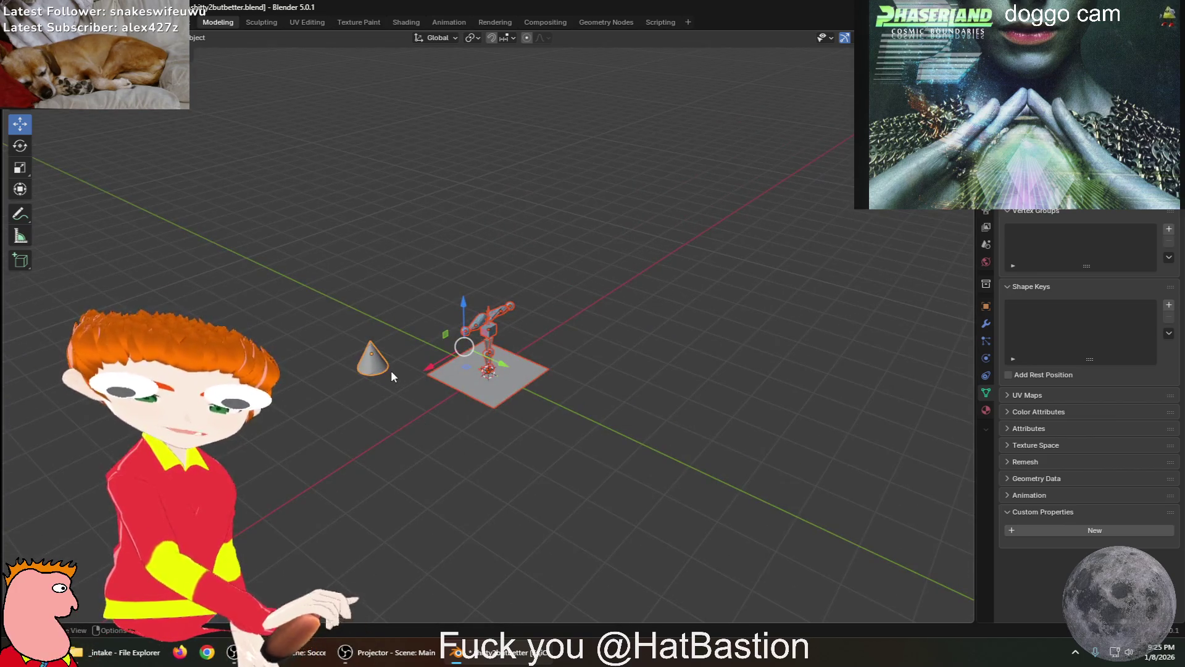
left_click(375, 365)
mouse_move(378, 369)
left_mouse_down()
mouse_move(510, 482)
mouse_move(595, 503)
left_mouse_up()
mouse_move(595, 503)
middle_mouse_down()
mouse_move(494, 410)
mouse_move(513, 478)
mouse_move(543, 516)
middle_mouse_up()
key("g")
left_click(400, 331)
mouse_move(519, 478)
middle_mouse_down()
mouse_move(502, 371)
mouse_move(475, 331)
mouse_move(511, 324)
mouse_move(413, 349)
mouse_move(454, 389)
middle_mouse_up()
scroll(475, 331, "up", 5)
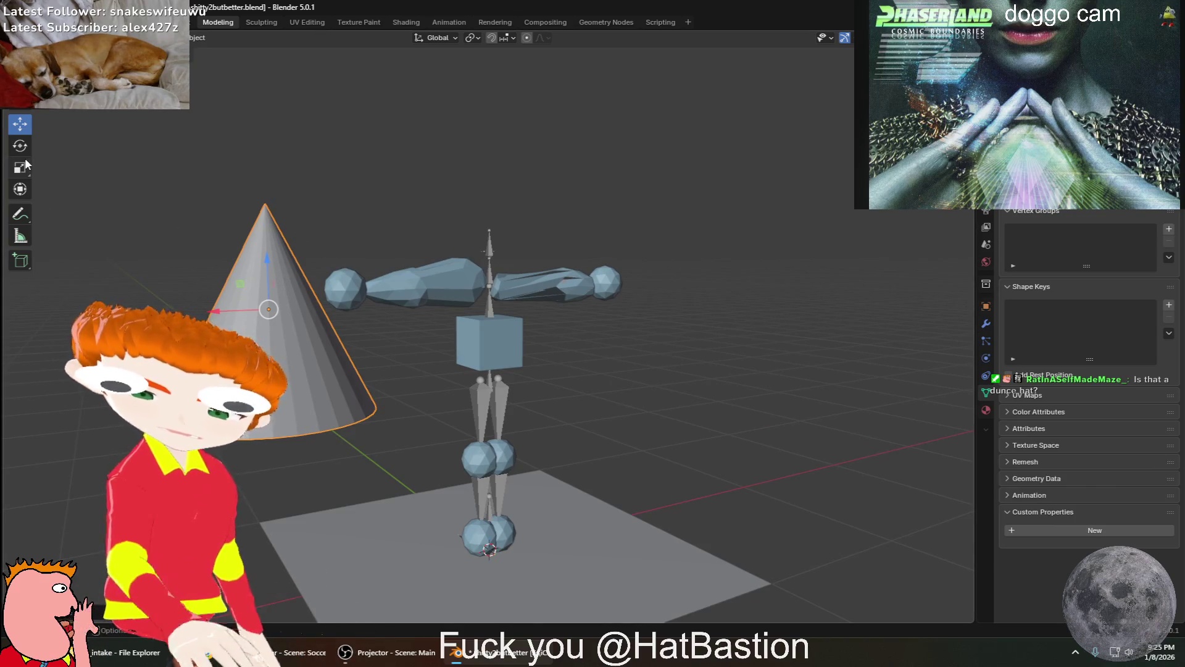
key("s")
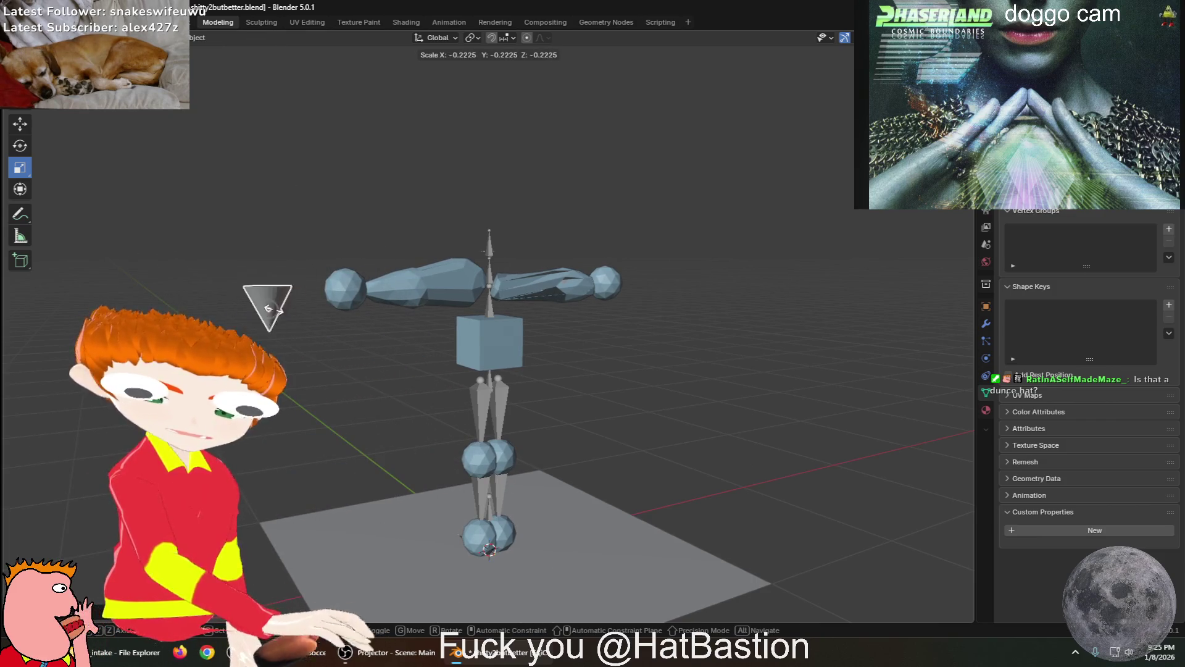
Shrink the cone to a small size and move it toward the cube torso
left_click(270, 312)
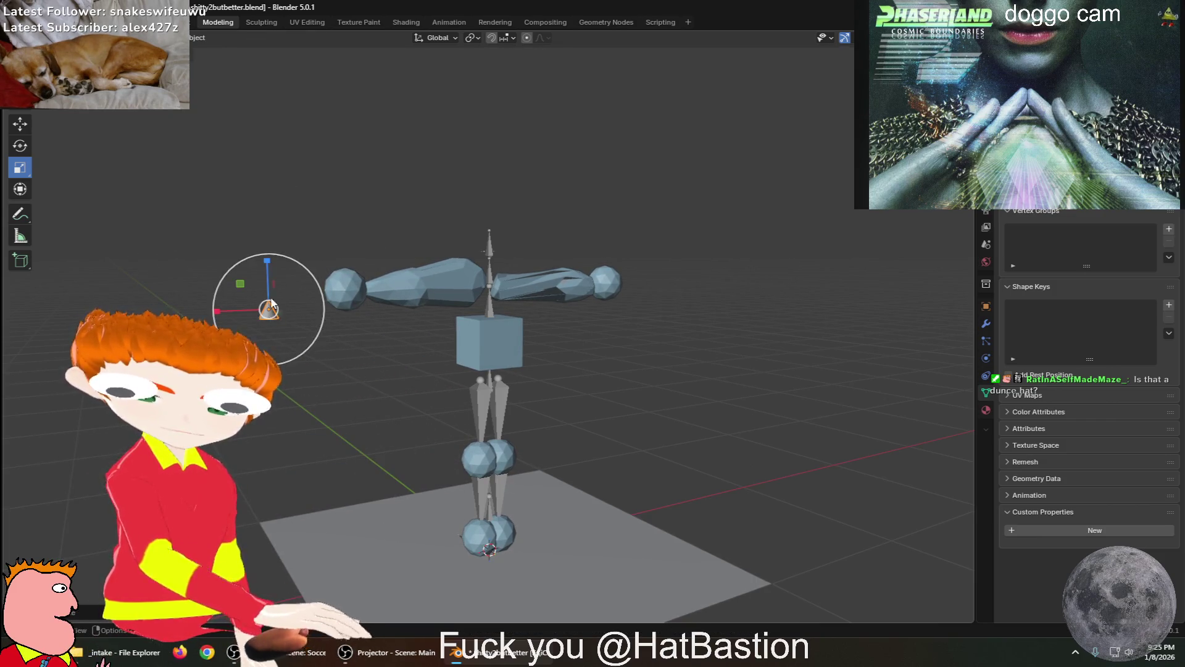
key("g")
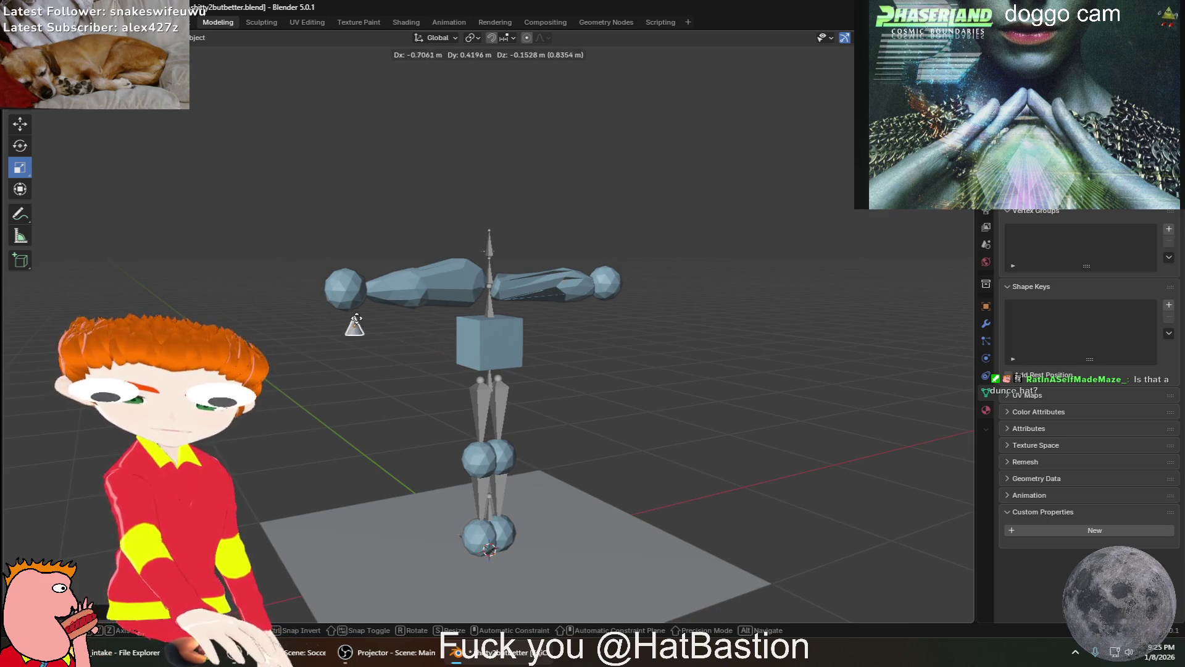
left_click(331, 325)
middle_click_drag(330, 324, 404, 327)
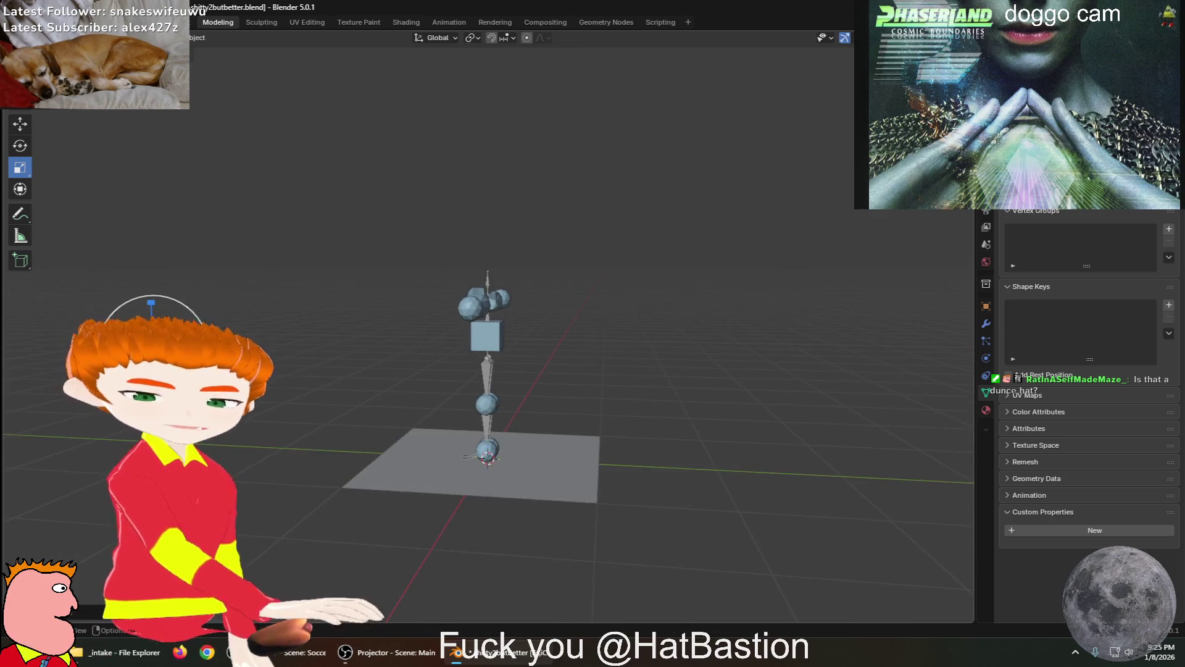
key("g")
left_click(625, 370)
mouse_move(625, 371)
middle_mouse_down()
mouse_move(587, 358)
mouse_move(449, 374)
middle_mouse_up()
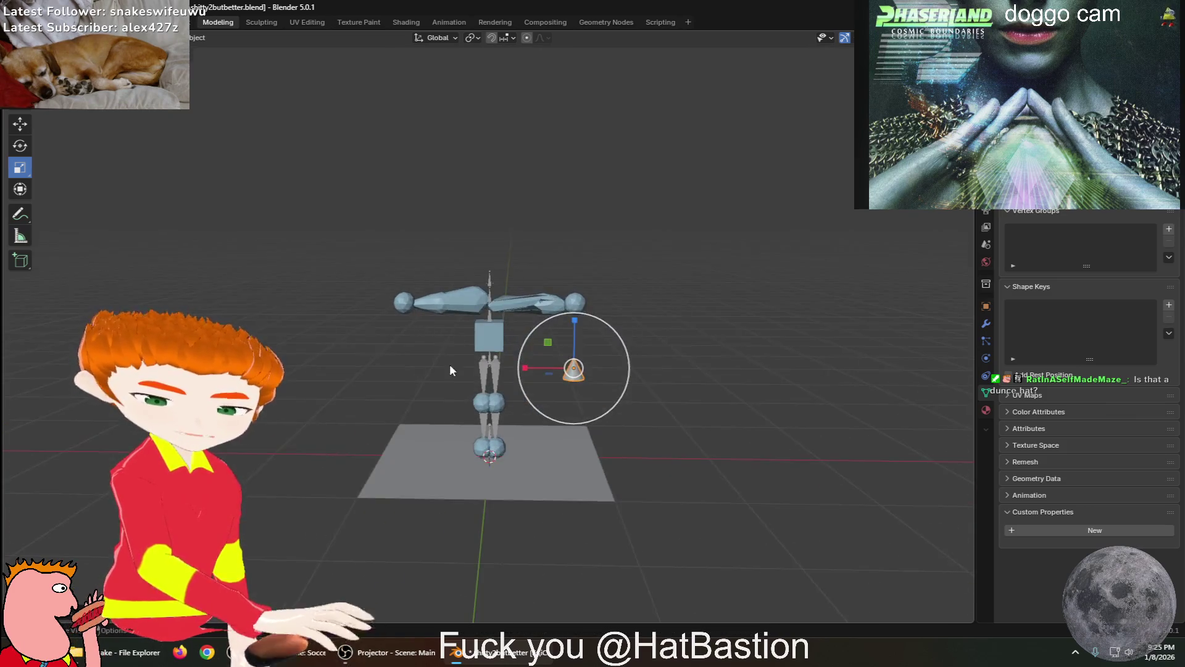
scroll(449, 374, "up", 6)
Place the cone in front of the cube torso, undoing a trial stretch
key("g")
left_click(518, 361)
scroll(529, 361, "up", 4)
mouse_move(553, 362)
left_mouse_down()
mouse_move(544, 234)
mouse_move(525, 364)
mouse_move(537, 363)
mouse_move(519, 363)
mouse_move(535, 338)
mouse_move(549, 353)
left_mouse_up()
key("ctrl+z")
key("Escape")
mouse_move(548, 353)
middle_mouse_down()
mouse_move(625, 383)
mouse_move(602, 426)
middle_mouse_up()
key("ctrl+z")
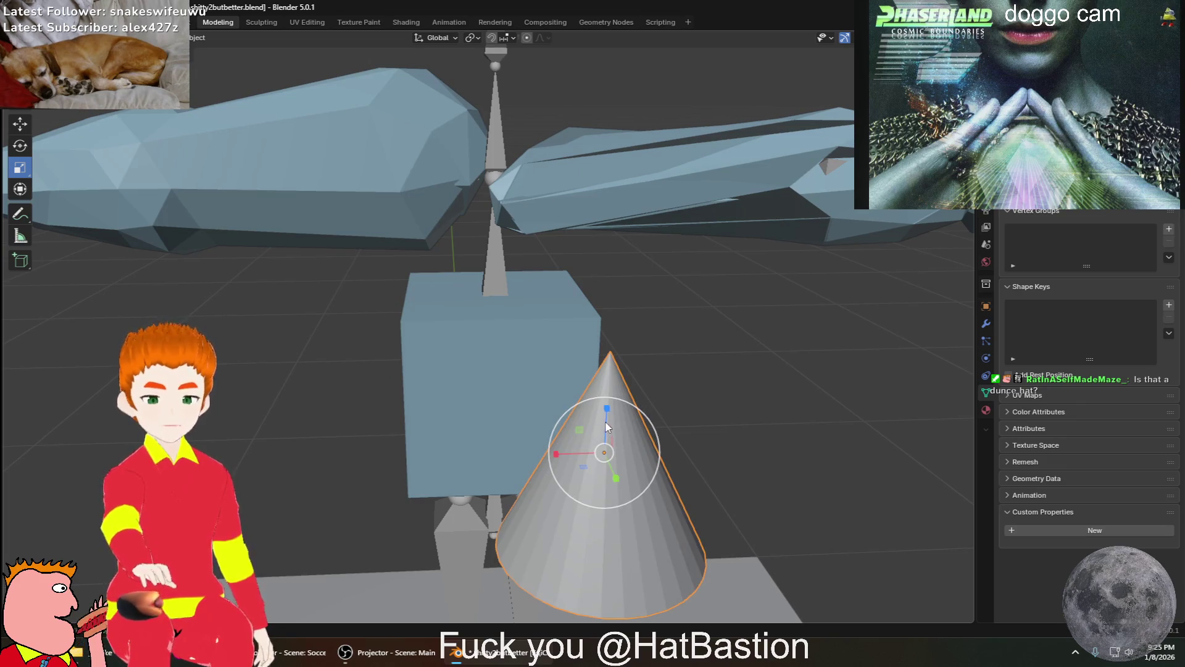
Flatten the cone along Z and Y and set it on top of the cube
mouse_move(606, 426)
left_mouse_down()
mouse_move(607, 488)
mouse_move(620, 490)
mouse_move(611, 478)
left_mouse_up()
mouse_move(611, 479)
middle_mouse_down()
mouse_move(580, 466)
mouse_move(787, 462)
mouse_move(758, 442)
mouse_move(850, 439)
mouse_move(839, 439)
middle_mouse_up()
key("g")
left_click(574, 430)
mouse_move(587, 436)
middle_mouse_down()
mouse_move(533, 439)
mouse_move(528, 383)
middle_mouse_up()
scroll(529, 382, "up", 8)
middle_click_drag(415, 349, 417, 443)
mouse_move(98, 264)
middle_mouse_down()
mouse_move(272, 303)
mouse_move(225, 316)
mouse_move(115, 258)
middle_mouse_up()
left_click(23, 146)
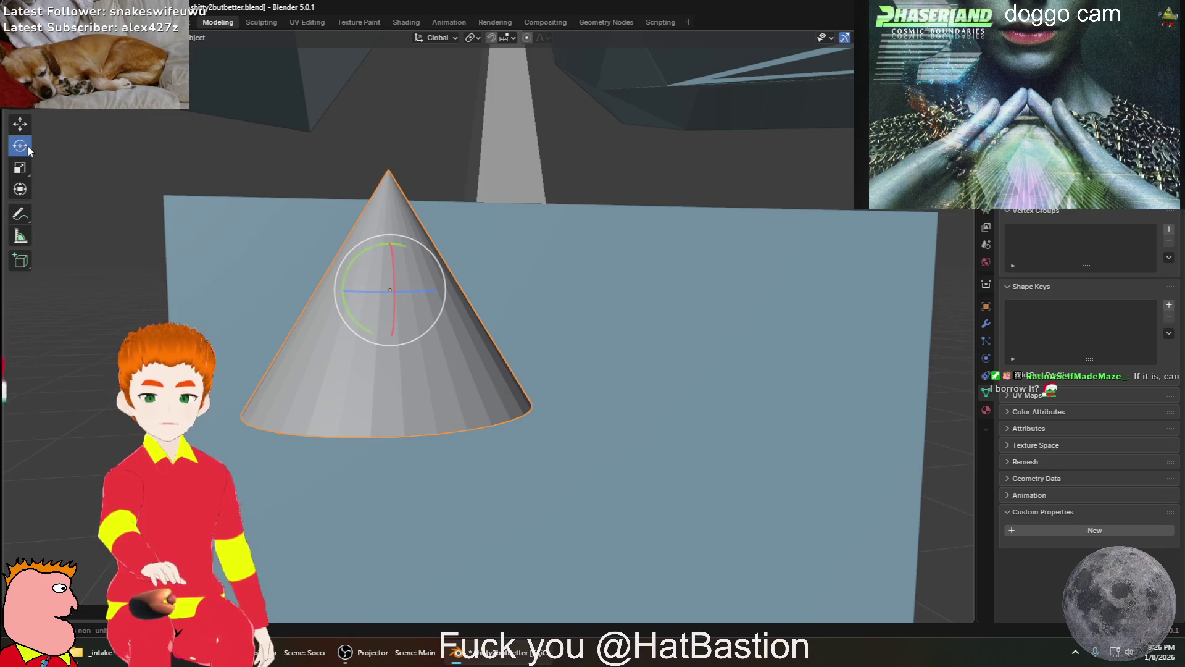
Rotate the cone onto its side about X and lower it along Z to the cube's edge
mouse_move(397, 277)
left_mouse_down()
mouse_move(389, 308)
mouse_move(397, 285)
mouse_move(445, 306)
left_mouse_up()
mouse_move(444, 307)
middle_mouse_down()
mouse_move(523, 315)
mouse_move(627, 299)
mouse_move(628, 310)
middle_mouse_up()
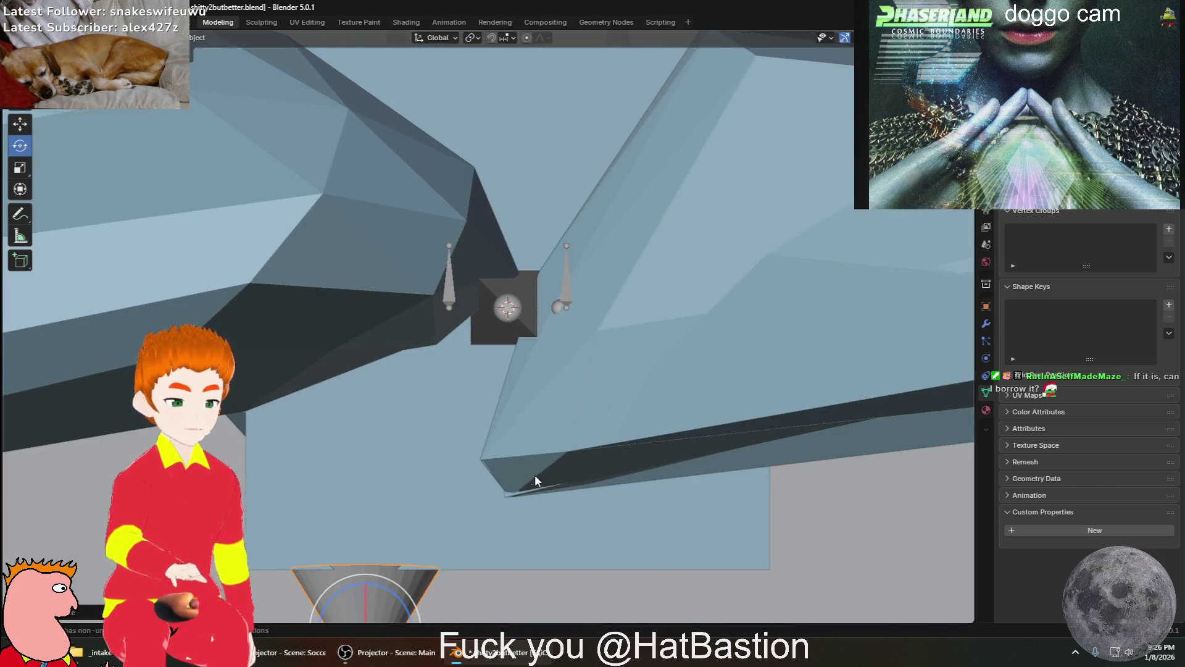
mouse_move(467, 540)
middle_mouse_down()
mouse_move(501, 409)
mouse_move(628, 410)
mouse_move(609, 394)
middle_mouse_up()
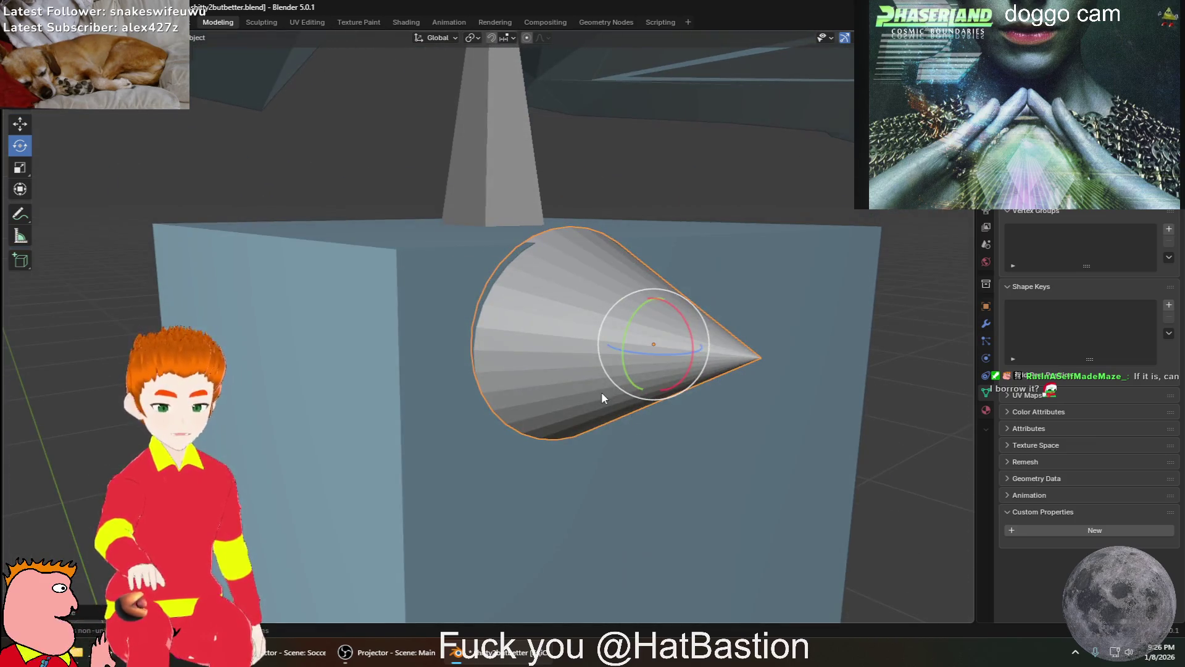
left_click(19, 124)
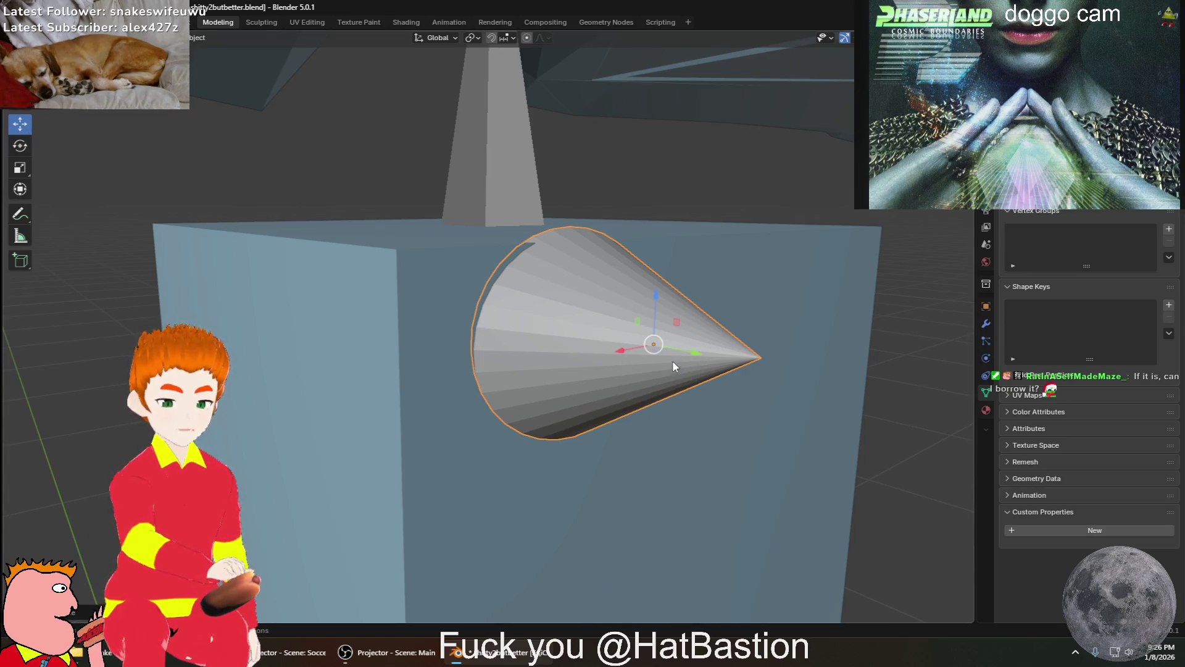
left_click_drag(660, 308, 657, 361)
mouse_move(657, 361)
middle_mouse_down()
mouse_move(752, 370)
mouse_move(587, 370)
mouse_move(528, 396)
mouse_move(582, 401)
mouse_move(587, 415)
mouse_move(552, 441)
mouse_move(519, 416)
middle_mouse_up()
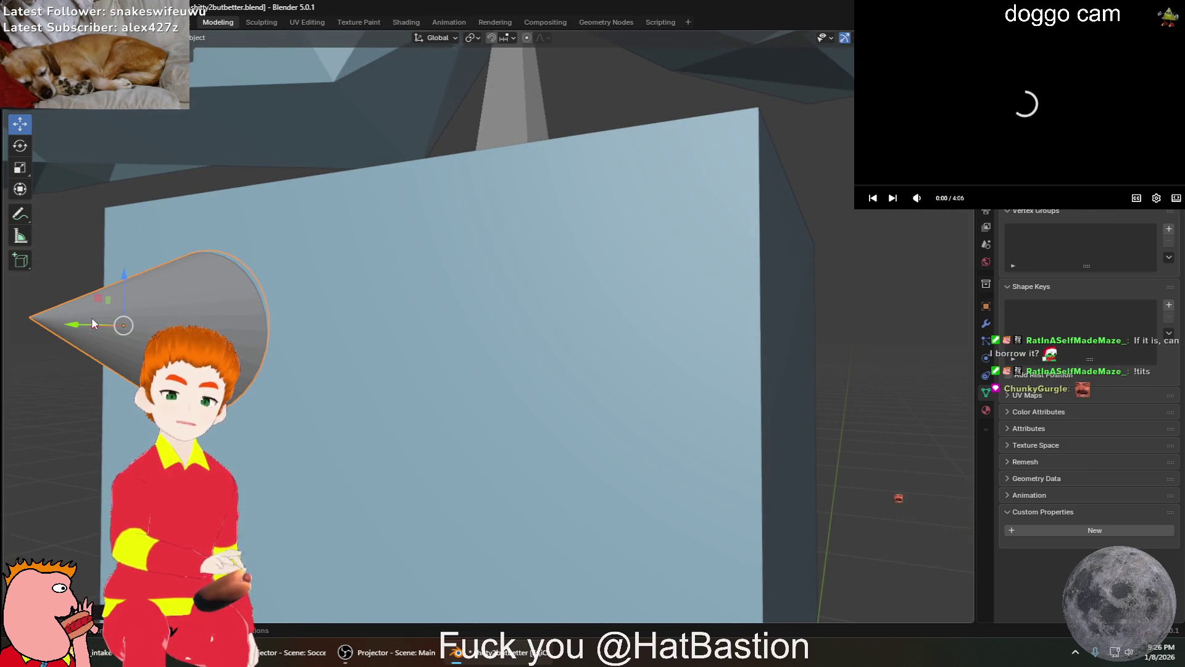
right_click(213, 320)
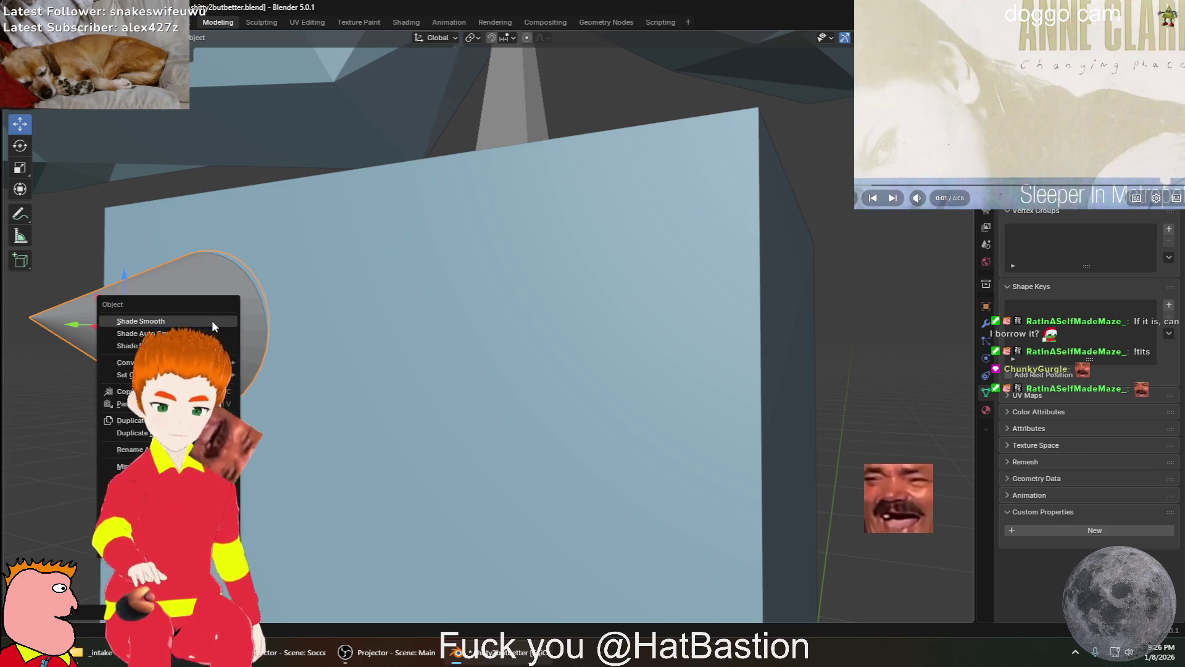
Check the cone's placement from its base, then open the interaction mode dropdown
mouse_move(217, 465)
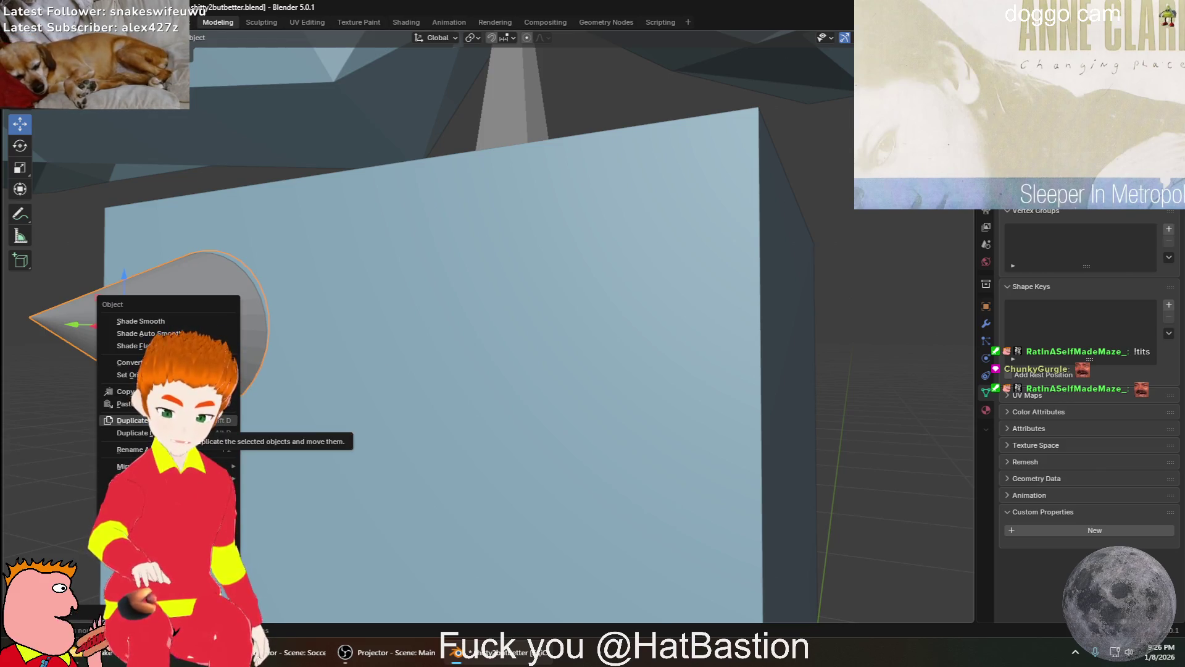
middle_click_drag(361, 301, 371, 309)
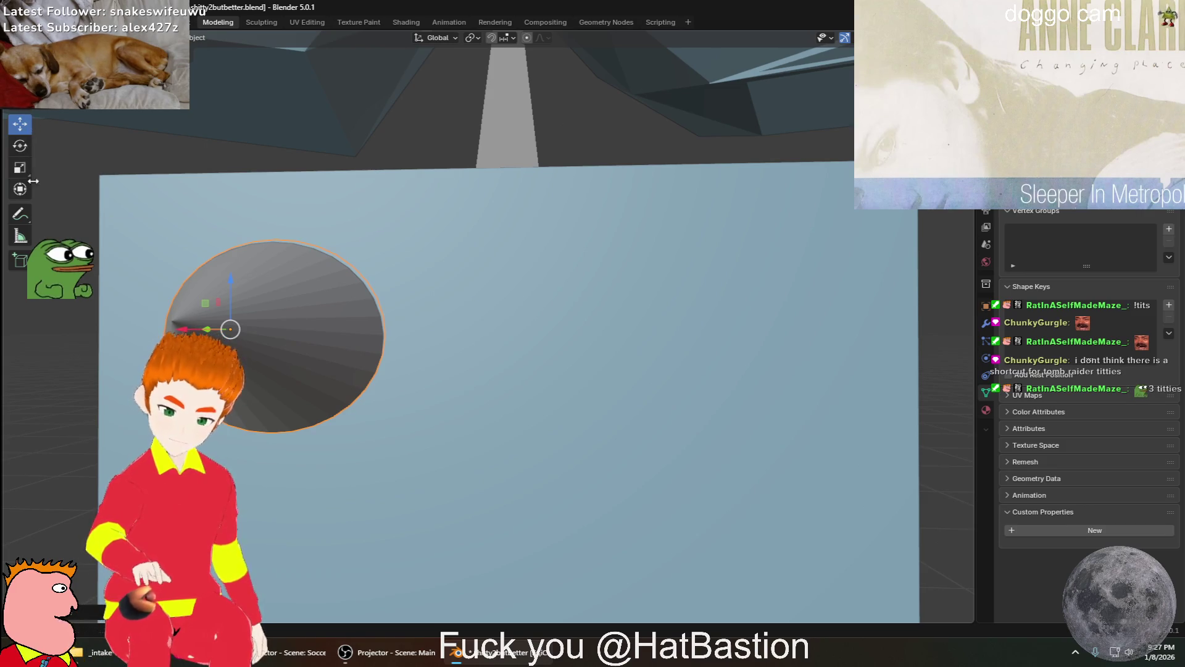
middle_click_drag(326, 290, 328, 291)
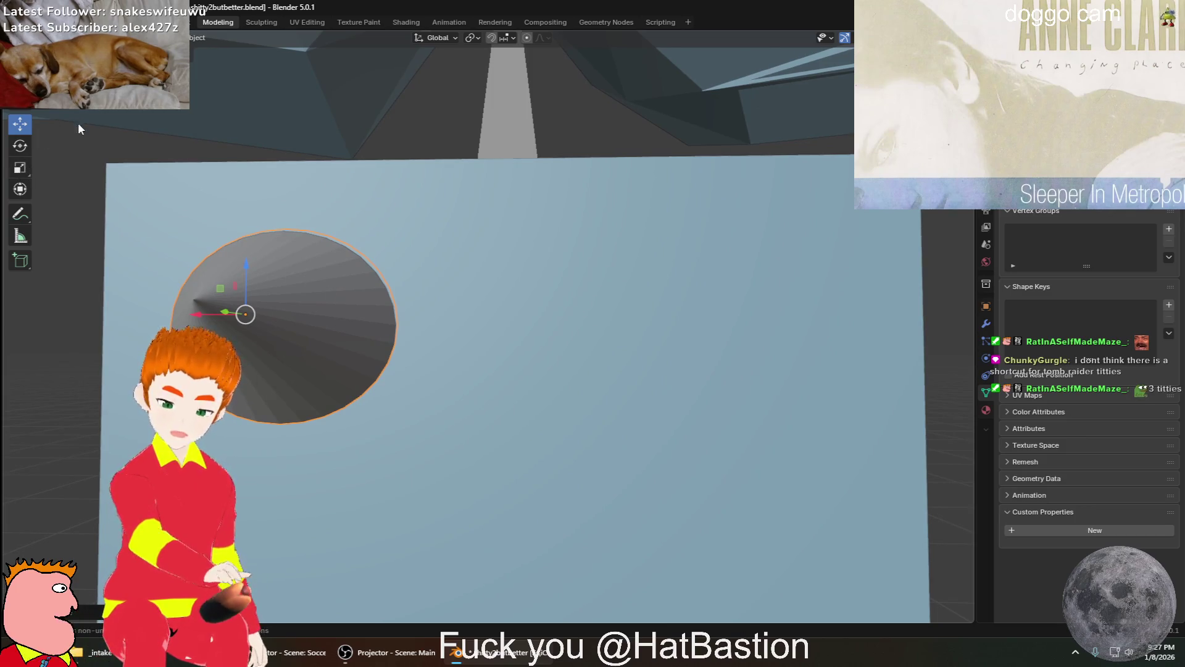
left_click(50, 37)
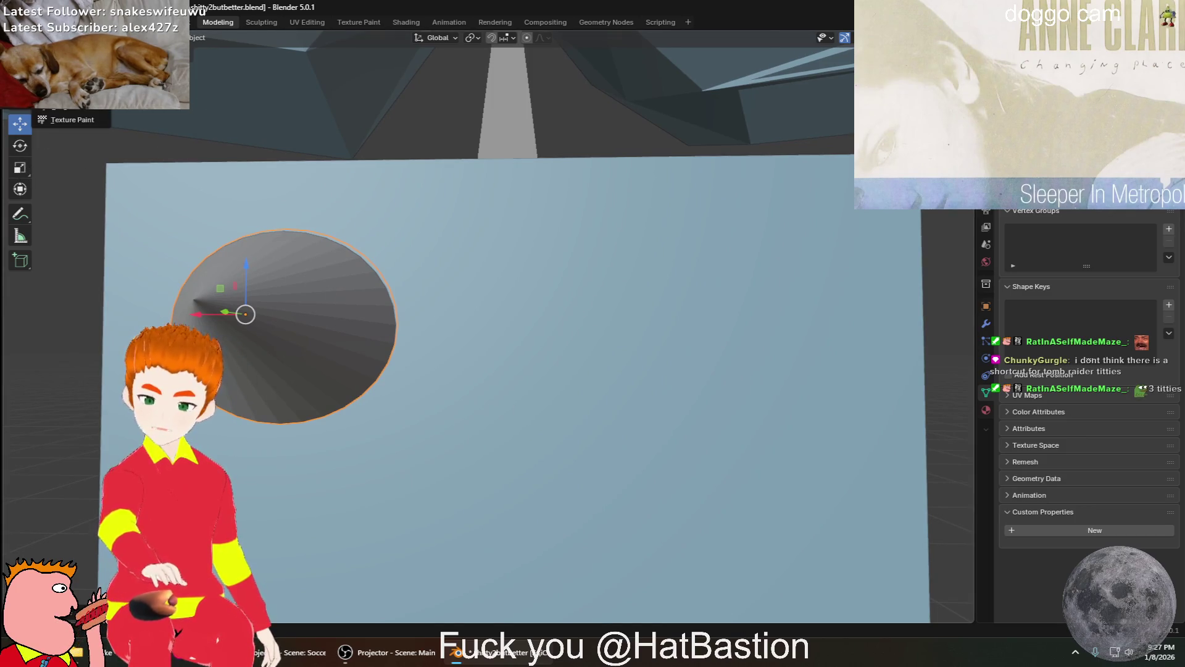
In Edit Mode, extrude the cone twice to form a row of three cones across the torso front
left_click(62, 65)
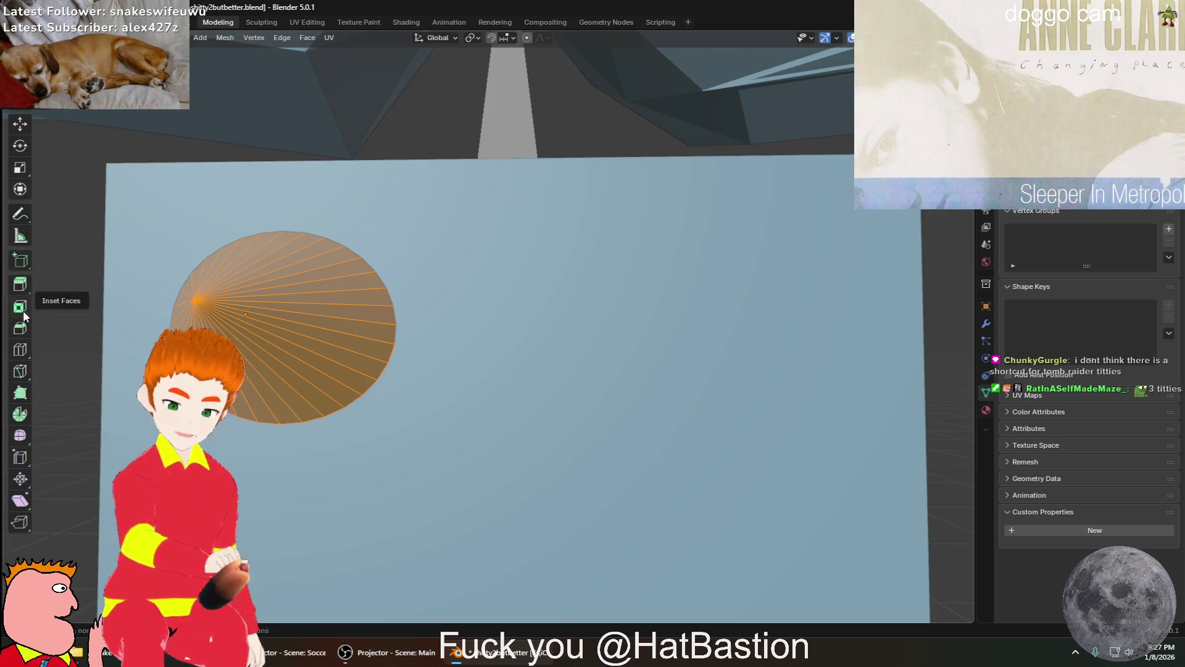
left_click(20, 284)
mouse_move(264, 317)
left_mouse_down()
mouse_move(324, 333)
mouse_move(507, 328)
mouse_move(532, 344)
mouse_move(789, 327)
mouse_move(813, 336)
left_mouse_up()
mouse_move(814, 337)
middle_mouse_down()
mouse_move(741, 383)
mouse_move(513, 450)
mouse_move(609, 435)
mouse_move(679, 383)
middle_mouse_up()
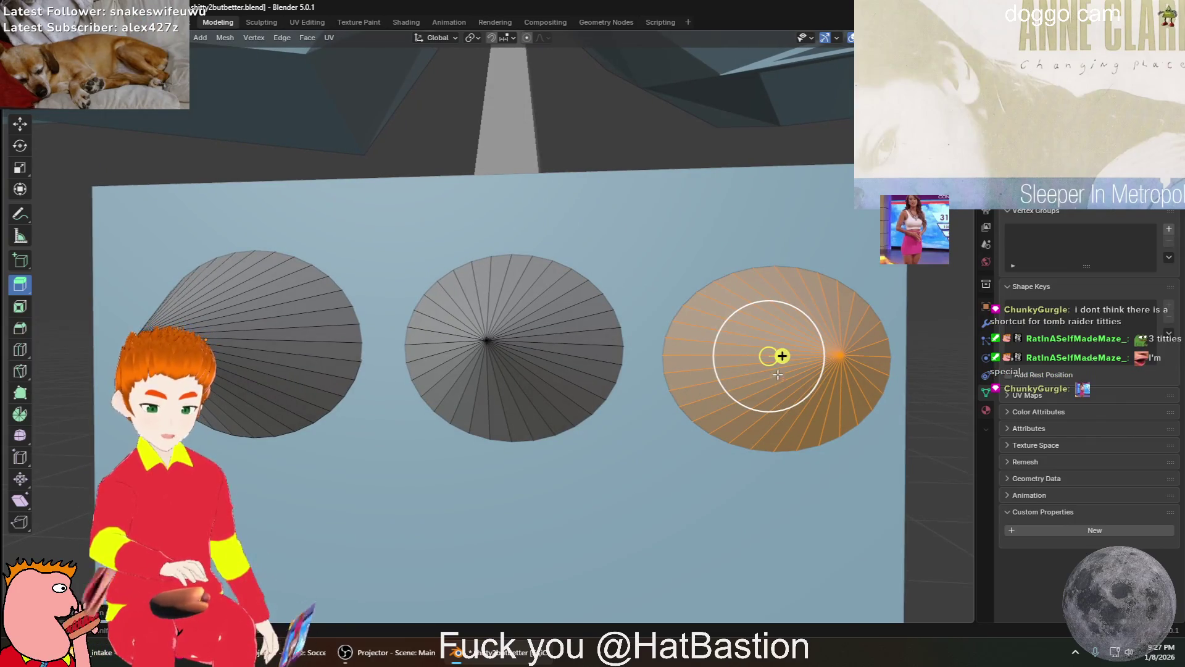
mouse_move(767, 371)
left_mouse_down()
mouse_move(497, 355)
mouse_move(627, 345)
mouse_move(788, 363)
left_mouse_up()
mouse_move(788, 363)
middle_mouse_down()
mouse_move(735, 416)
mouse_move(743, 424)
mouse_move(713, 434)
mouse_move(481, 469)
mouse_move(559, 438)
middle_mouse_up()
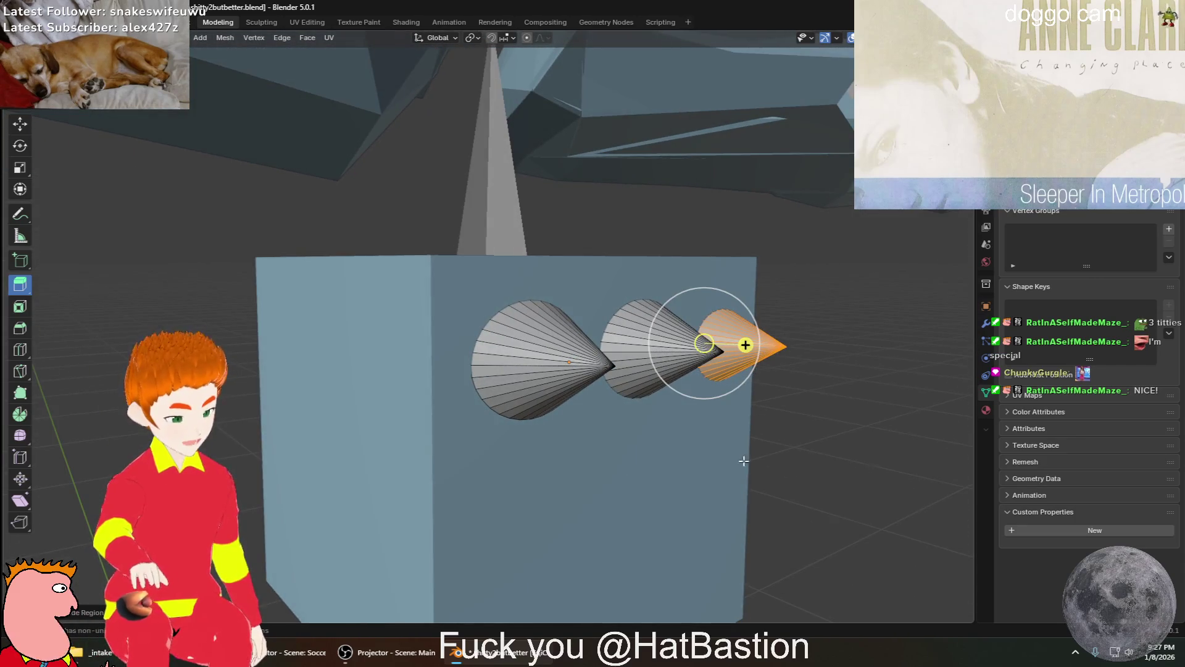
middle_click_drag(791, 422, 741, 428)
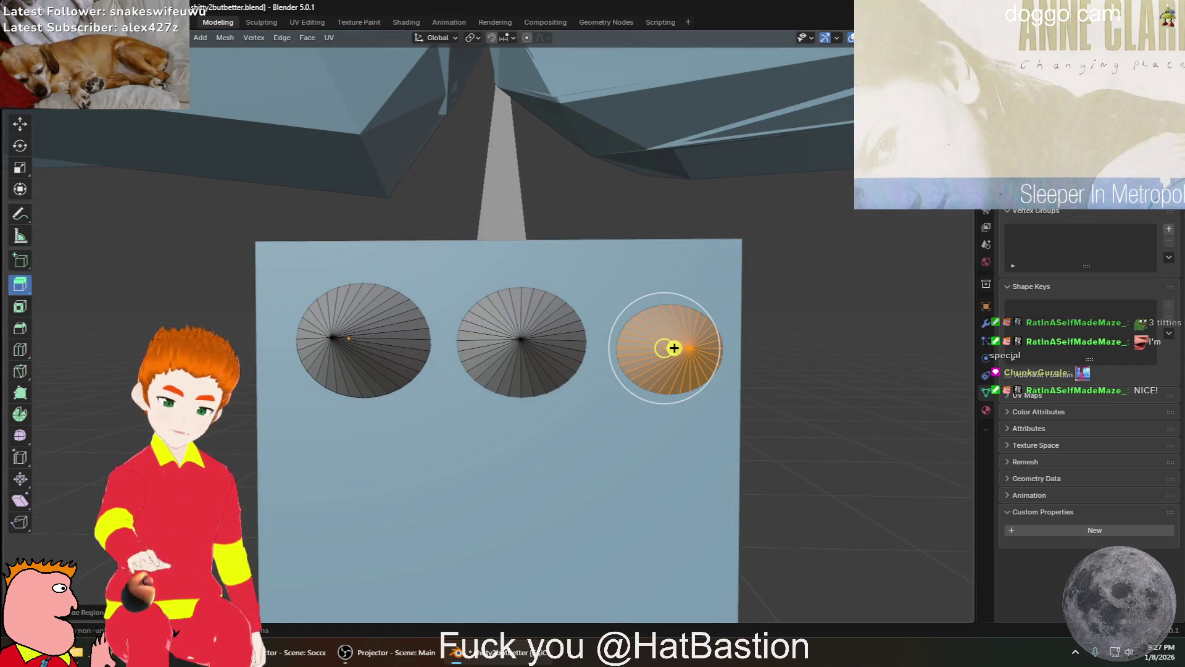
left_click(21, 126)
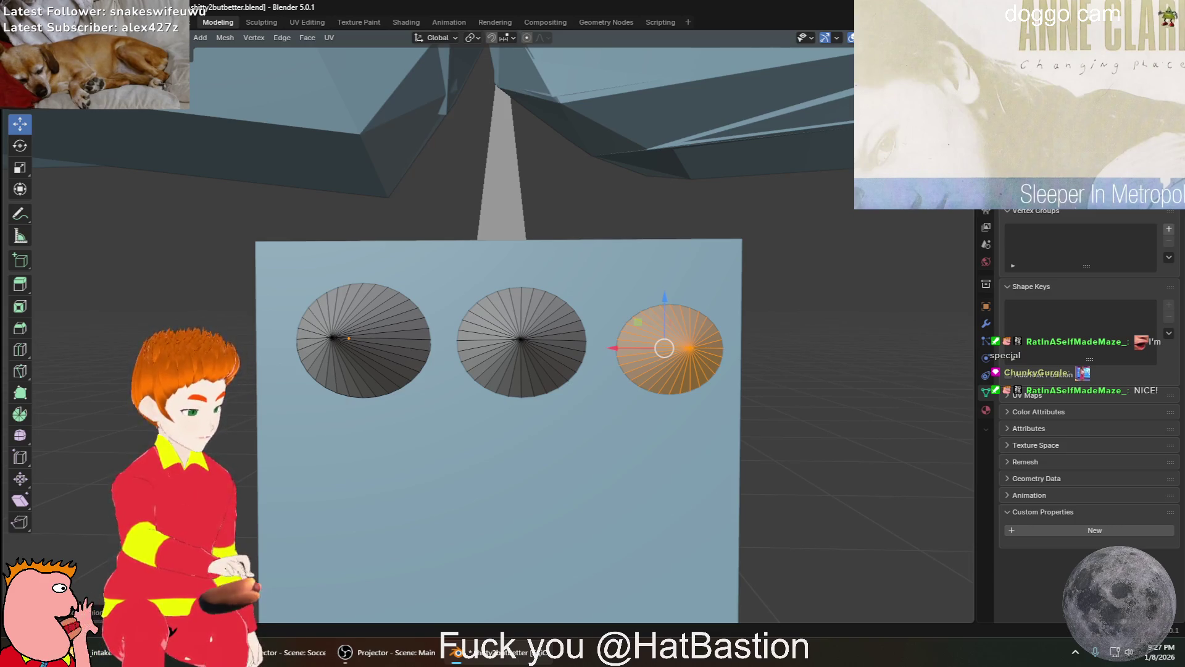
mouse_move(806, 286)
middle_mouse_down()
mouse_move(728, 278)
mouse_move(759, 338)
mouse_move(762, 322)
mouse_move(802, 298)
mouse_move(771, 307)
middle_mouse_up()
scroll(741, 309, "down", 3)
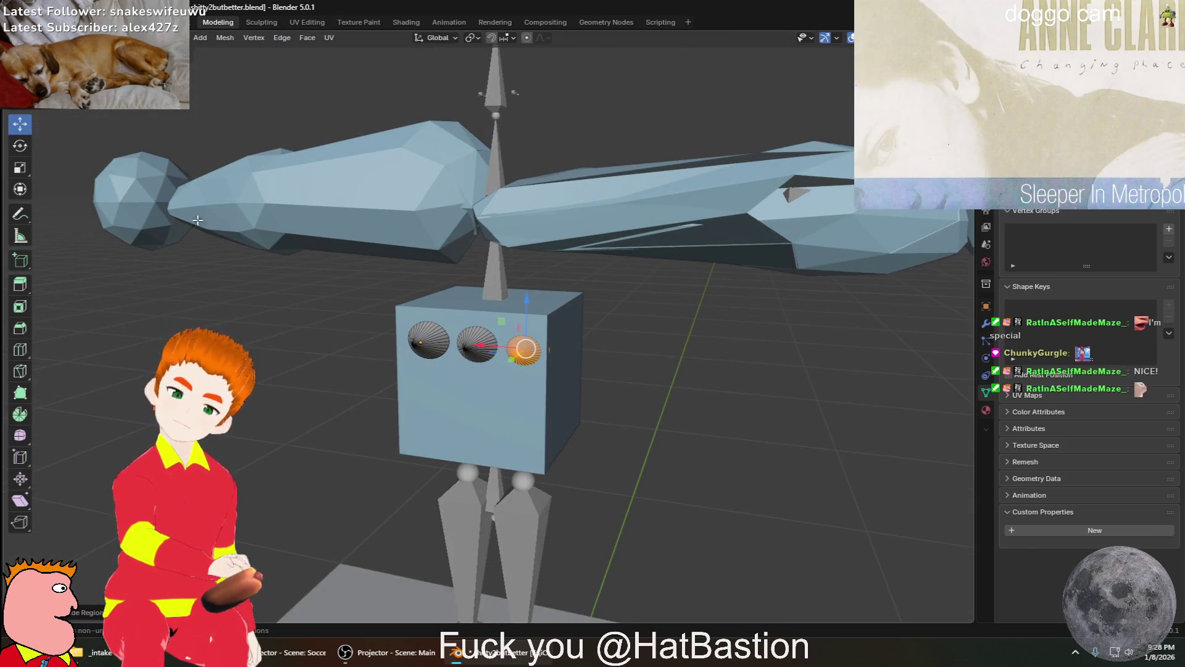
mouse_move(542, 279)
middle_mouse_down()
mouse_move(675, 276)
mouse_move(773, 206)
mouse_move(596, 318)
mouse_move(591, 417)
middle_mouse_up()
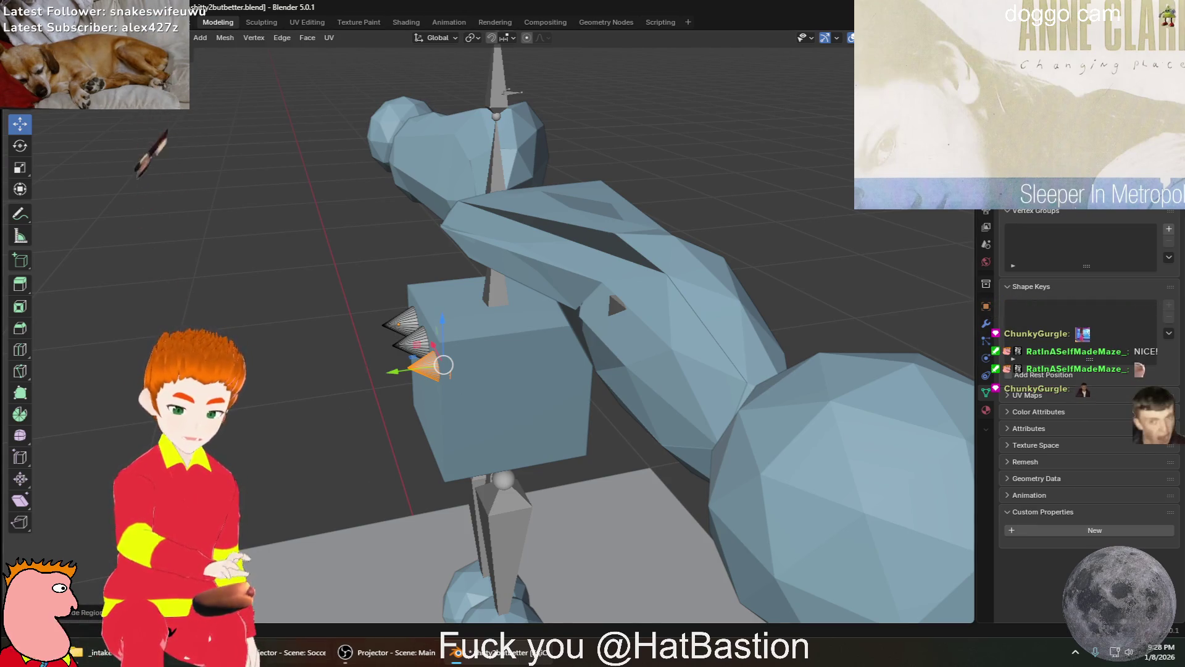
key("KP_1")
scroll(549, 432, "down", 3)
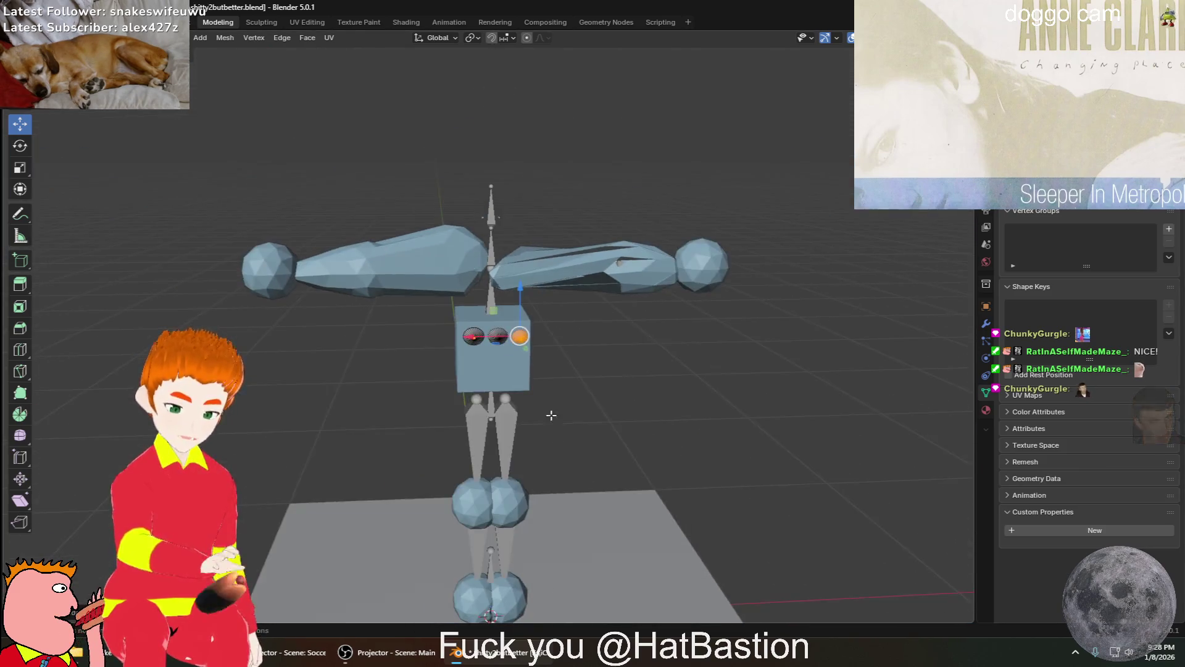
scroll(549, 452, "up", 3)
mouse_move(549, 451)
middle_mouse_down("shift")
mouse_move(556, 429)
mouse_move(529, 431)
mouse_move(538, 185)
mouse_move(478, 226)
middle_mouse_up("shift")
scroll(551, 365, "down", 3)
mouse_move(550, 365)
middle_mouse_down()
mouse_move(699, 476)
mouse_move(750, 494)
middle_mouse_up()
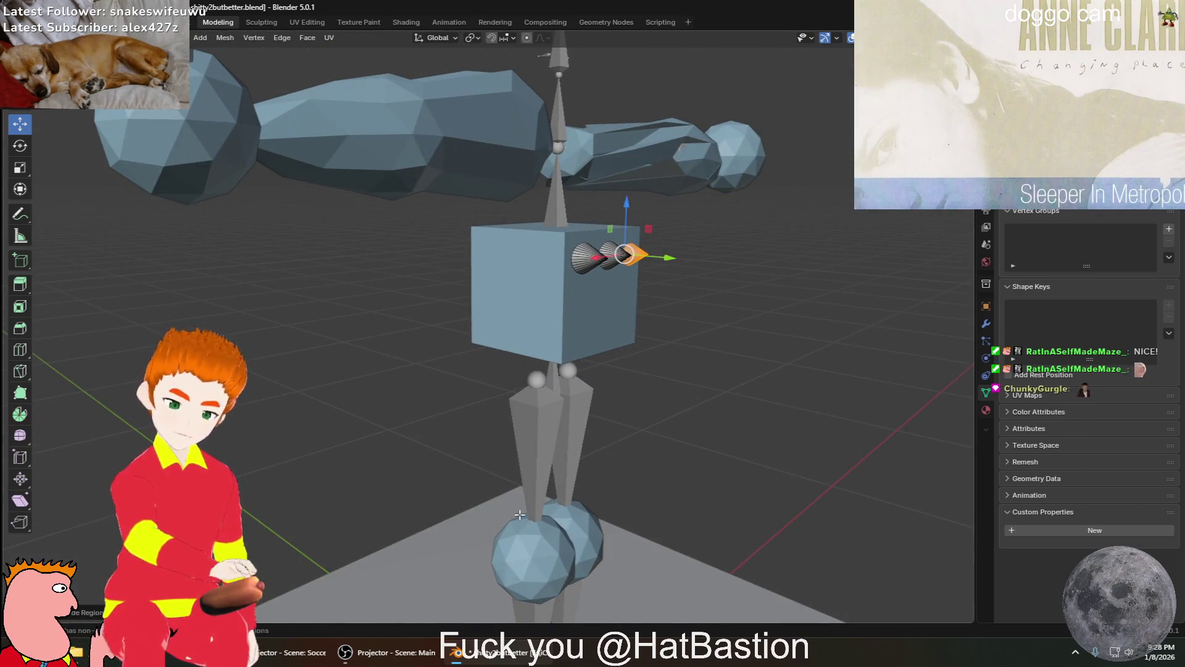
left_click(20, 289)
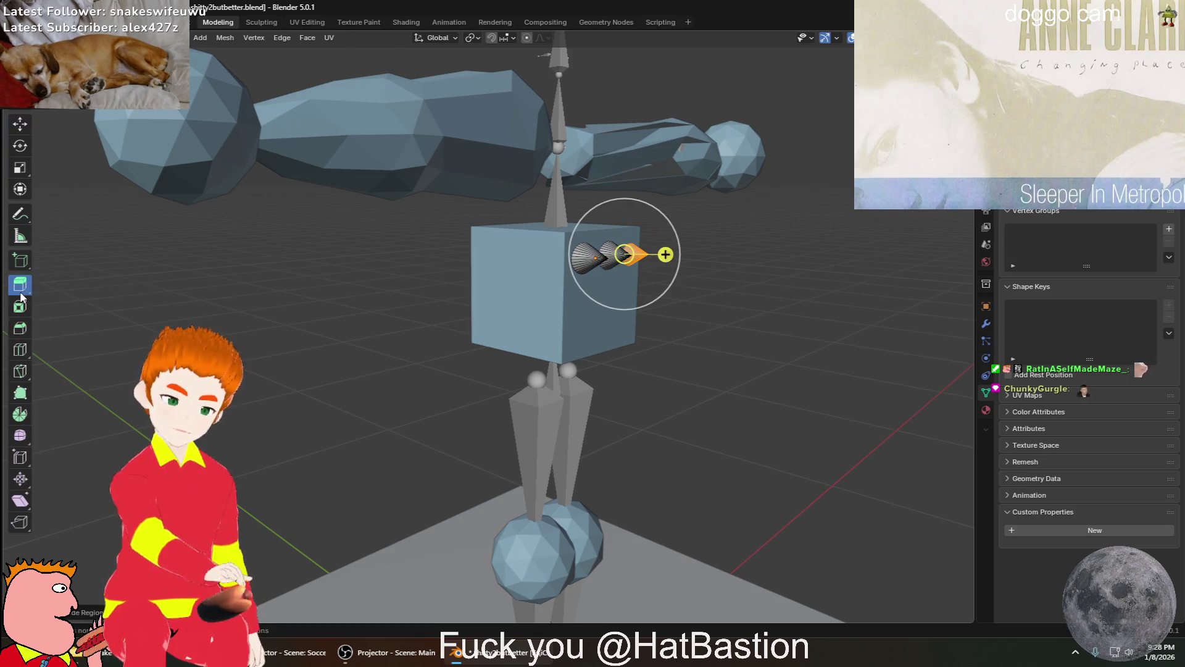
mouse_move(575, 383)
middle_mouse_down()
mouse_move(683, 539)
mouse_move(627, 559)
mouse_move(590, 519)
mouse_move(679, 561)
mouse_move(603, 416)
mouse_move(540, 336)
middle_mouse_up()
scroll(679, 539, "up", 4)
key("Tab")
scroll(679, 560, "down", 3)
scroll(539, 336, "up", 3)
middle_click_drag(485, 471, 735, 397)
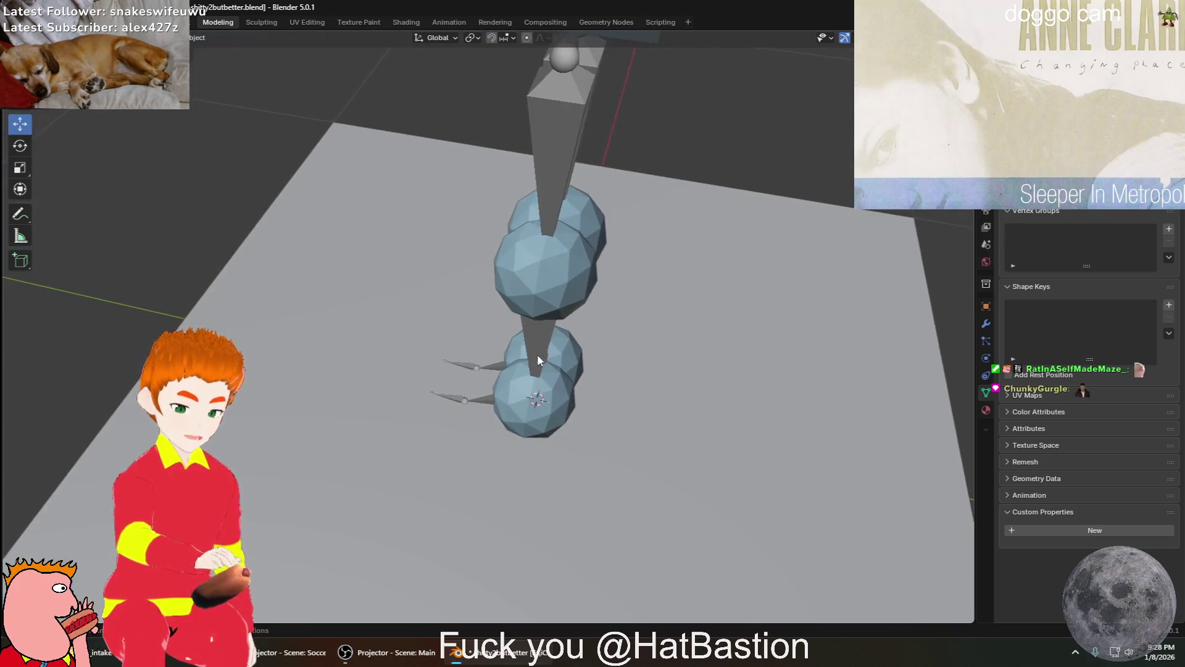
scroll(594, 379, "up", 3)
mouse_move(629, 410)
middle_mouse_down()
mouse_move(683, 222)
mouse_move(649, 243)
middle_mouse_up()
mouse_move(511, 387)
middle_mouse_down()
mouse_move(477, 446)
mouse_move(561, 397)
mouse_move(487, 402)
mouse_move(529, 343)
middle_mouse_up()
mouse_move(585, 264)
middle_mouse_down()
mouse_move(525, 333)
mouse_move(556, 463)
mouse_move(518, 340)
mouse_move(474, 383)
mouse_move(604, 280)
mouse_move(569, 339)
mouse_move(728, 348)
mouse_move(714, 371)
mouse_move(728, 389)
mouse_move(448, 516)
mouse_move(595, 437)
mouse_move(397, 510)
mouse_move(458, 517)
middle_mouse_up()
right_click(375, 486, "shift")
left_click(442, 519)
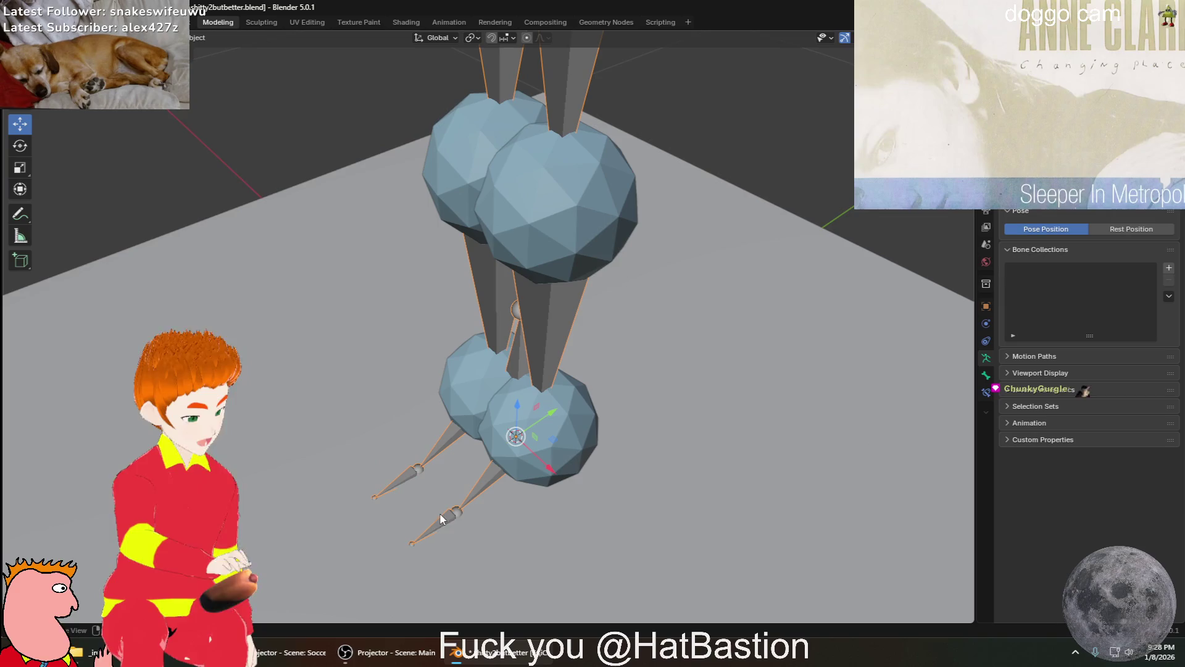
mouse_move(515, 541)
middle_mouse_down()
mouse_move(455, 502)
mouse_move(546, 448)
mouse_move(509, 416)
mouse_move(440, 425)
mouse_move(473, 440)
middle_mouse_up()
scroll(469, 494, "down", 5)
mouse_move(503, 360)
middle_mouse_down()
mouse_move(557, 350)
mouse_move(633, 370)
middle_mouse_up()
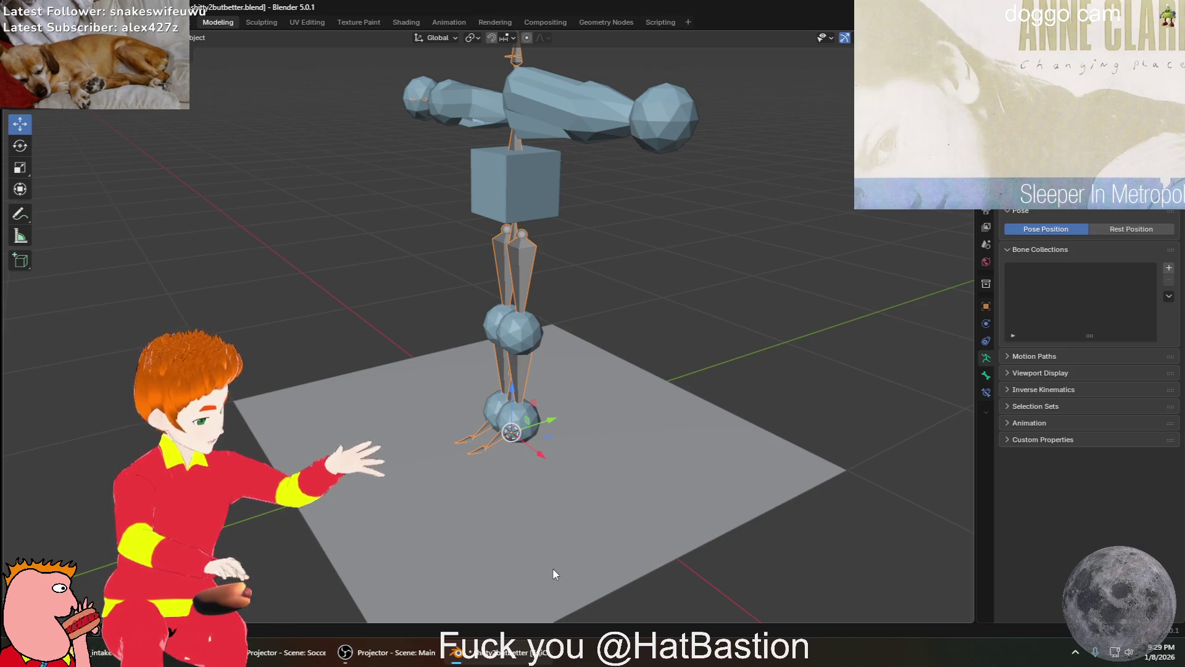
mouse_move(553, 568)
middle_mouse_down()
mouse_move(425, 427)
mouse_move(369, 427)
mouse_move(568, 435)
mouse_move(604, 410)
middle_mouse_up()
scroll(569, 436, "up", 5)
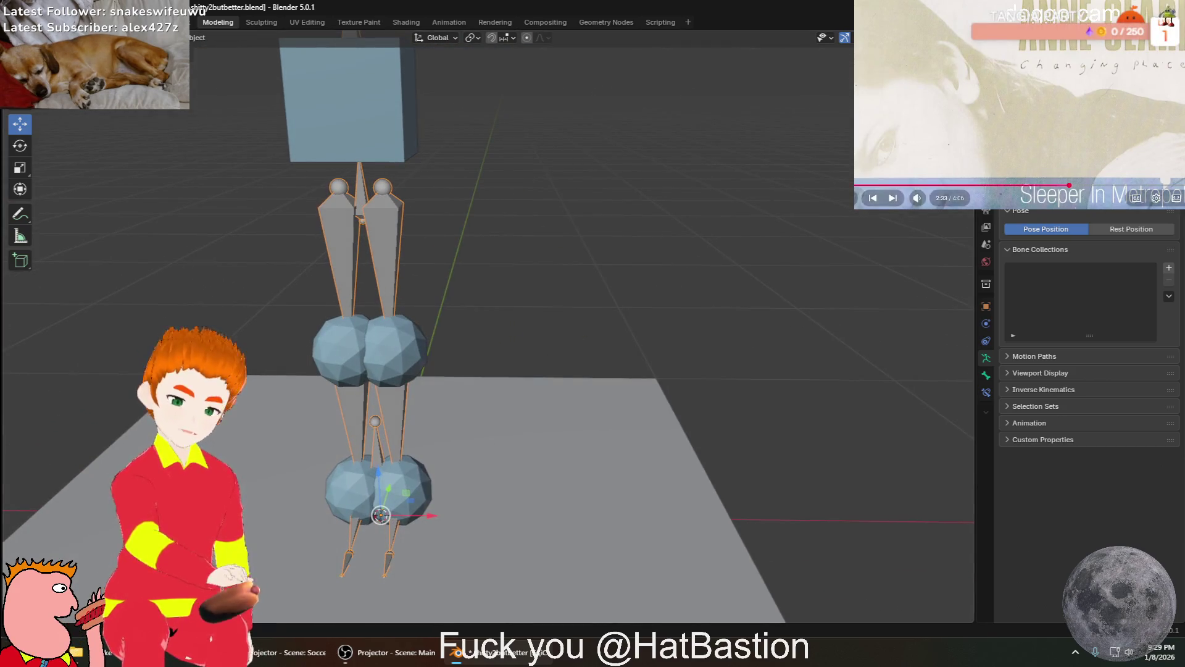
mouse_move(926, 200)
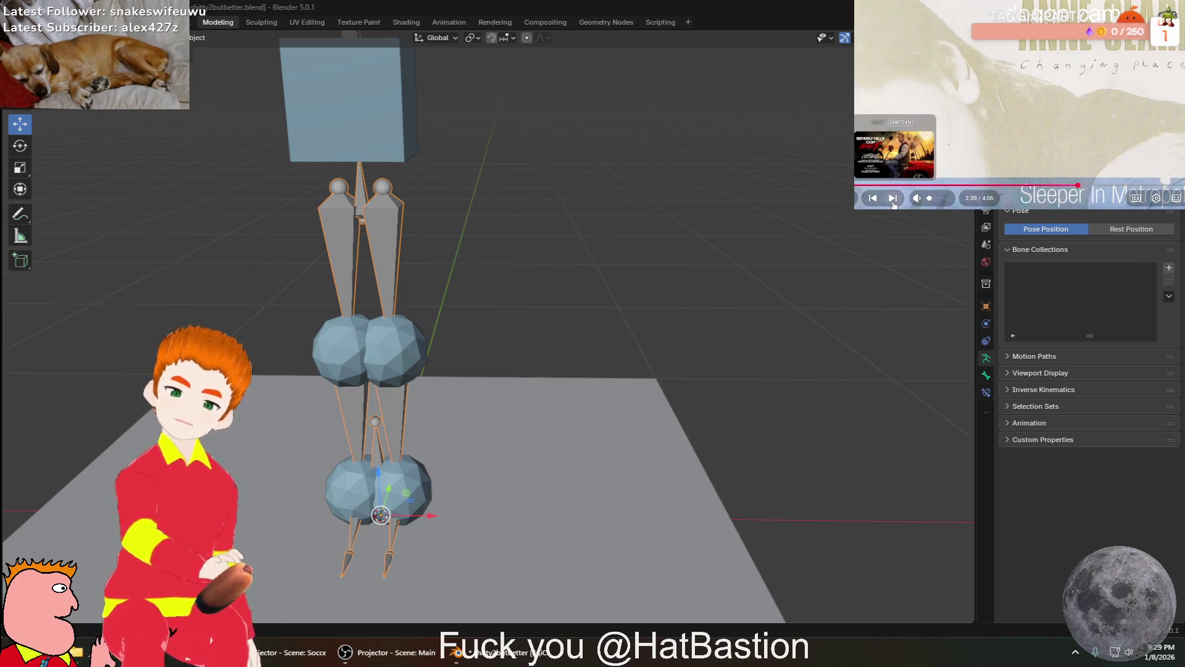
Skip two tracks in the YouTube player and play the Final Fantasy cyberpunk recommendation
mouse_move(214, 250)
middle_mouse_down()
mouse_move(339, 327)
mouse_move(300, 378)
mouse_move(263, 342)
mouse_move(336, 404)
middle_mouse_up()
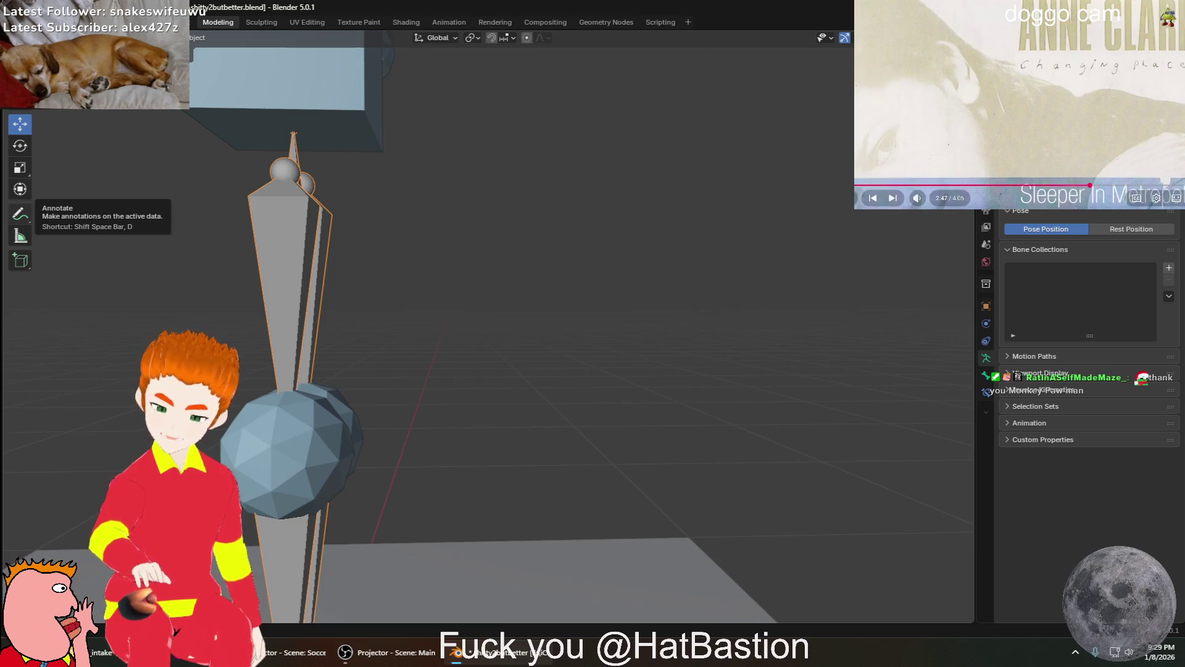
left_click(892, 198)
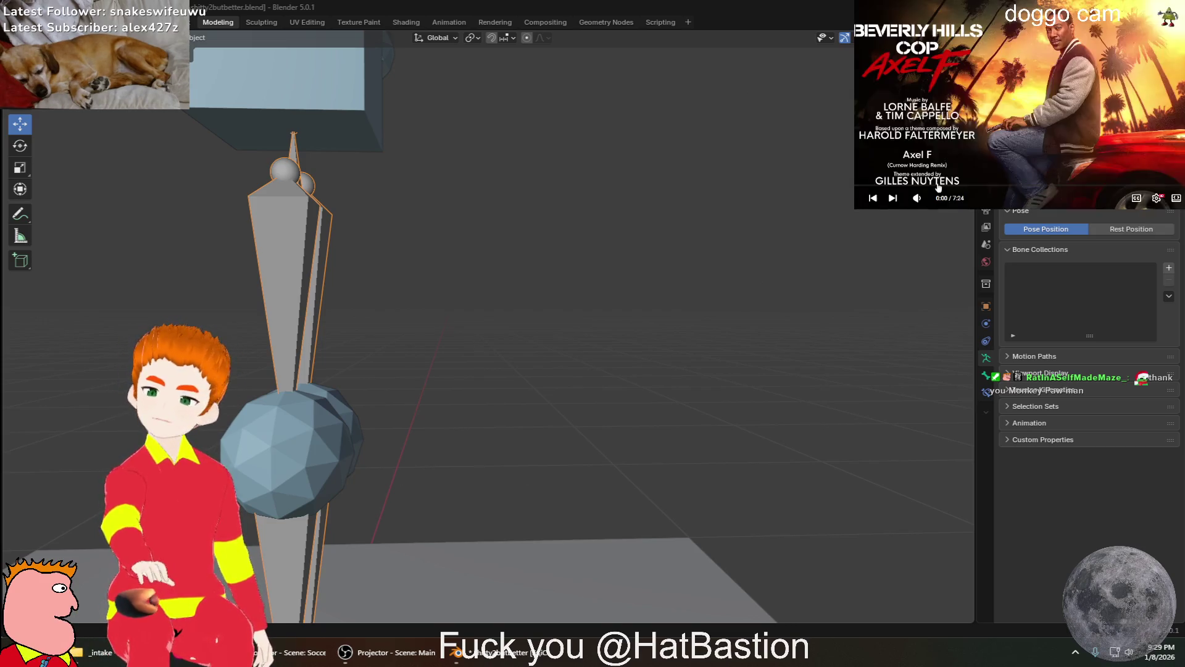
left_click(893, 198)
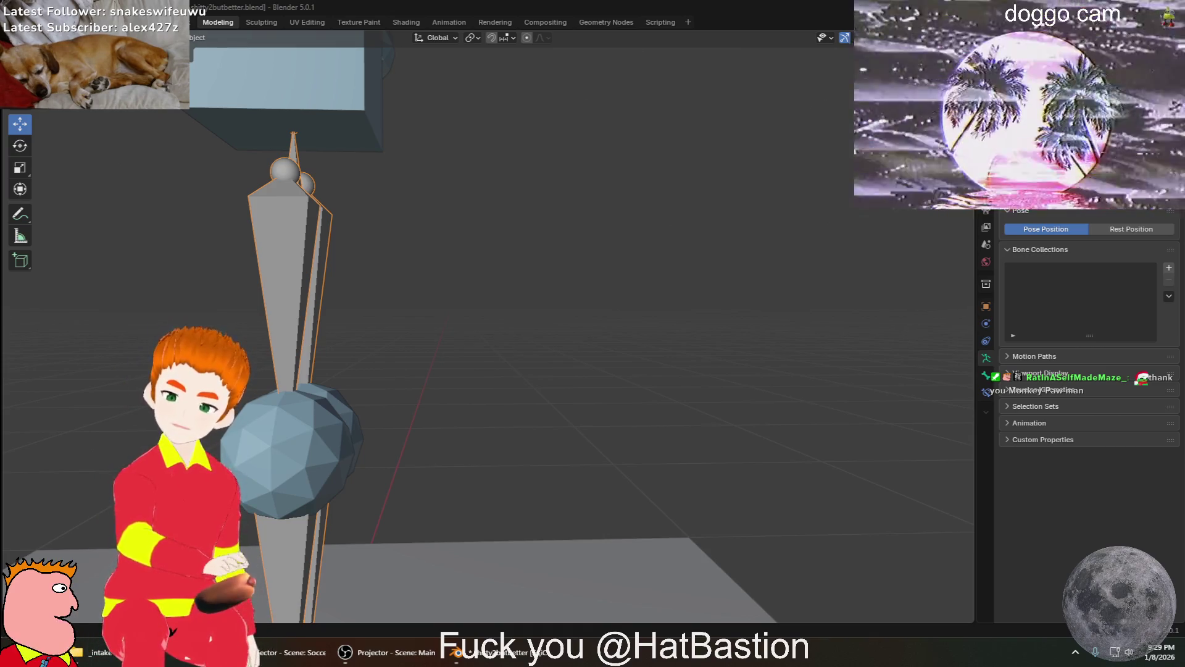
scroll(1019, 105, "down", 3)
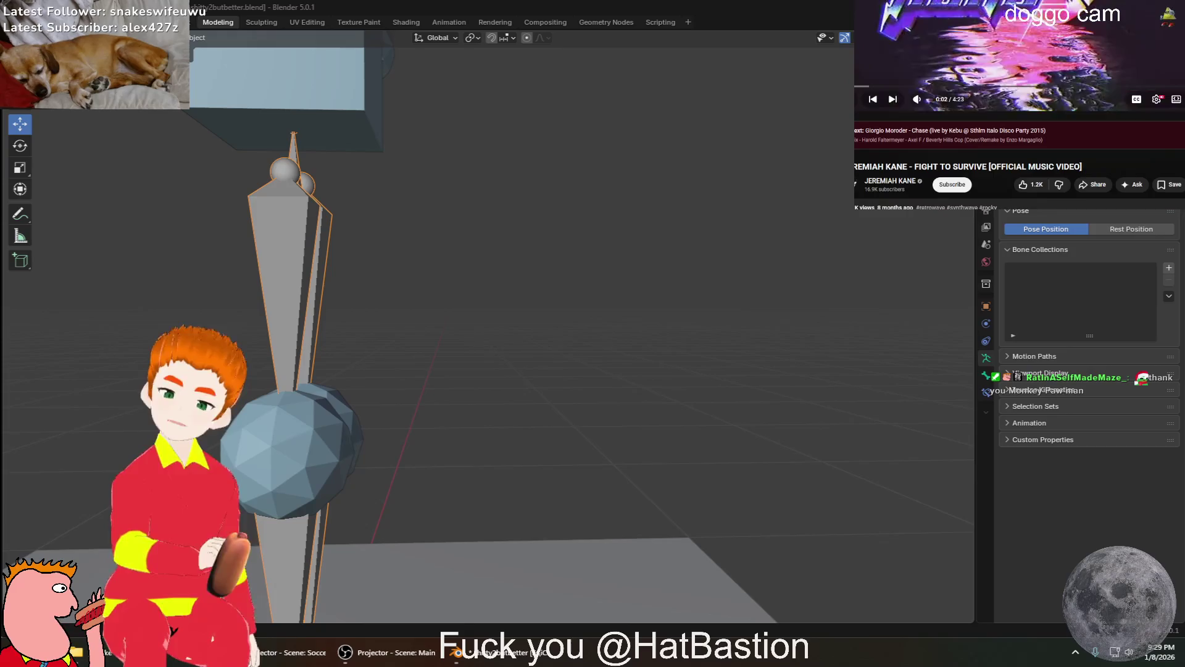
scroll(928, 193, "down", 3)
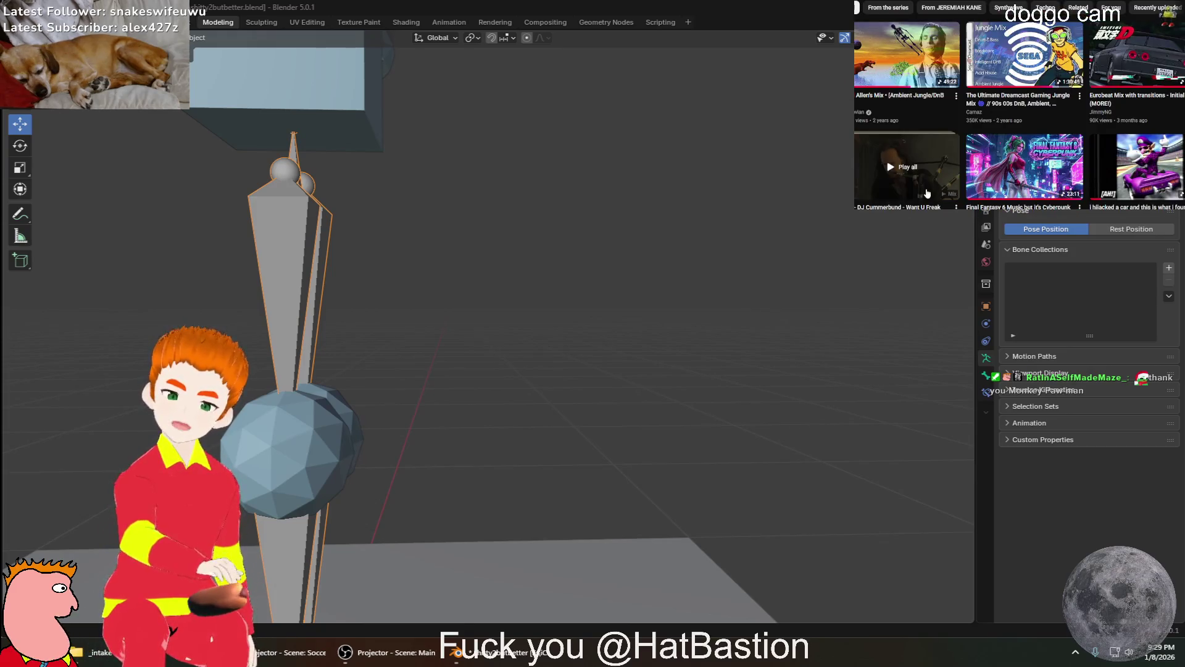
left_click(1002, 166)
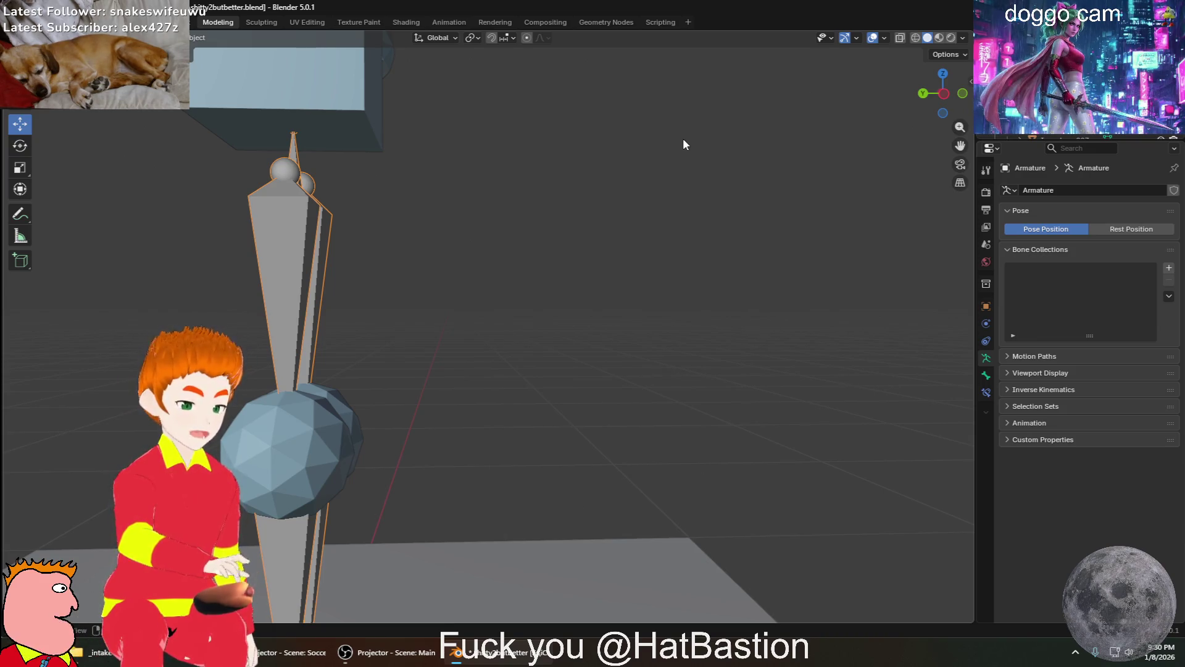
mouse_move(410, 270)
middle_mouse_down()
mouse_move(513, 244)
mouse_move(379, 256)
mouse_move(347, 272)
mouse_move(387, 272)
mouse_move(378, 304)
mouse_move(410, 268)
mouse_move(344, 320)
mouse_move(585, 170)
middle_mouse_up()
middle_click_drag(461, 360, 432, 415)
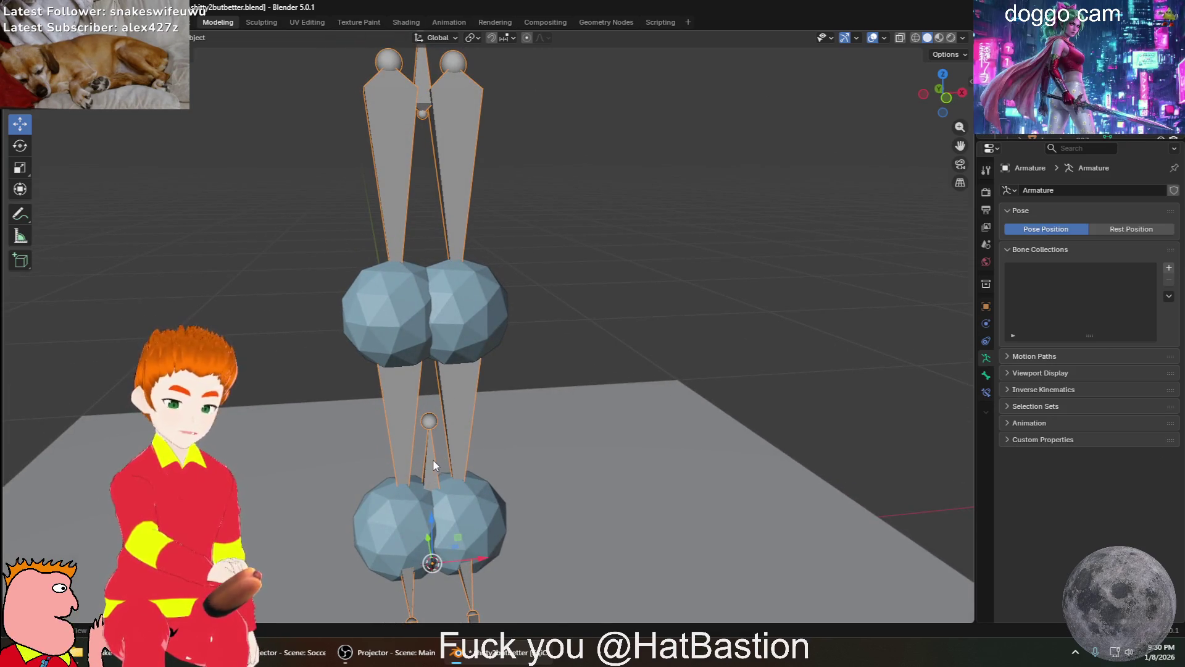
scroll(412, 497, "up", 3)
mouse_move(384, 500)
middle_mouse_down()
mouse_move(543, 513)
mouse_move(501, 573)
middle_mouse_up()
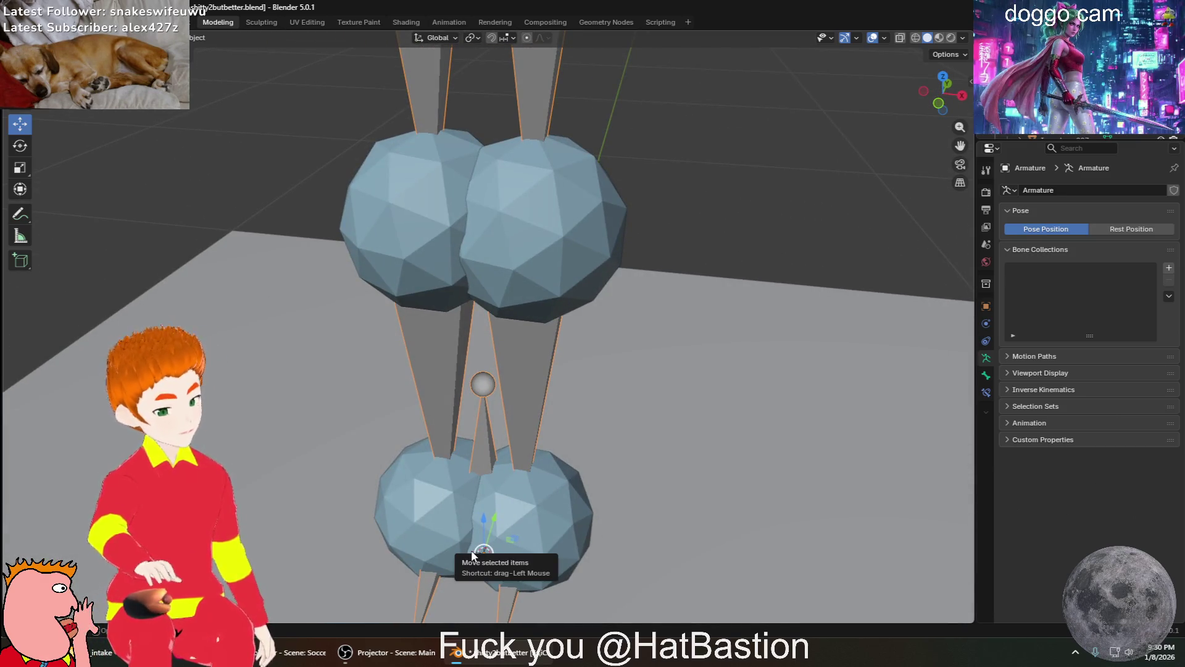
scroll(484, 543, "down", 3)
scroll(535, 470, "up", 2)
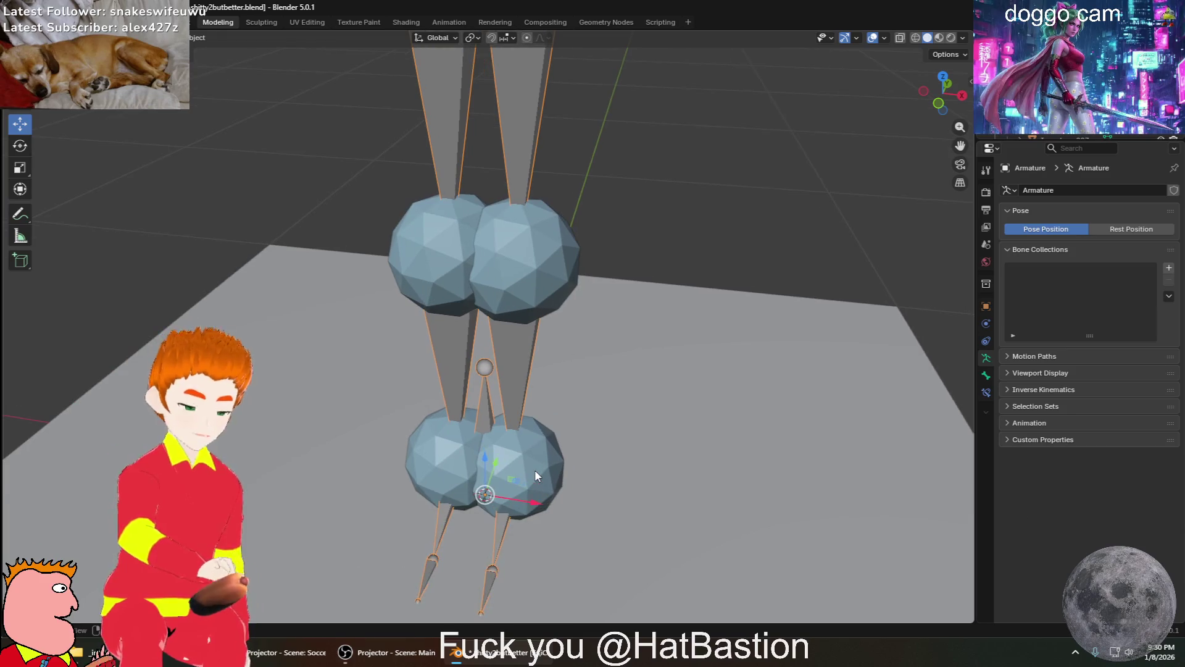
scroll(535, 468, "up", 3)
scroll(659, 349, "down", 2)
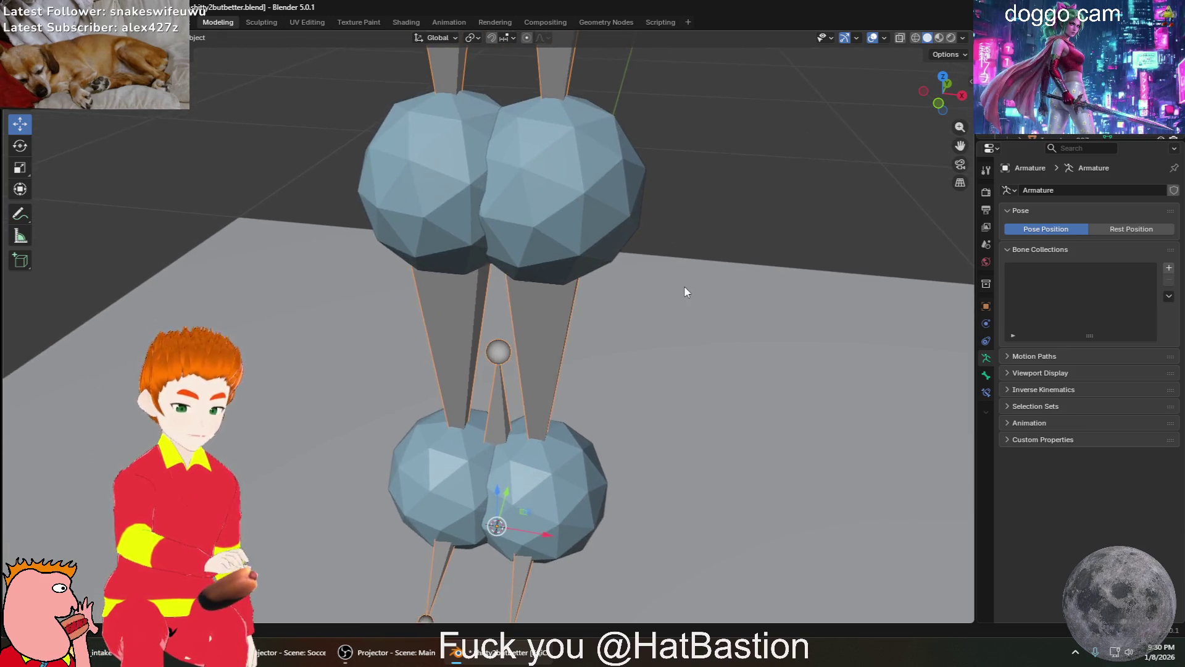
middle_click_drag(685, 288, 613, 86, "shift")
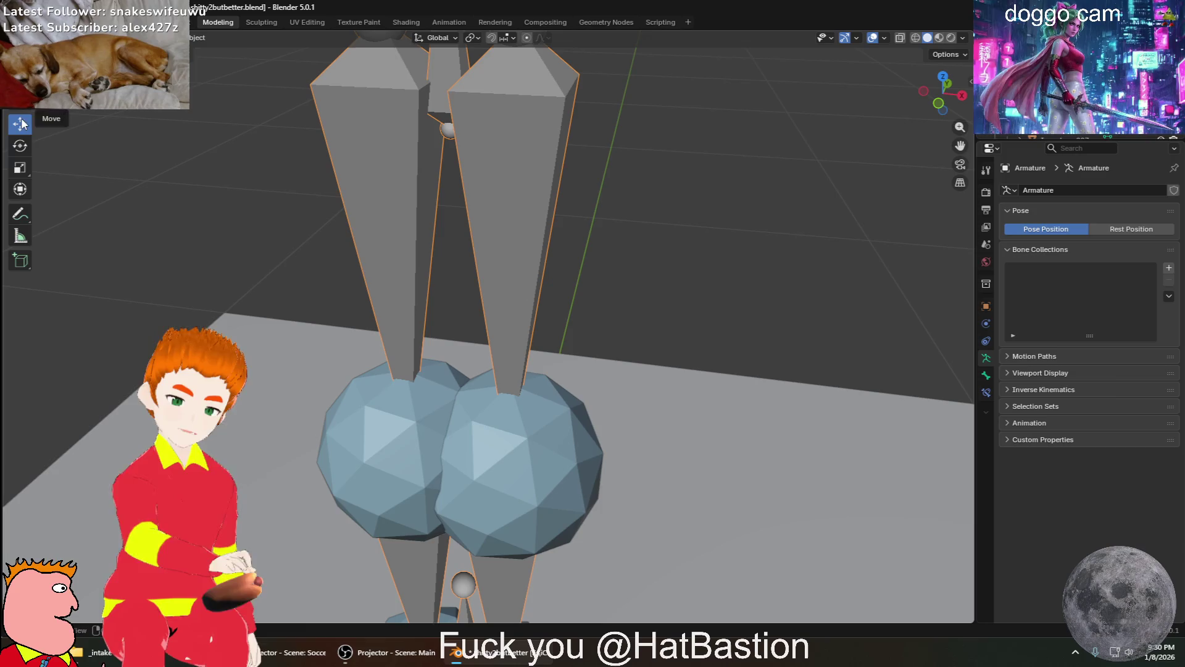
scroll(629, 306, "down", 3)
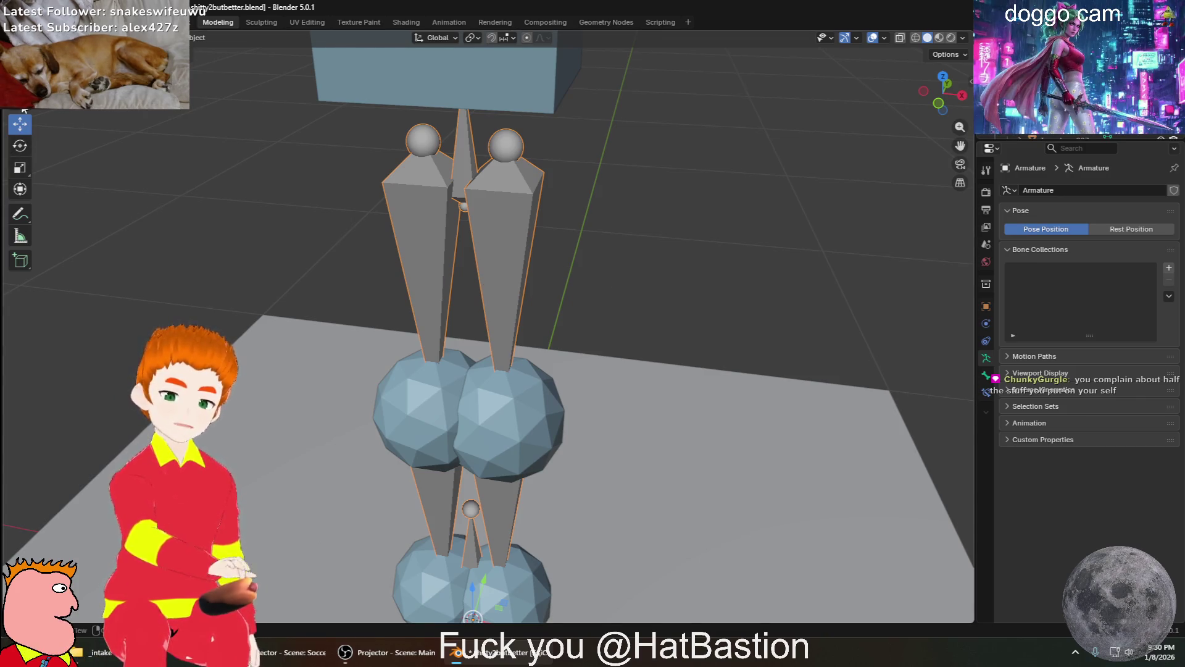
mouse_move(340, 208)
middle_mouse_down()
mouse_move(579, 270)
mouse_move(510, 289)
middle_mouse_up()
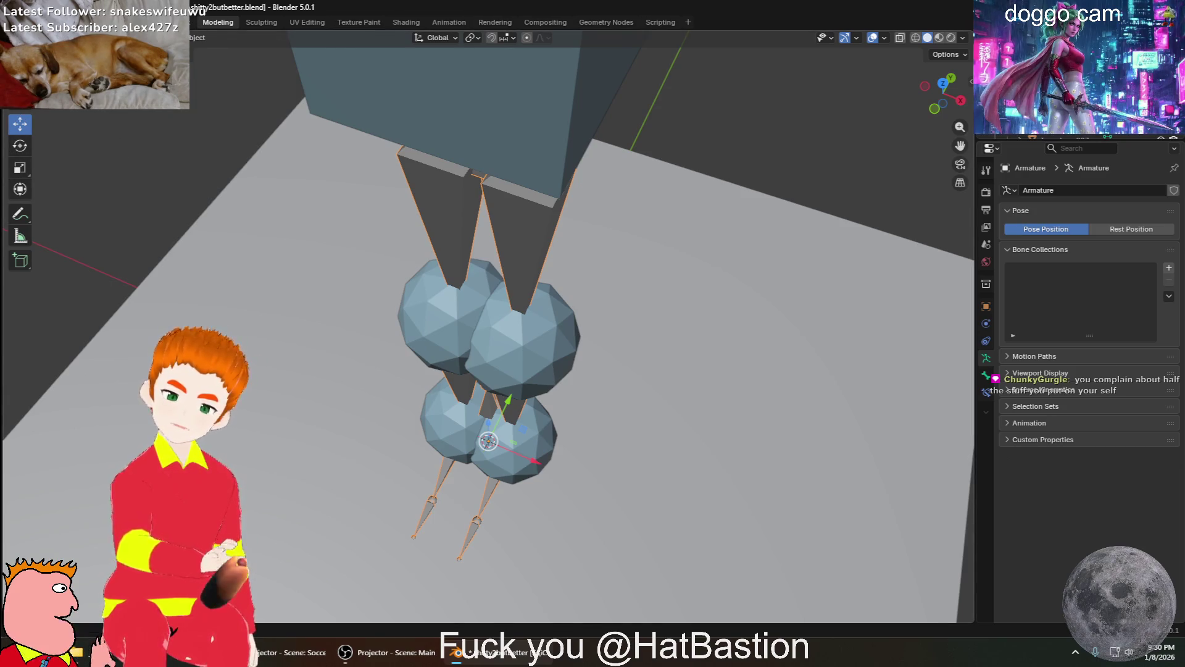
Leave armature editing, select the upper right knee sphere Icosphere.004, and enter Edit Mode
key("Tab")
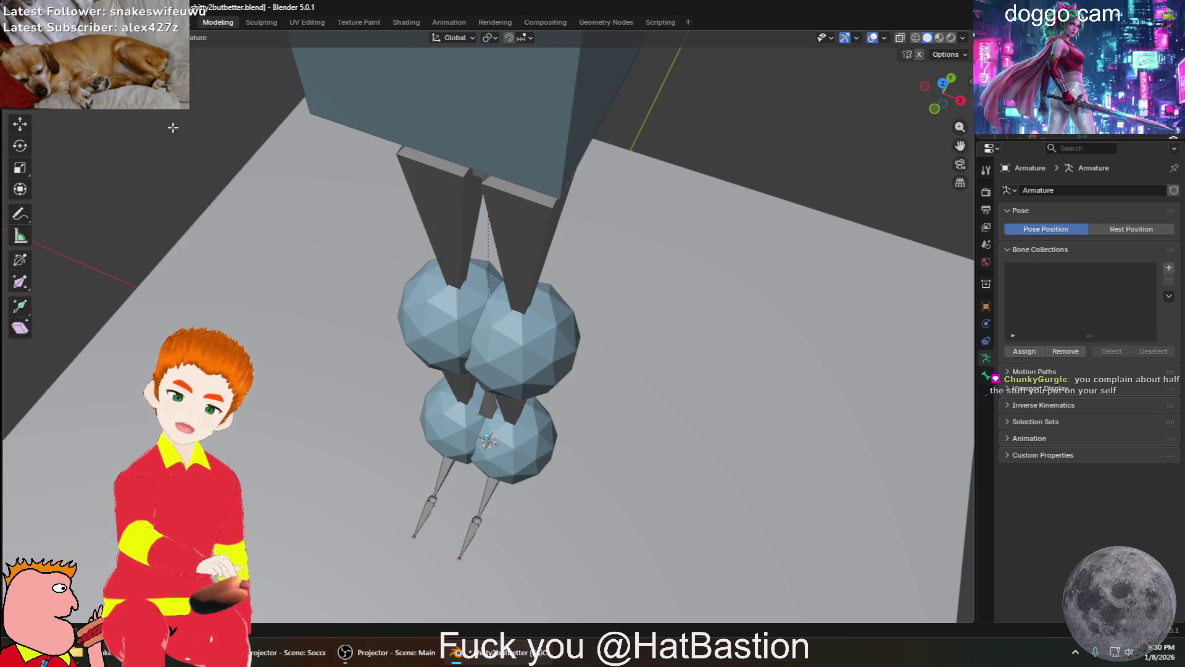
key("Tab")
left_click(516, 351)
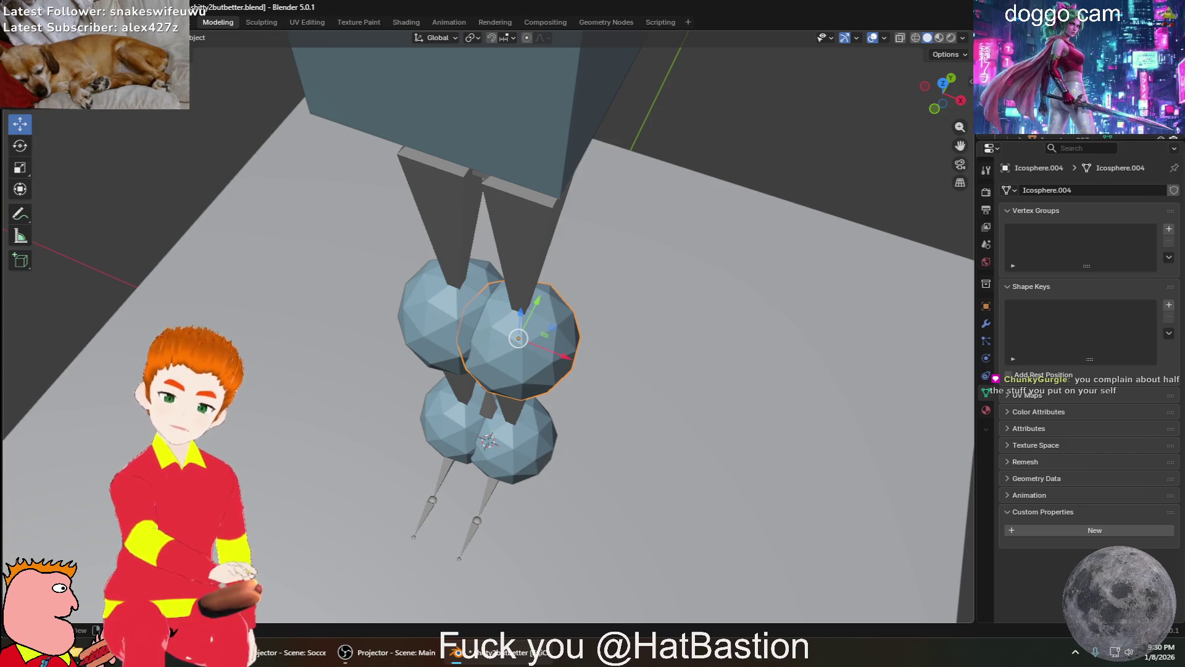
left_click(79, 87)
left_click(62, 37)
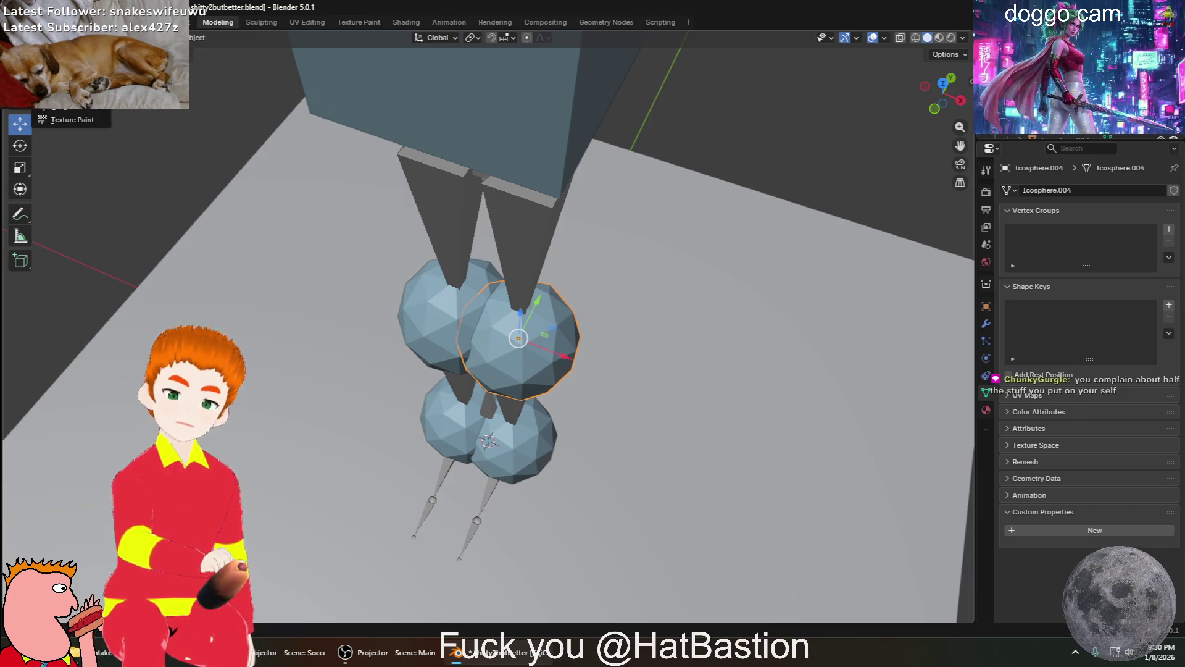
left_click(68, 66)
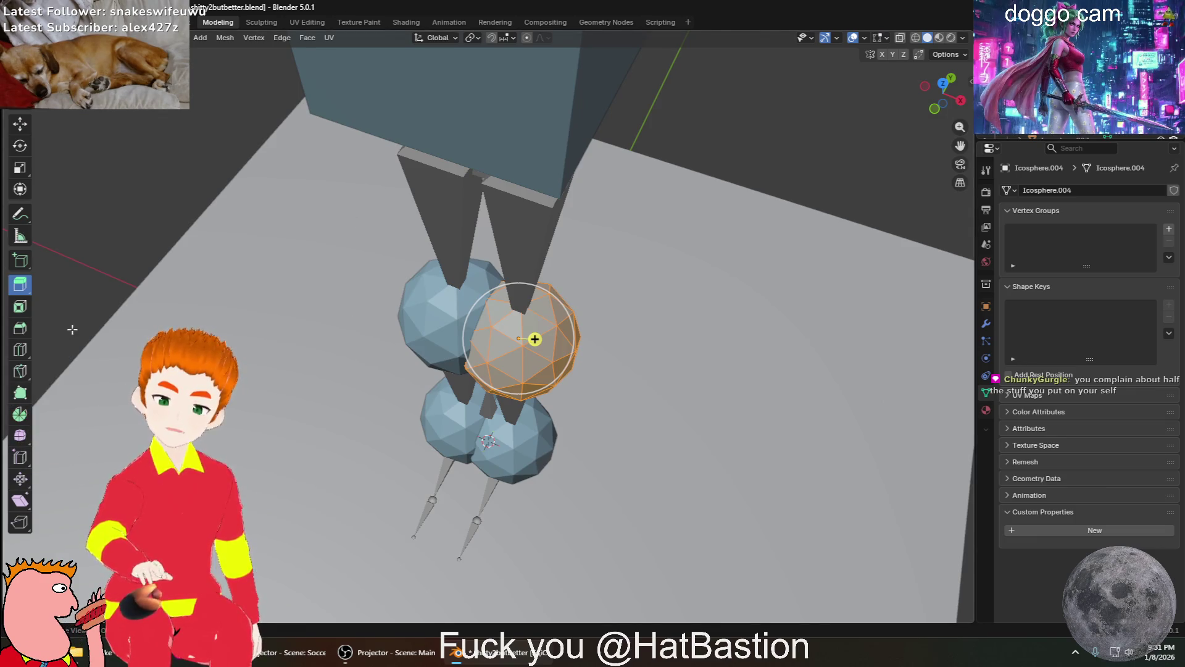
Select the whole sphere, extrude it upward into a tall thigh column, and enter Sculpt Mode
key("alt+a")
key("a")
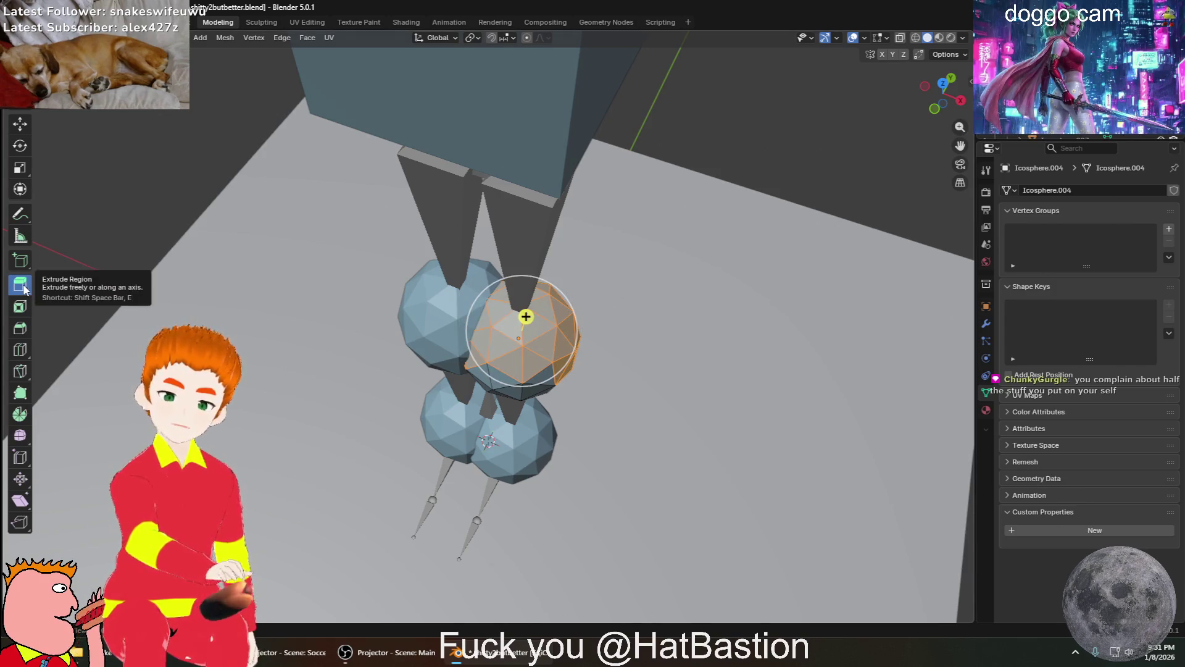
mouse_move(524, 316)
left_mouse_down()
mouse_move(503, 238)
mouse_move(529, 198)
mouse_move(564, 185)
left_mouse_up()
mouse_move(563, 186)
middle_mouse_down()
mouse_move(710, 227)
mouse_move(714, 216)
mouse_move(743, 249)
mouse_move(643, 238)
mouse_move(703, 264)
mouse_move(783, 212)
mouse_move(714, 232)
mouse_move(515, 216)
mouse_move(530, 268)
mouse_move(461, 226)
middle_mouse_up()
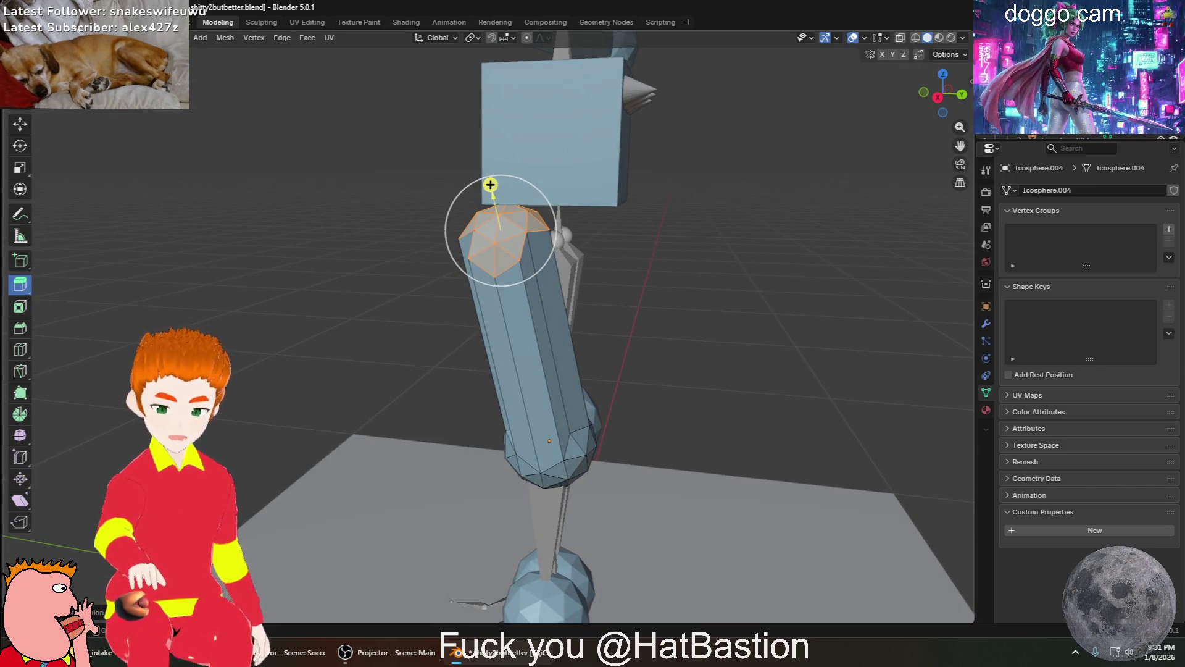
left_click(72, 38)
left_click(71, 79)
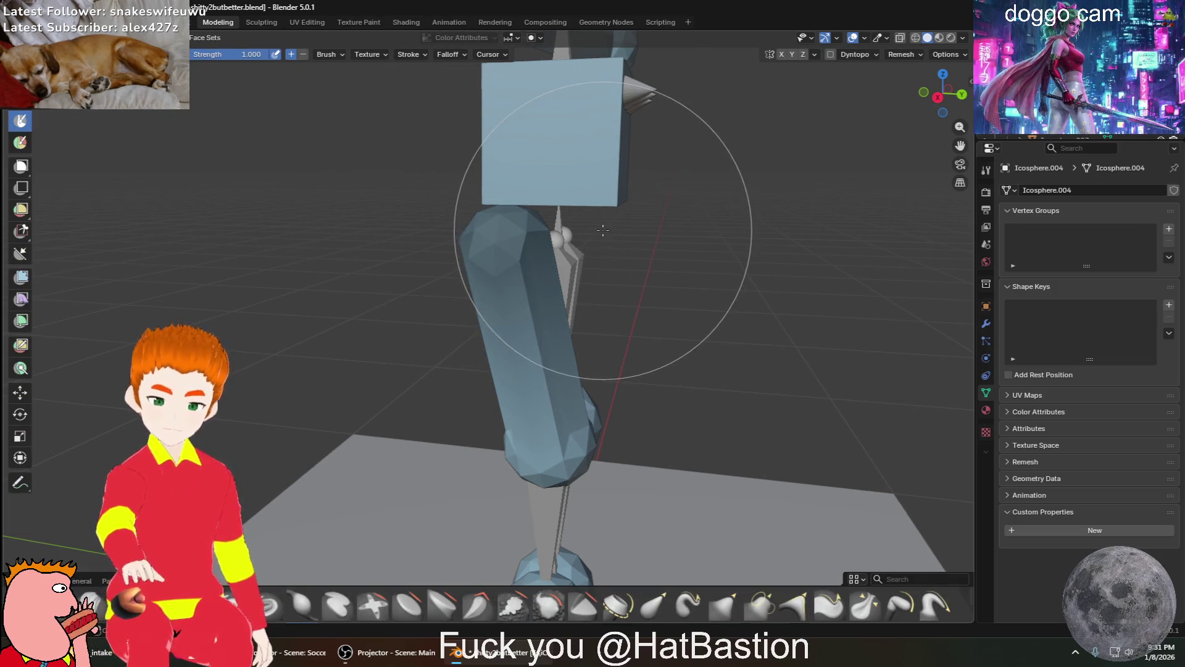
Sculpt the thigh column with grab and elastic grab brushes, pulling it upright and denting its left side
left_click_drag(546, 191, 548, 206)
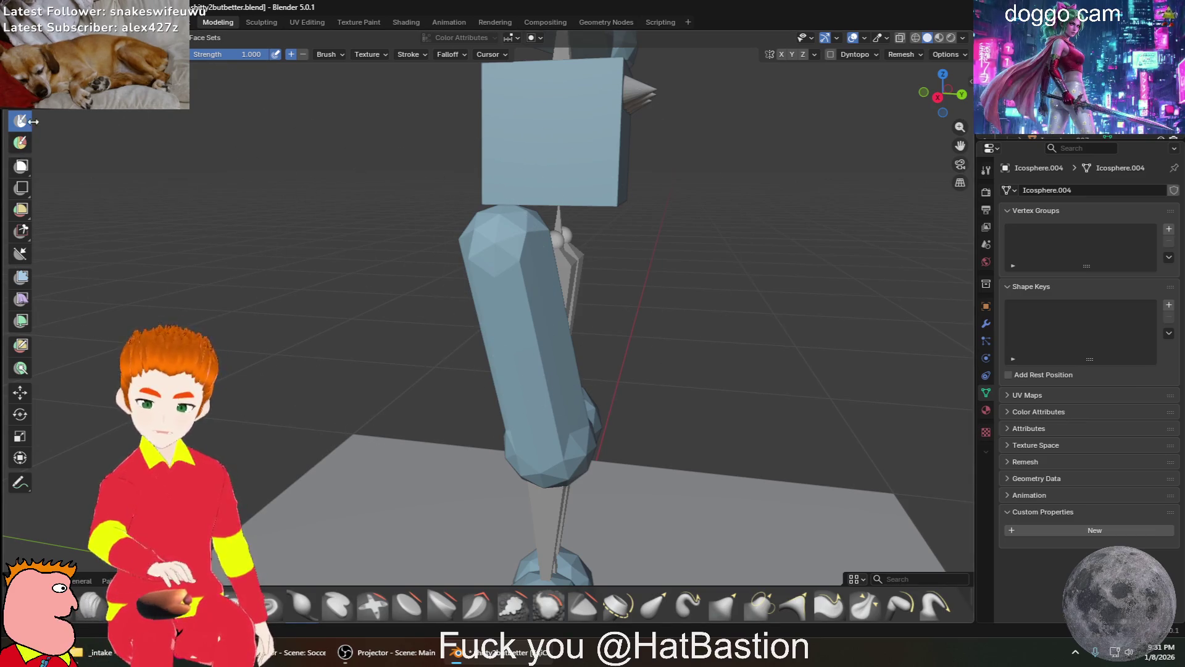
left_click(302, 605)
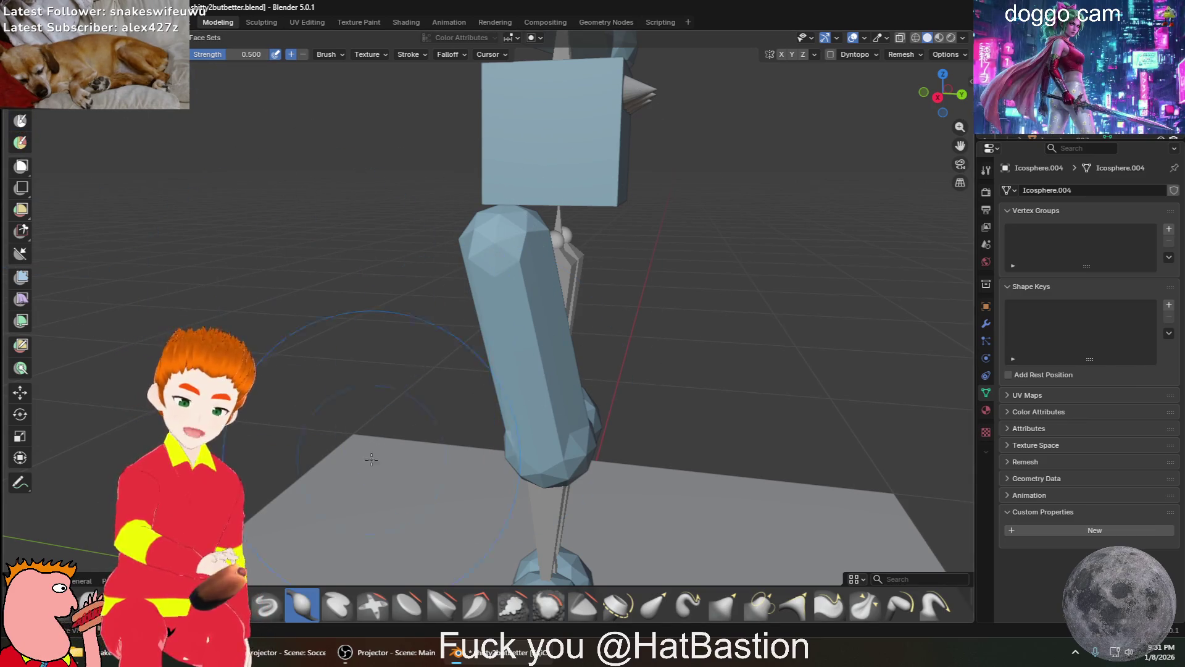
left_click_drag(572, 246, 508, 257)
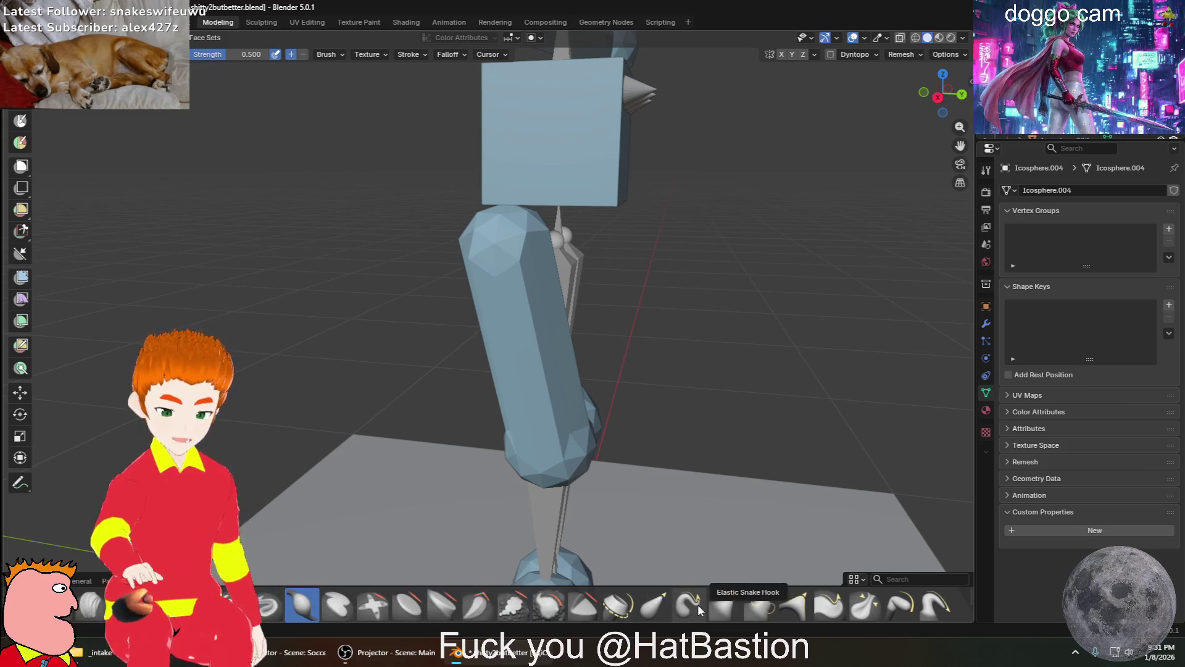
left_click(660, 608)
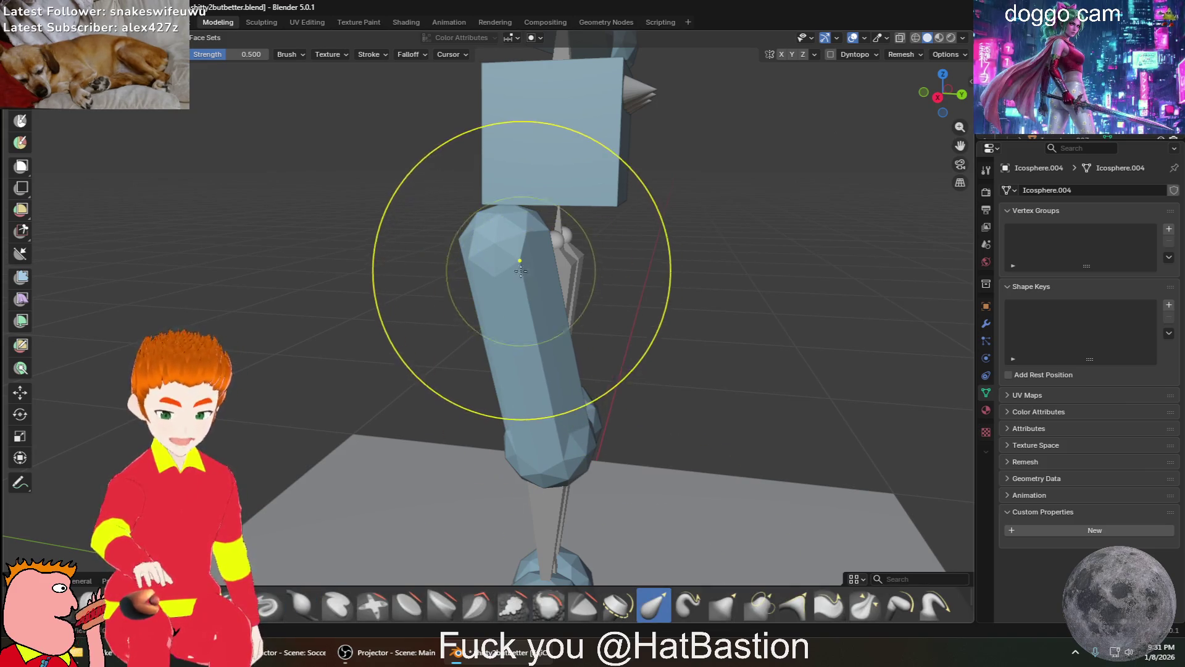
left_click_drag(536, 247, 562, 247)
middle_click_drag(688, 243, 516, 282)
left_click_drag(516, 283, 497, 276)
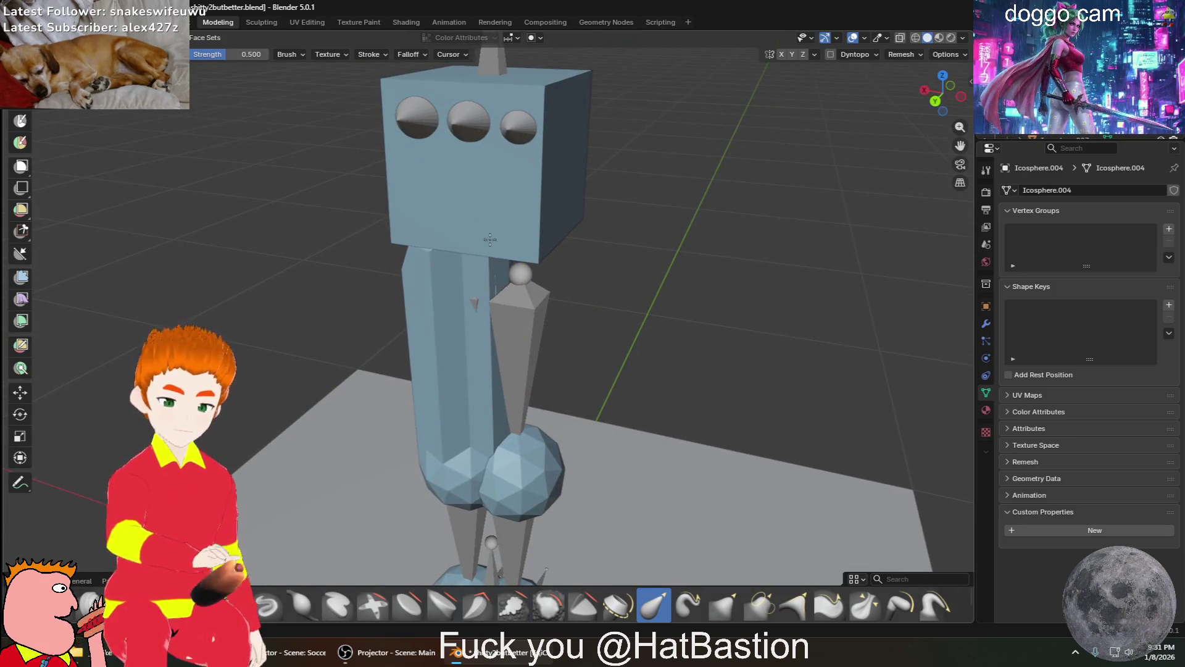
mouse_move(442, 268)
middle_mouse_down()
mouse_move(502, 233)
mouse_move(512, 241)
middle_mouse_up()
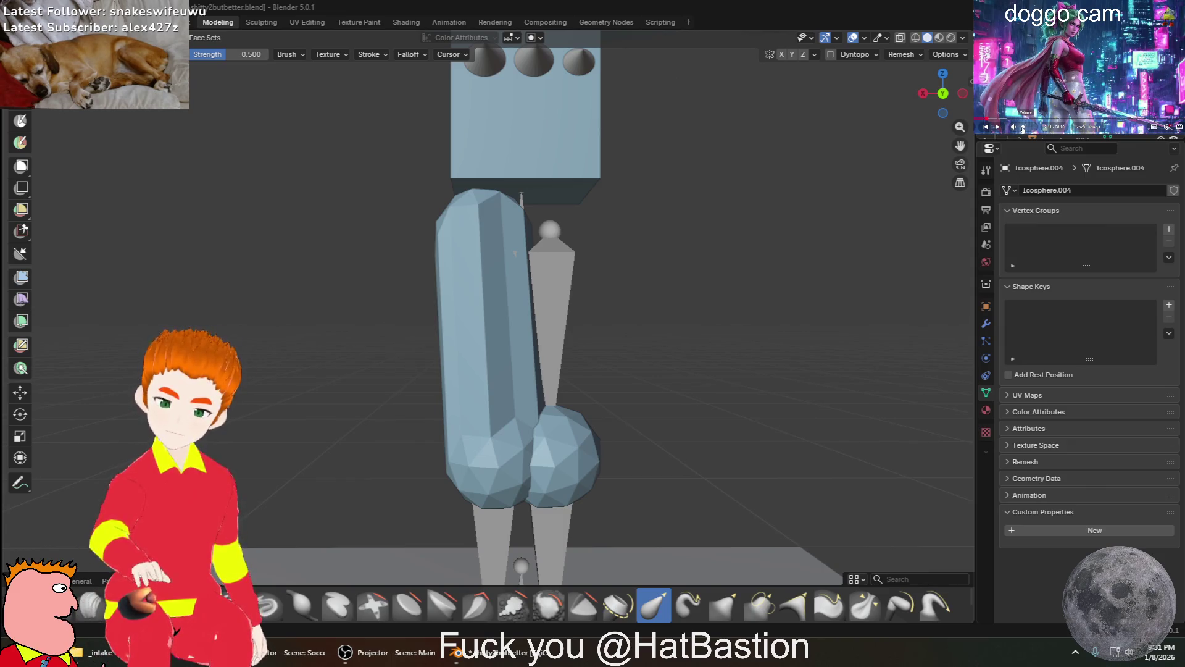
left_click_drag(455, 330, 490, 231)
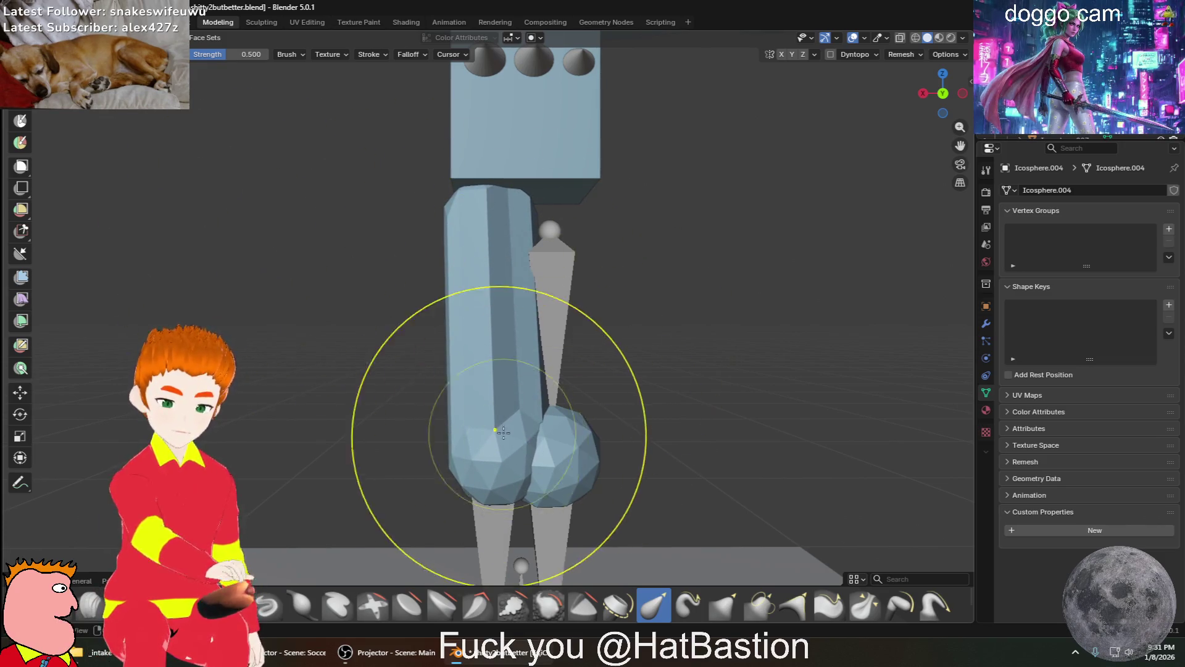
middle_click_drag(265, 411, 238, 259)
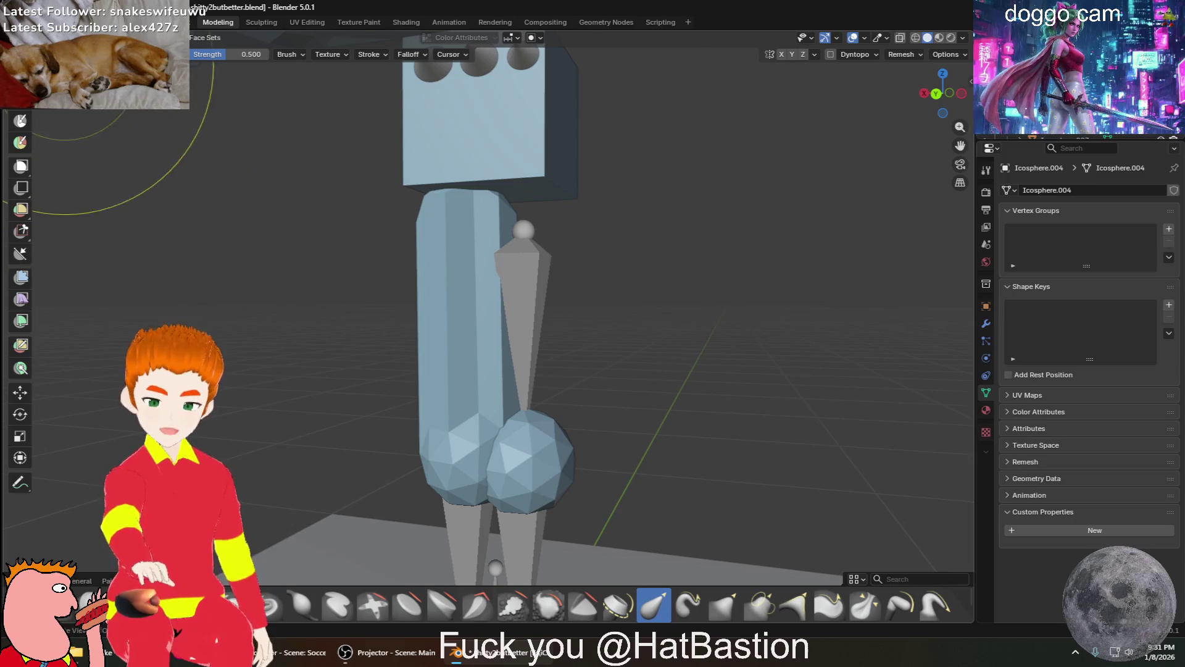
Return to Object Mode and select the lower sphere Icosphere.006
key("shift+space")
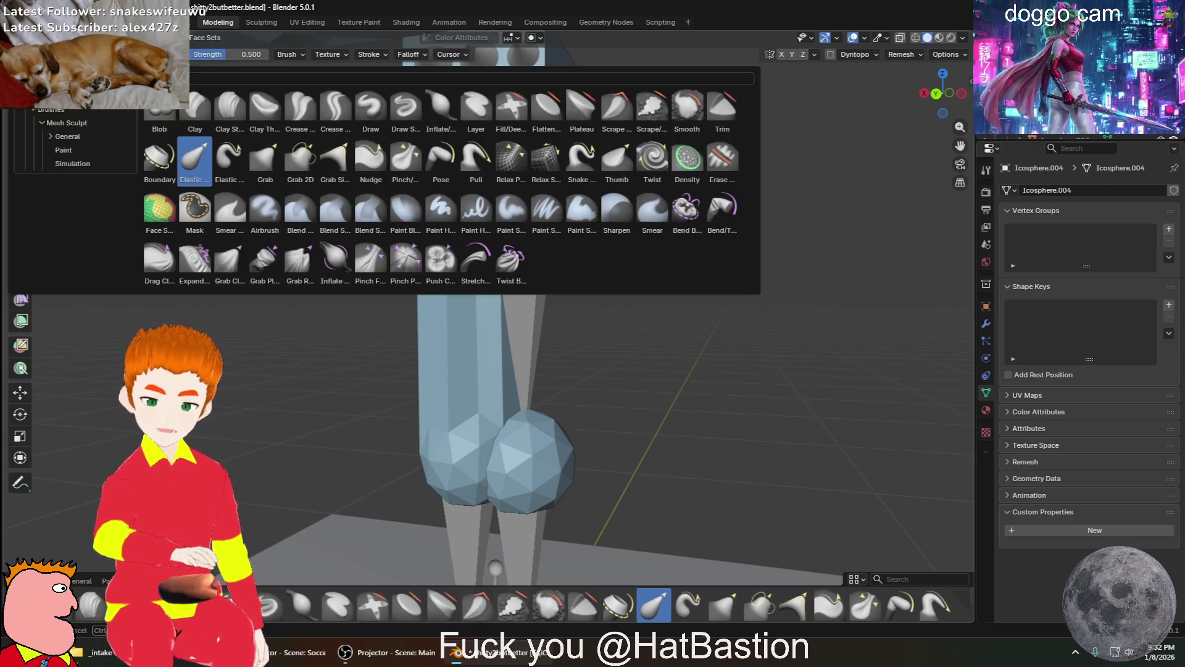
key("ctrl+Tab")
left_click(566, 487)
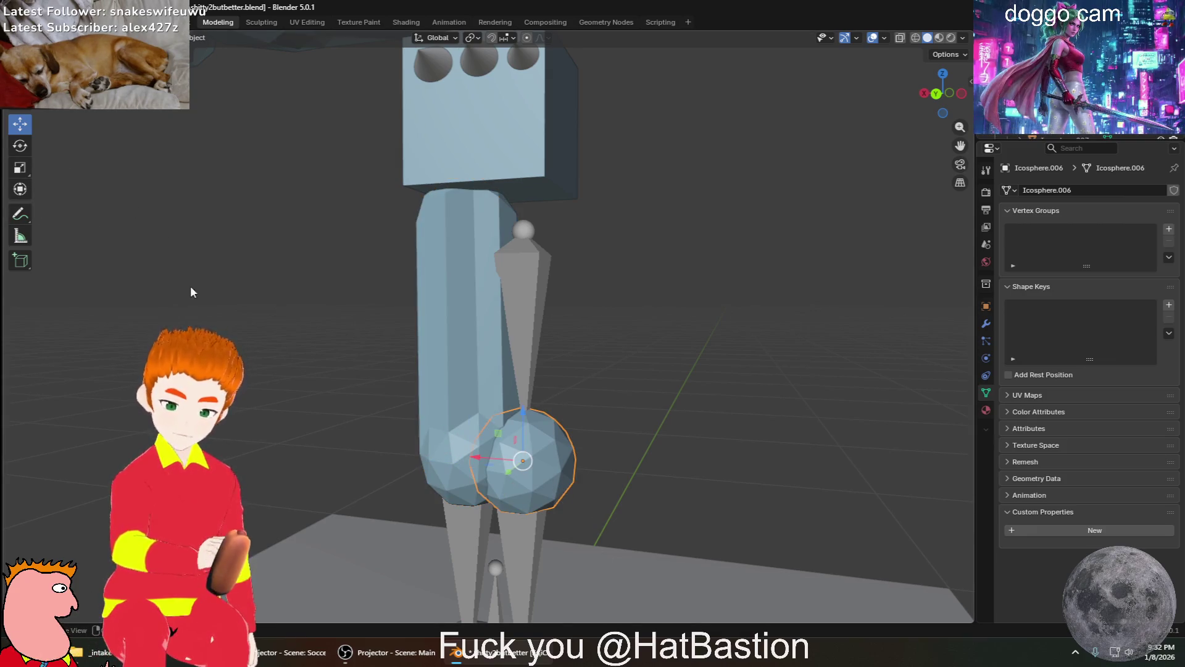
In Edit Mode, circle-select the sphere's top faces and extrude them upward into a long column
left_click(65, 37)
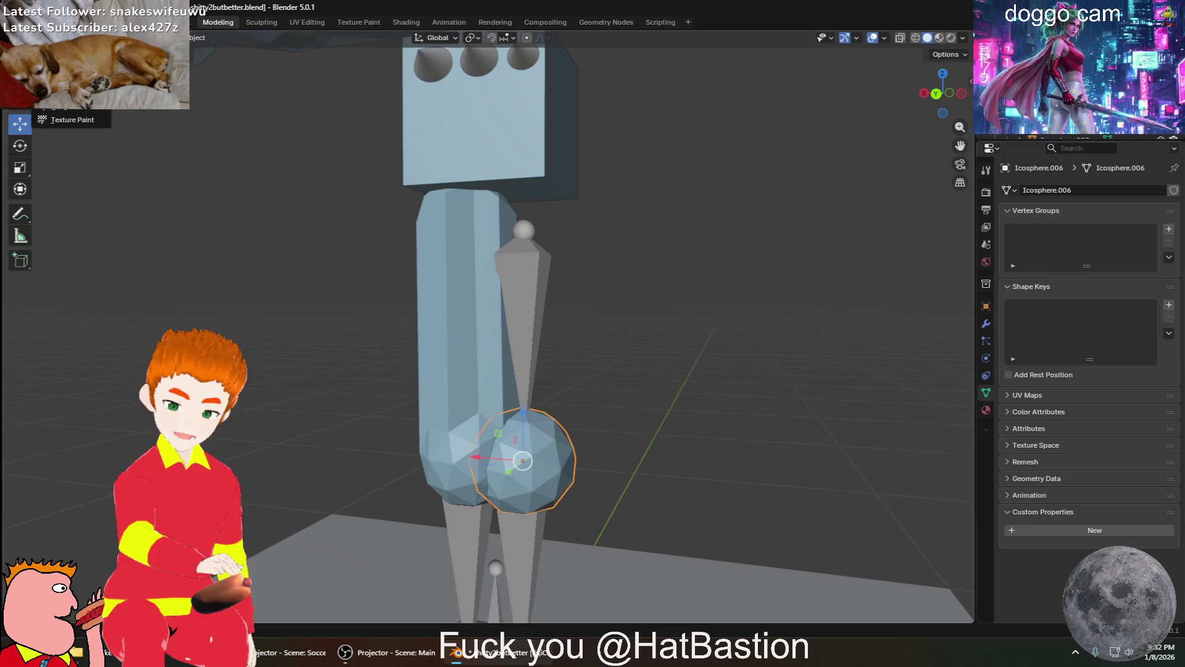
key("Tab")
mouse_move(592, 468)
middle_mouse_down()
mouse_move(702, 447)
mouse_move(420, 432)
mouse_move(389, 408)
middle_mouse_up()
left_click(389, 409)
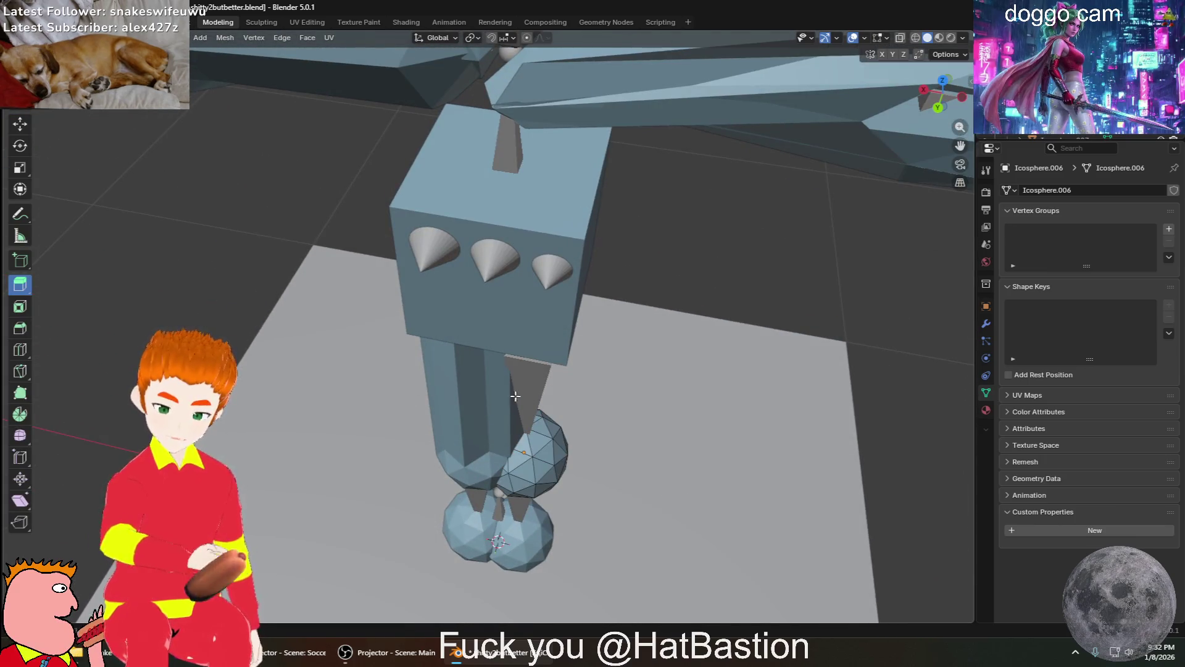
key("c")
left_click(548, 442)
mouse_move(549, 425)
left_mouse_down()
mouse_move(580, 380)
mouse_move(624, 355)
mouse_move(616, 343)
left_mouse_up()
mouse_move(617, 344)
middle_mouse_down()
mouse_move(558, 428)
mouse_move(595, 385)
middle_mouse_up()
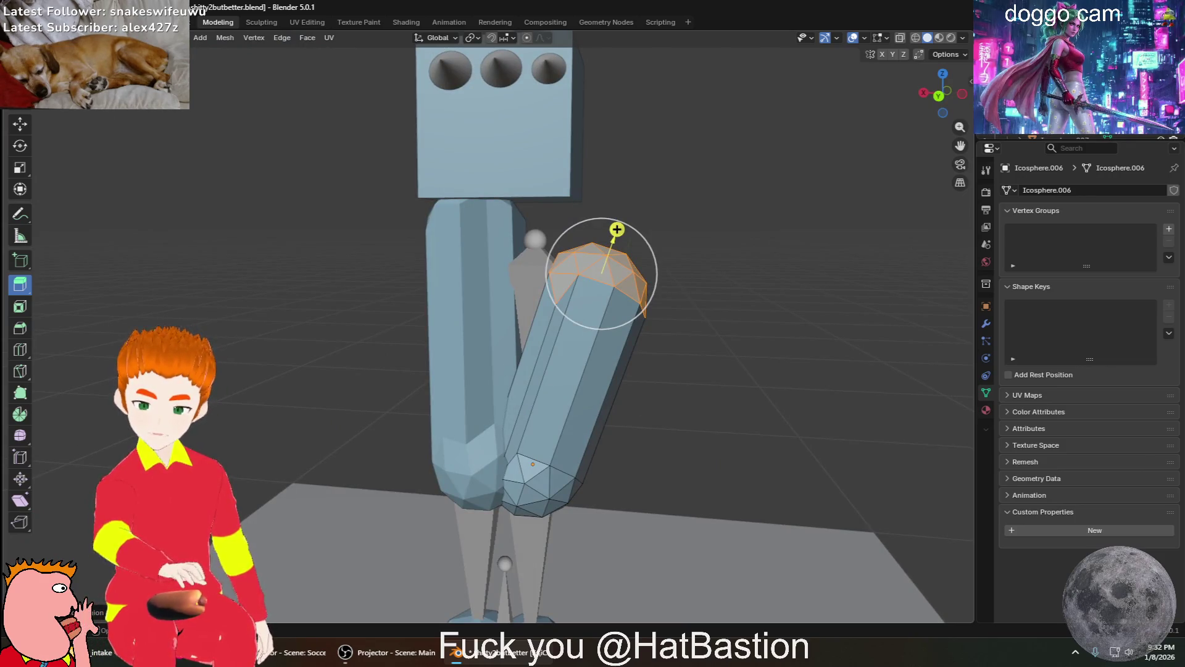
In Sculpt Mode, straighten the tilted second leg so it stands upright
left_click(37, 38)
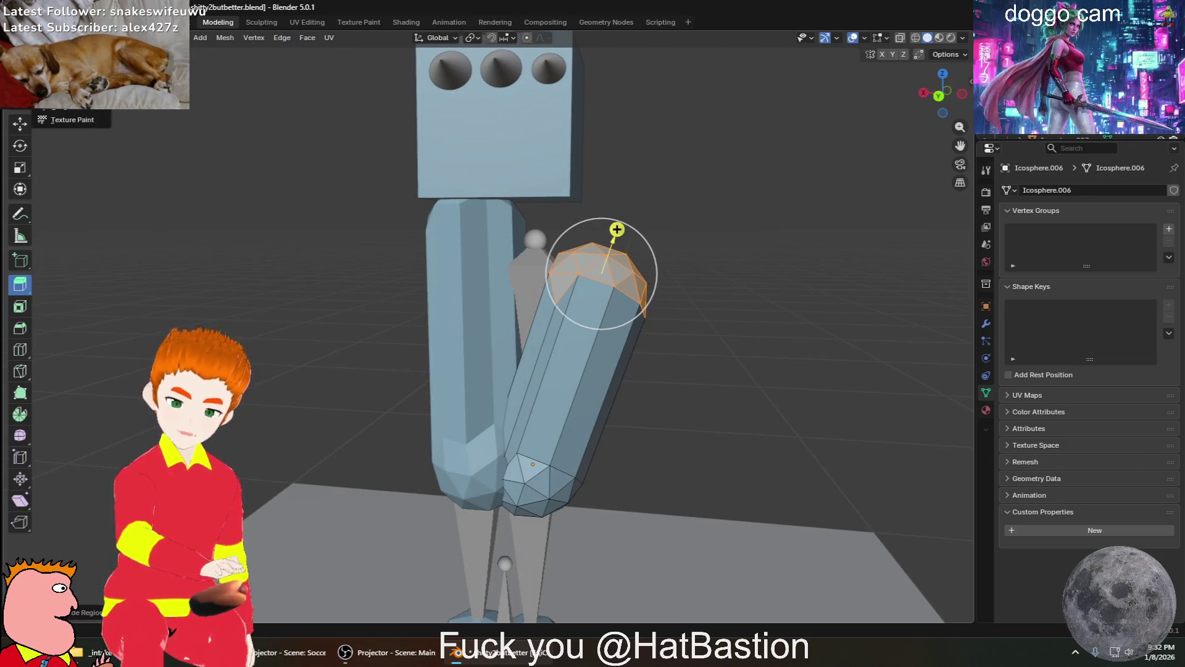
left_click(62, 79)
left_click_drag(619, 291, 574, 240)
mouse_move(787, 347)
middle_mouse_down()
mouse_move(352, 233)
mouse_move(380, 208)
mouse_move(395, 223)
mouse_move(516, 390)
middle_mouse_up()
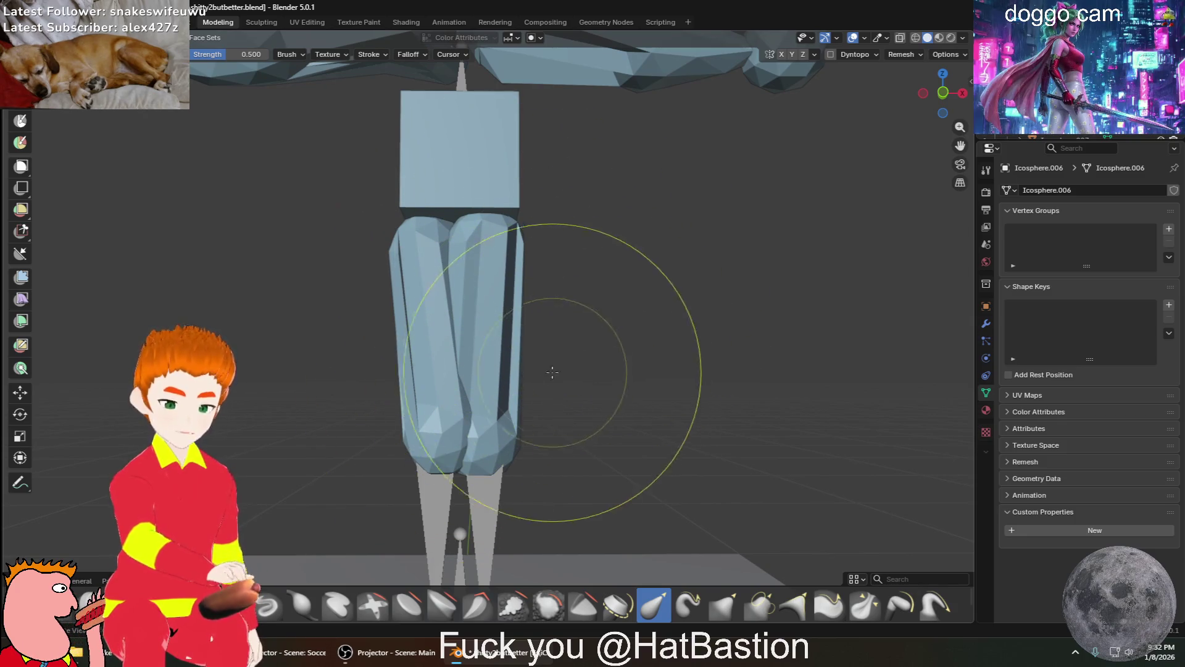
scroll(469, 389, "up", 2)
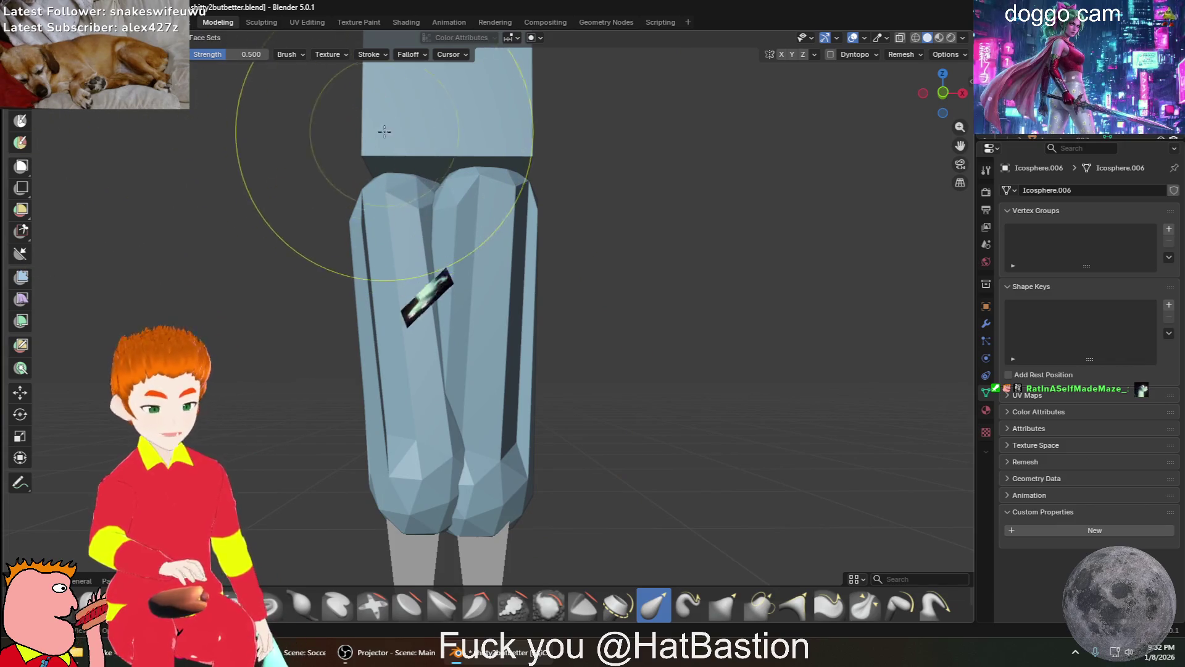
middle_click_drag(586, 288, 536, 371)
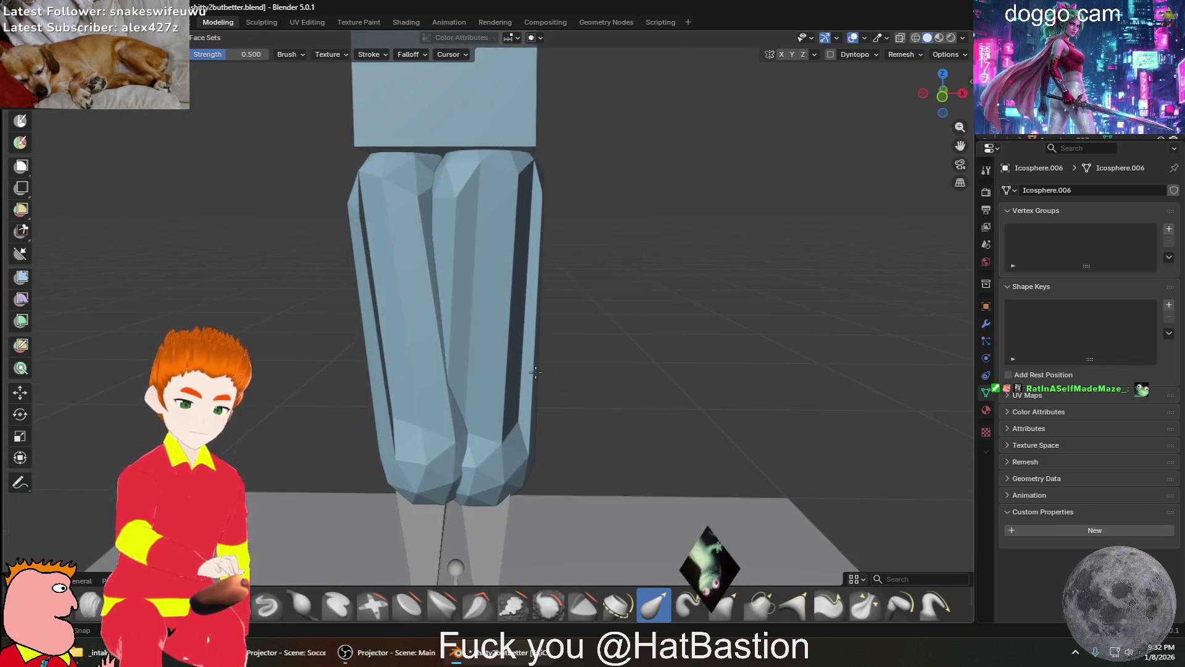
mouse_move(266, 173)
middle_mouse_down()
mouse_move(321, 185)
mouse_move(378, 175)
middle_mouse_up()
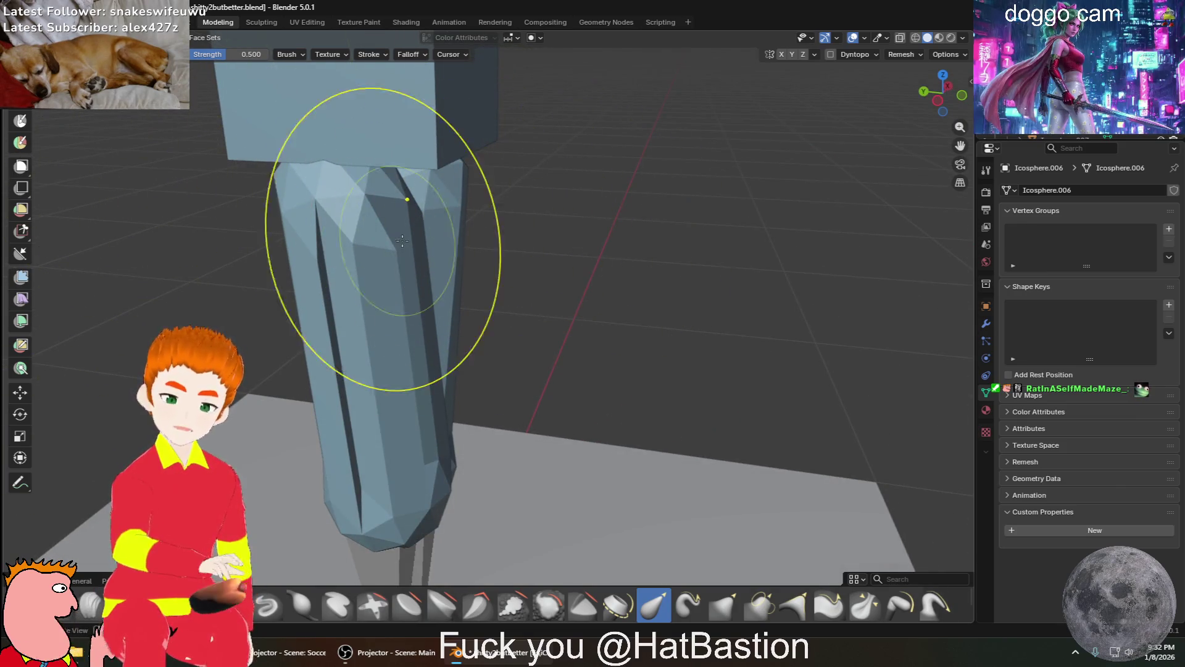
middle_click_drag(409, 236, 371, 199)
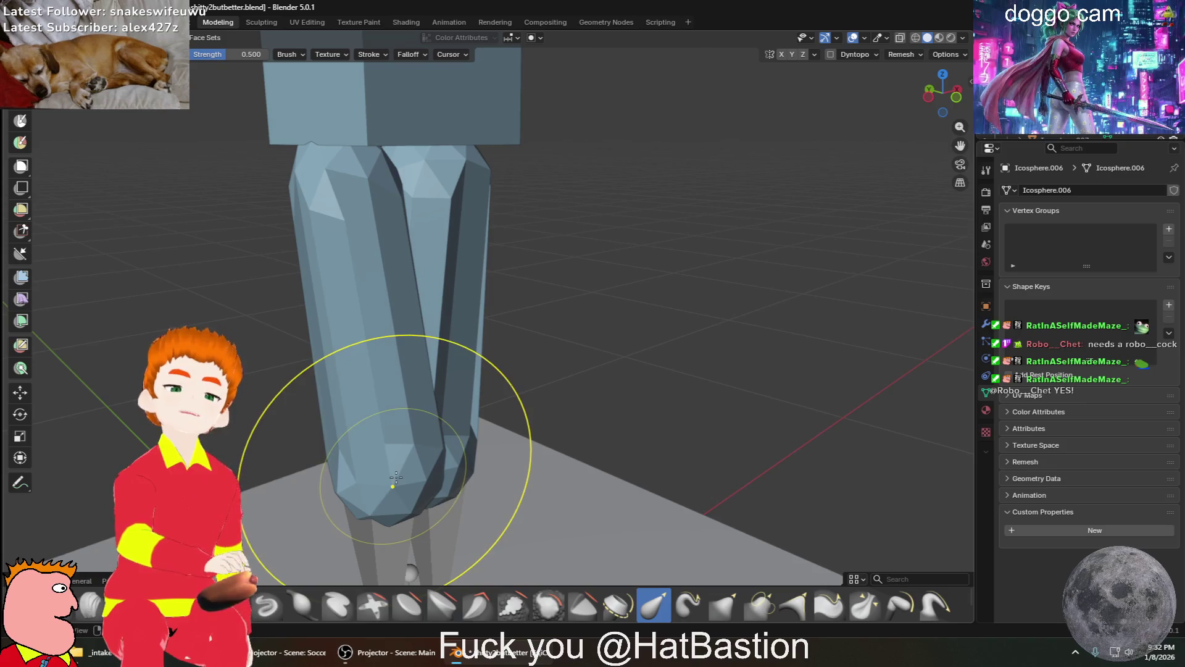
middle_click_drag(376, 214, 424, 225)
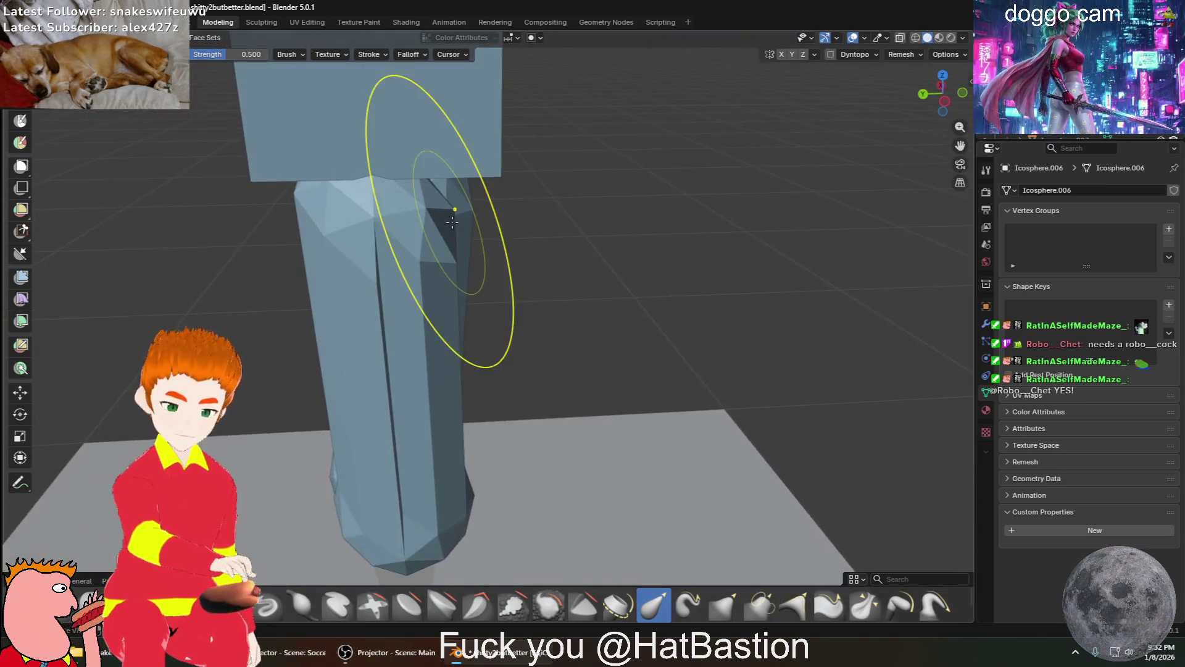
scroll(370, 198, "up", 3)
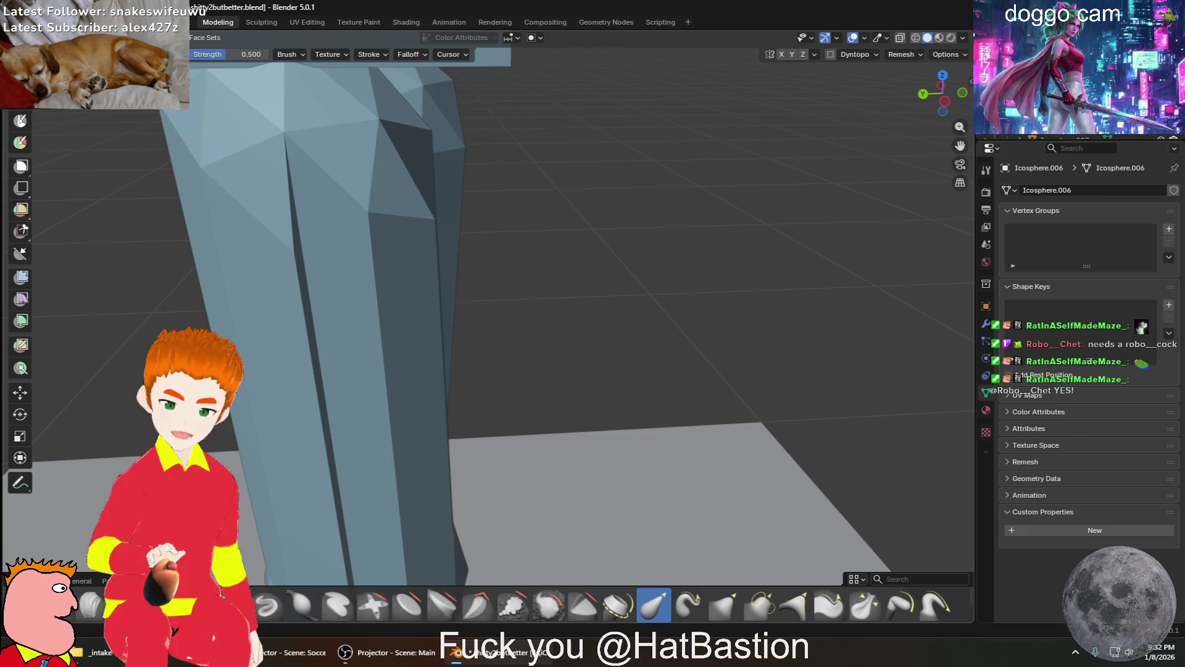
key("Tab")
Select the leg's long side face and try drawing a cube on it with Add Cube
mouse_move(291, 66)
middle_mouse_down()
mouse_move(429, 185)
mouse_move(418, 194)
middle_mouse_up()
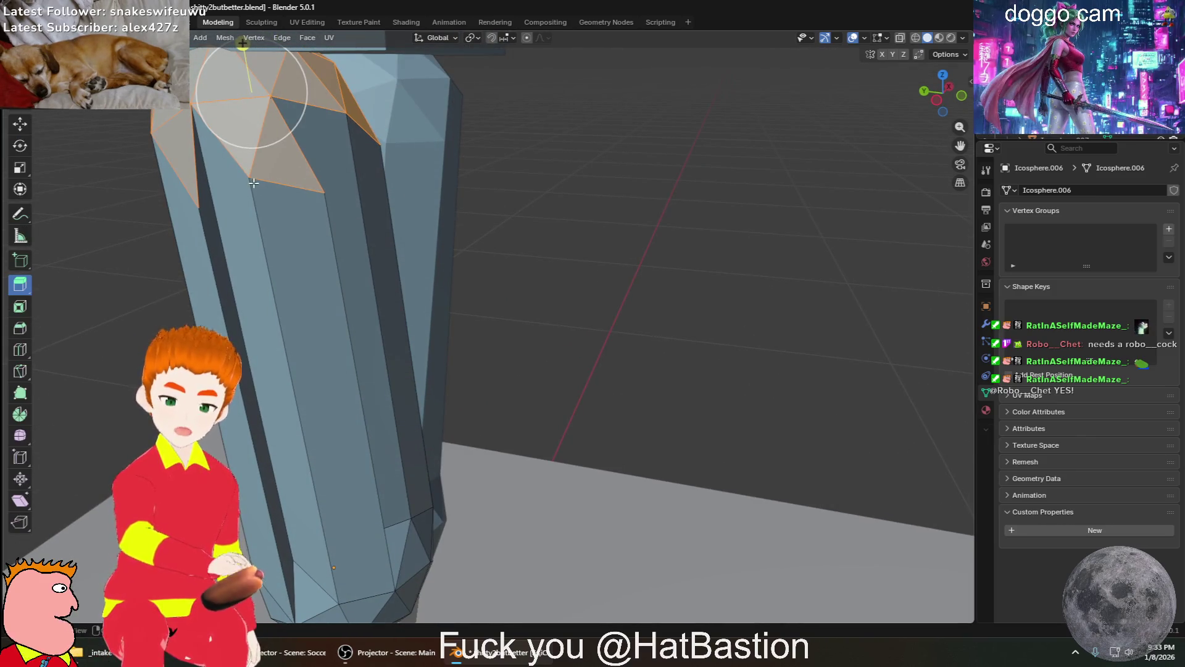
left_click(331, 221)
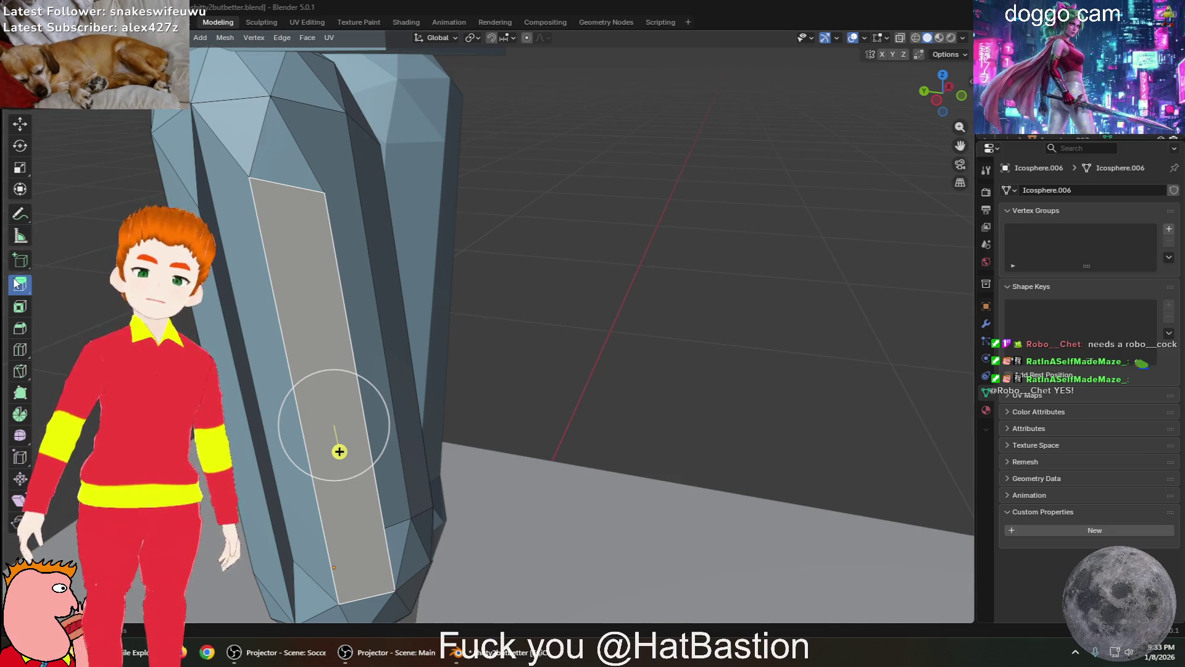
left_click(21, 262)
left_click_drag(336, 390, 323, 292)
left_click(272, 260)
Draw two more trial cubes at the column's edge and near its base
mouse_move(272, 259)
middle_mouse_down()
mouse_move(384, 363)
mouse_move(286, 368)
mouse_move(571, 346)
middle_mouse_up()
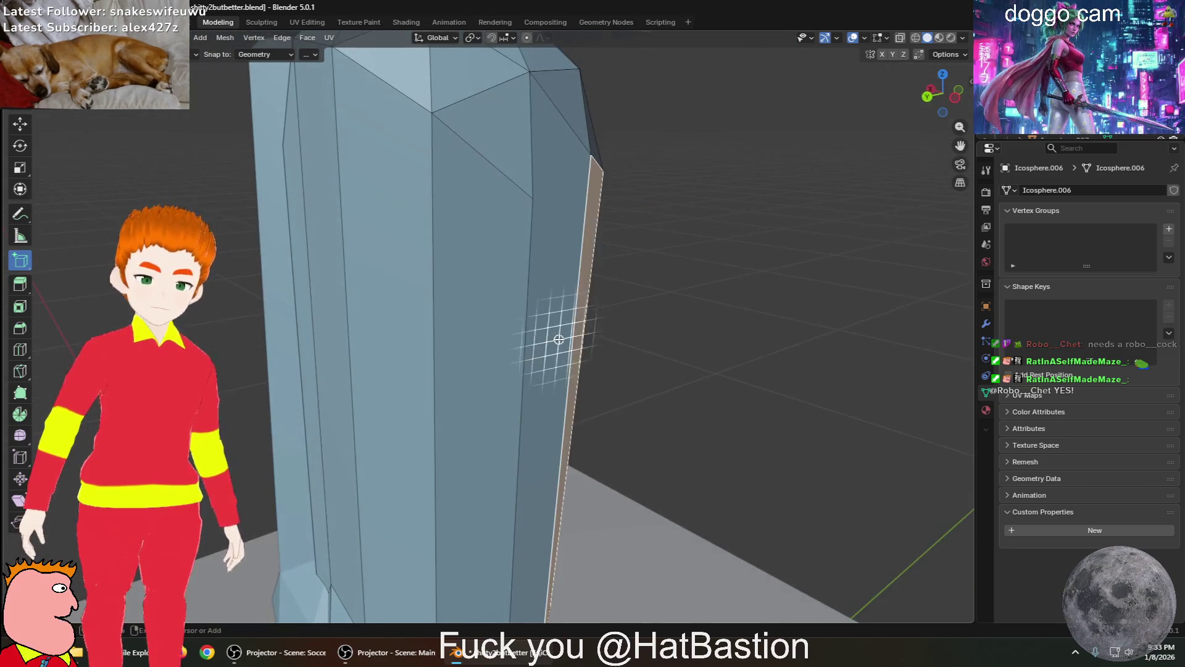
left_click_drag(603, 291, 754, 370)
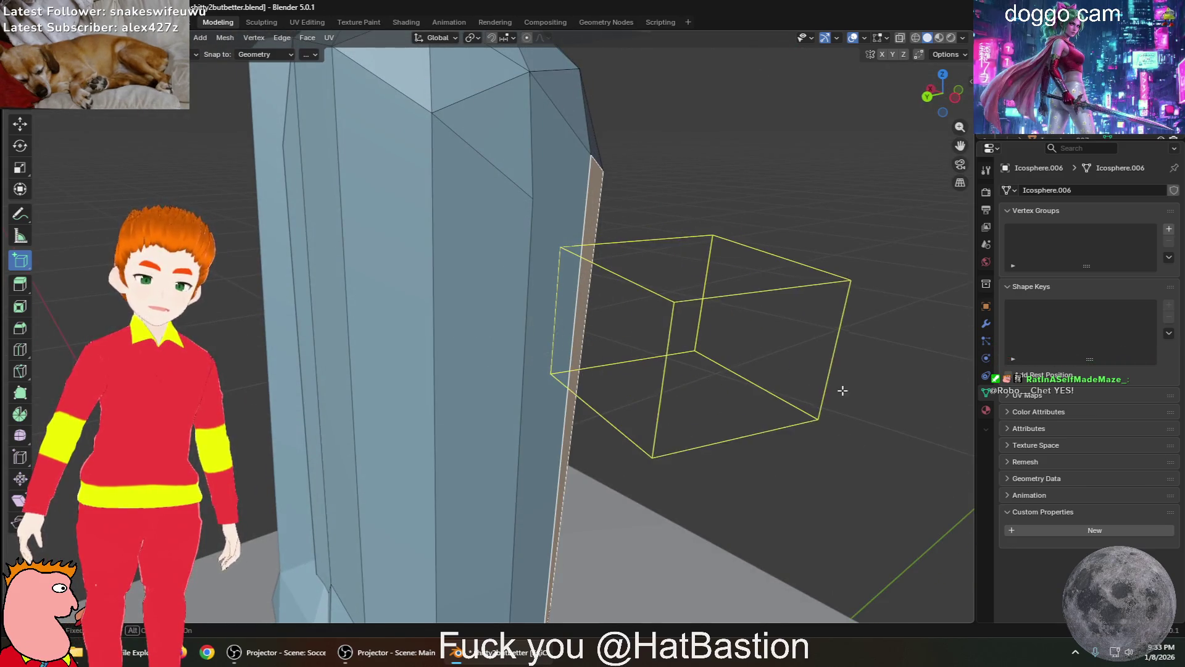
left_click(960, 410)
mouse_move(961, 410)
middle_mouse_down()
mouse_move(670, 429)
mouse_move(476, 331)
middle_mouse_up()
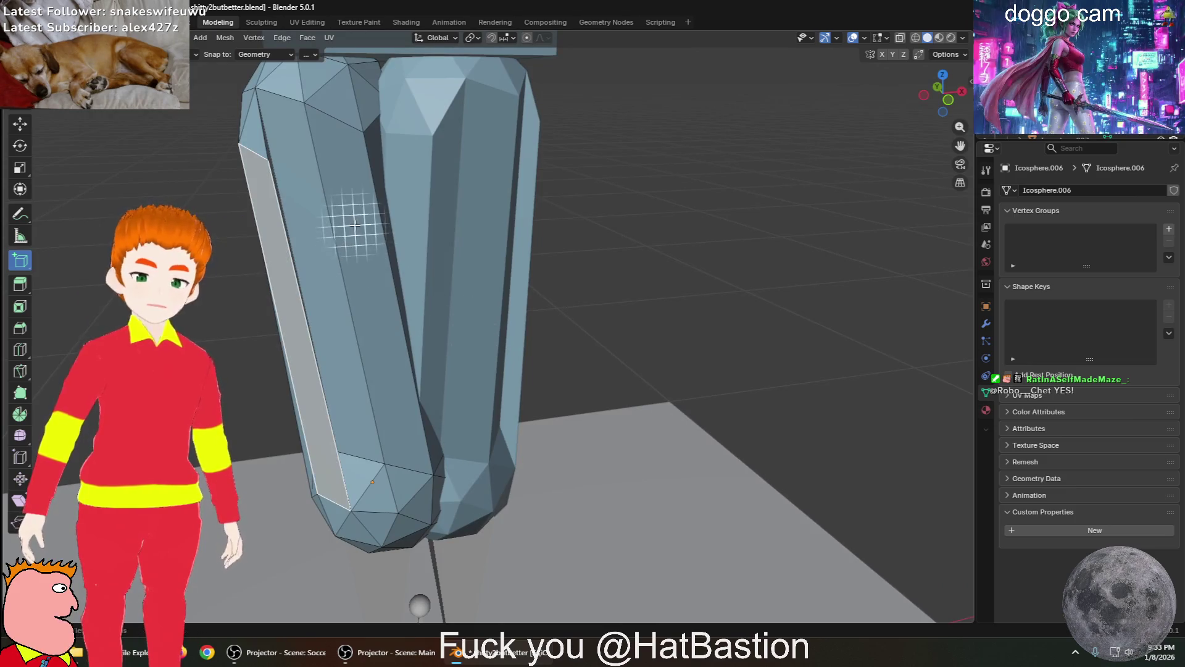
scroll(362, 212, "up", 5)
middle_click_drag(362, 212, 438, 255)
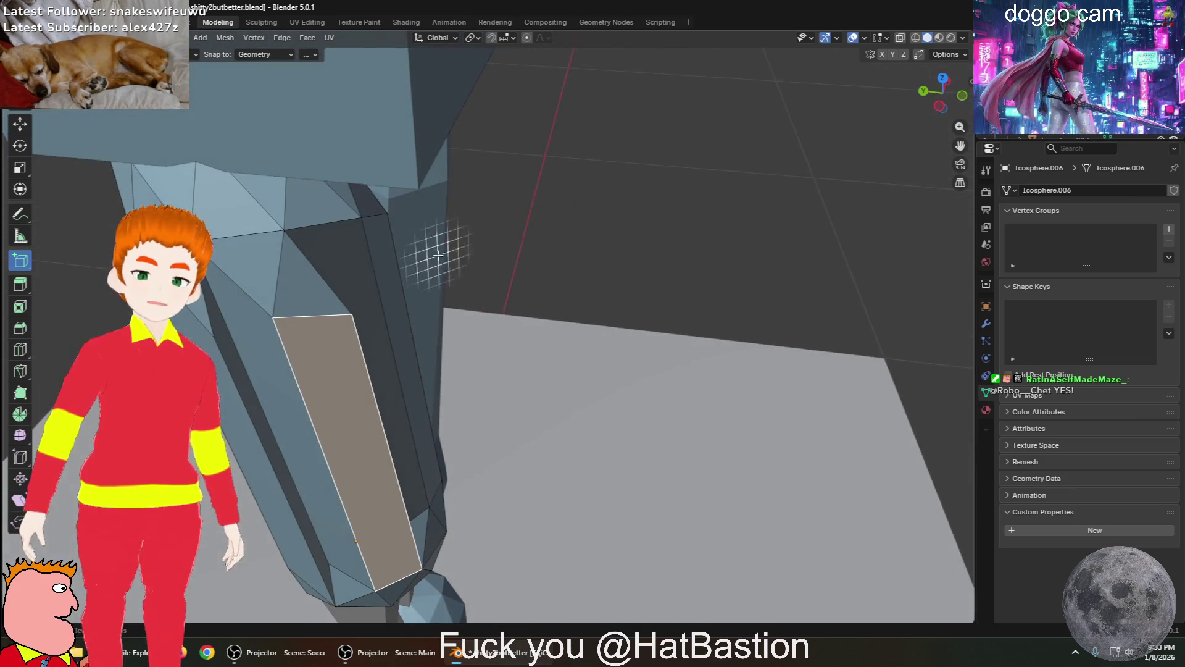
left_click(329, 246)
mouse_move(445, 304)
middle_mouse_down()
mouse_move(474, 273)
mouse_move(397, 267)
middle_mouse_up()
Select the long strip face on the column's side with the Bevel tool active
left_click(259, 266)
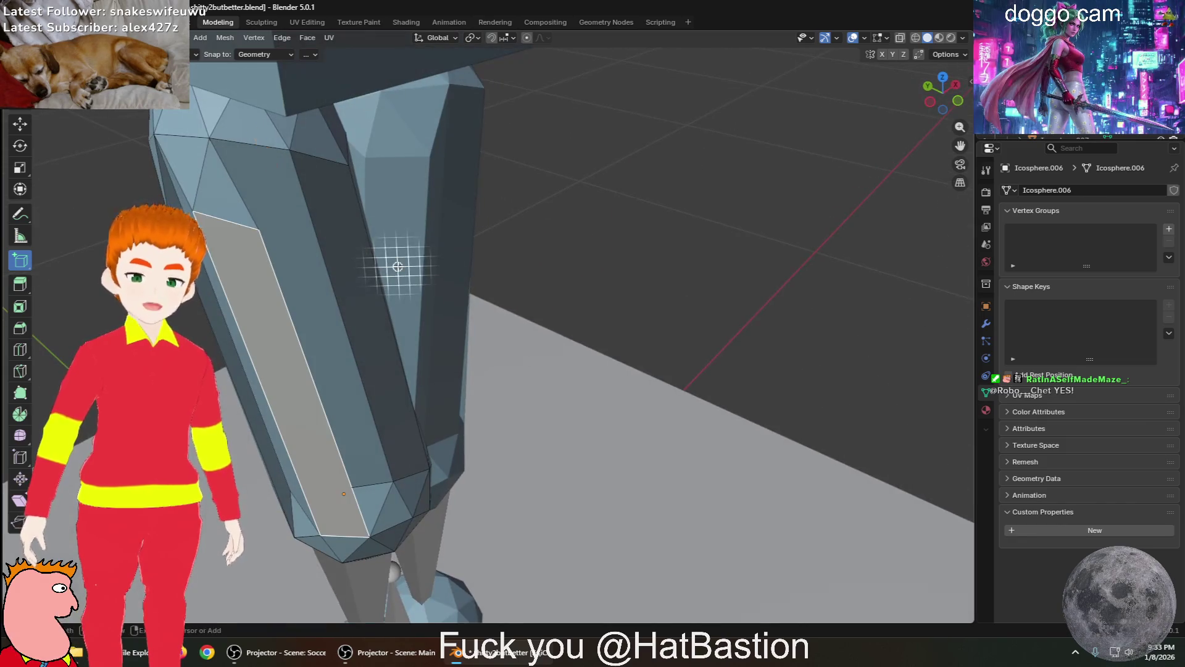
left_click(21, 329)
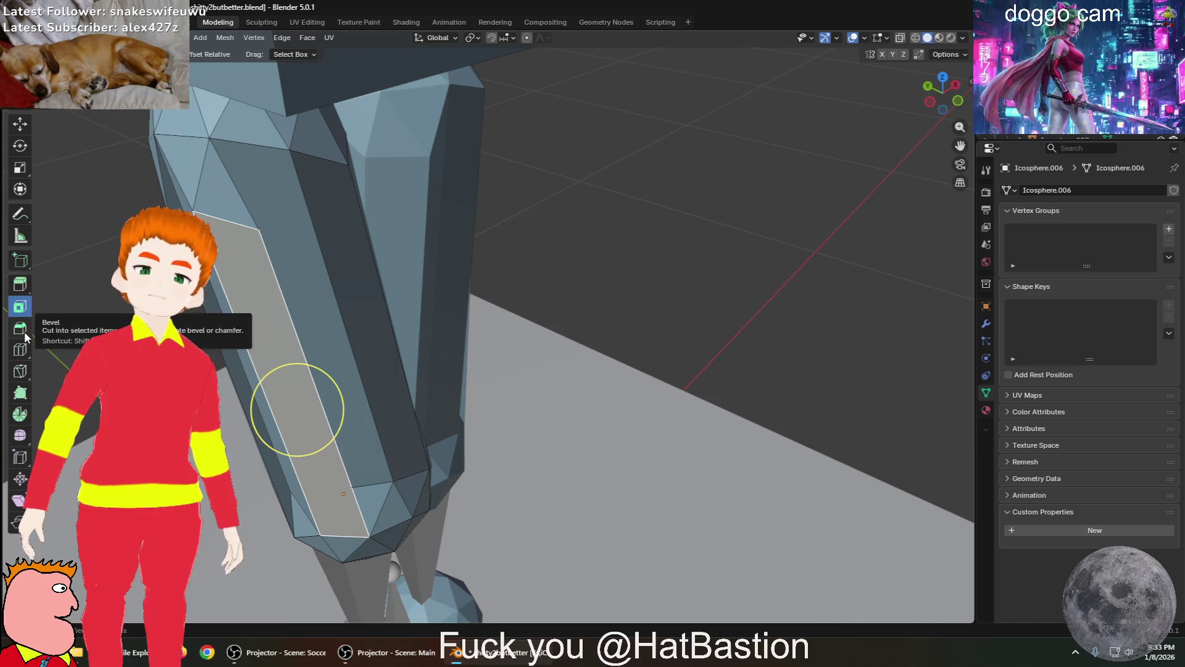
left_click_drag(333, 270, 316, 281)
left_click(266, 355)
Extrude the selected strip faces along their normals
right_click(316, 280)
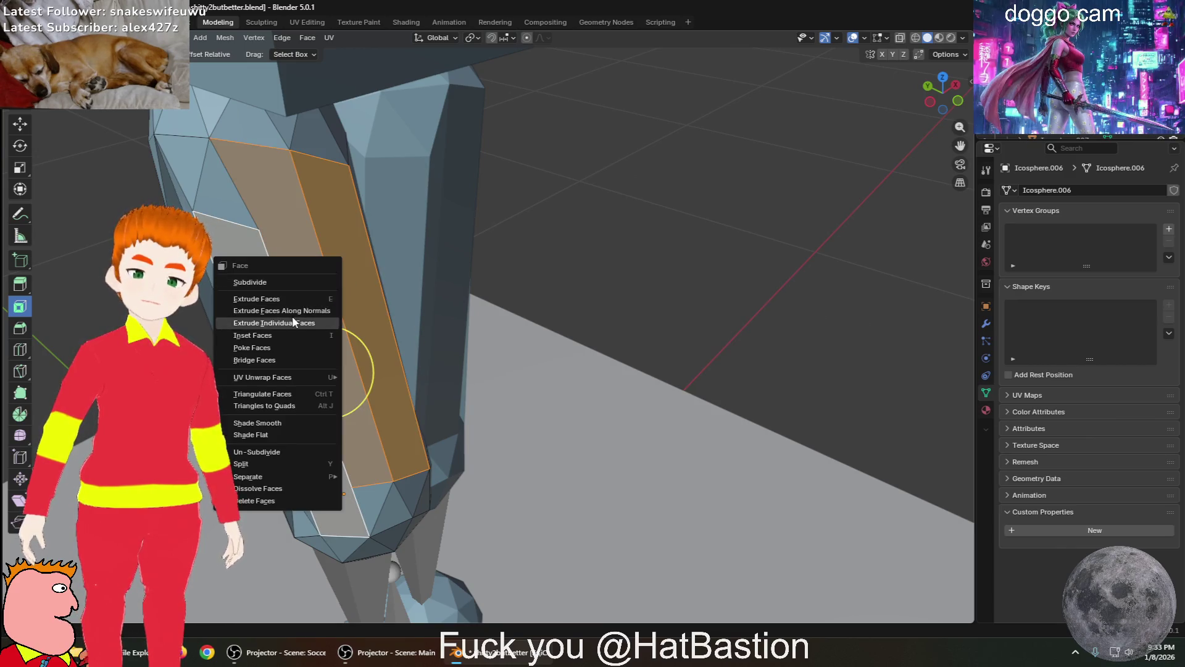
left_click(279, 297)
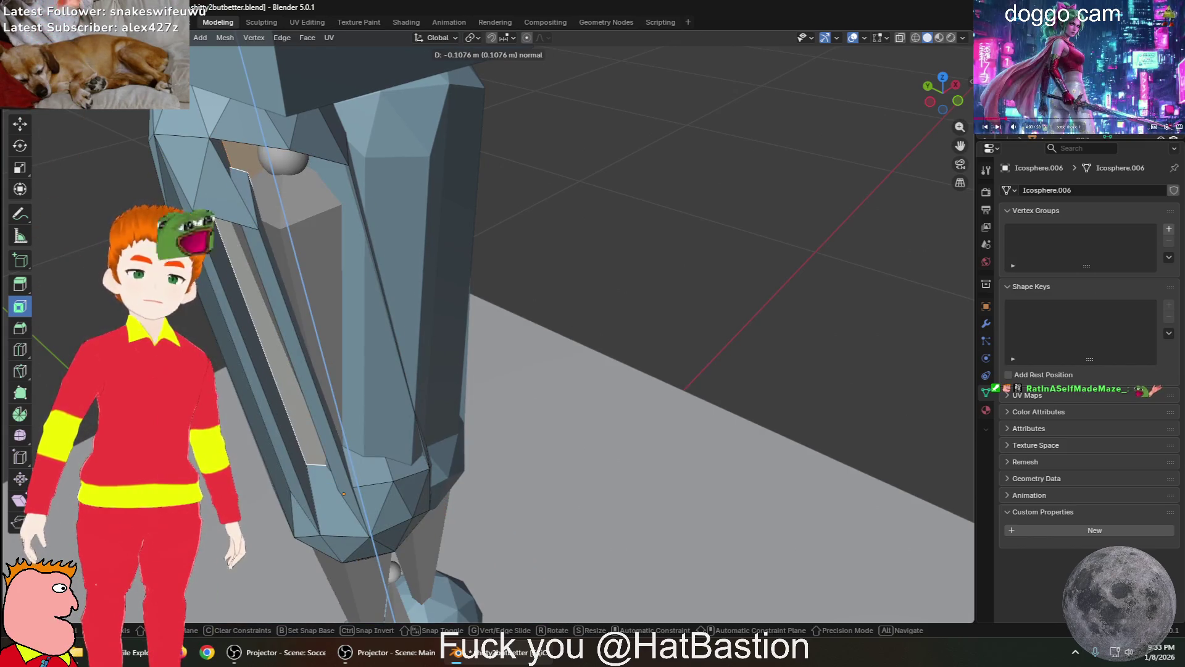
key("Escape")
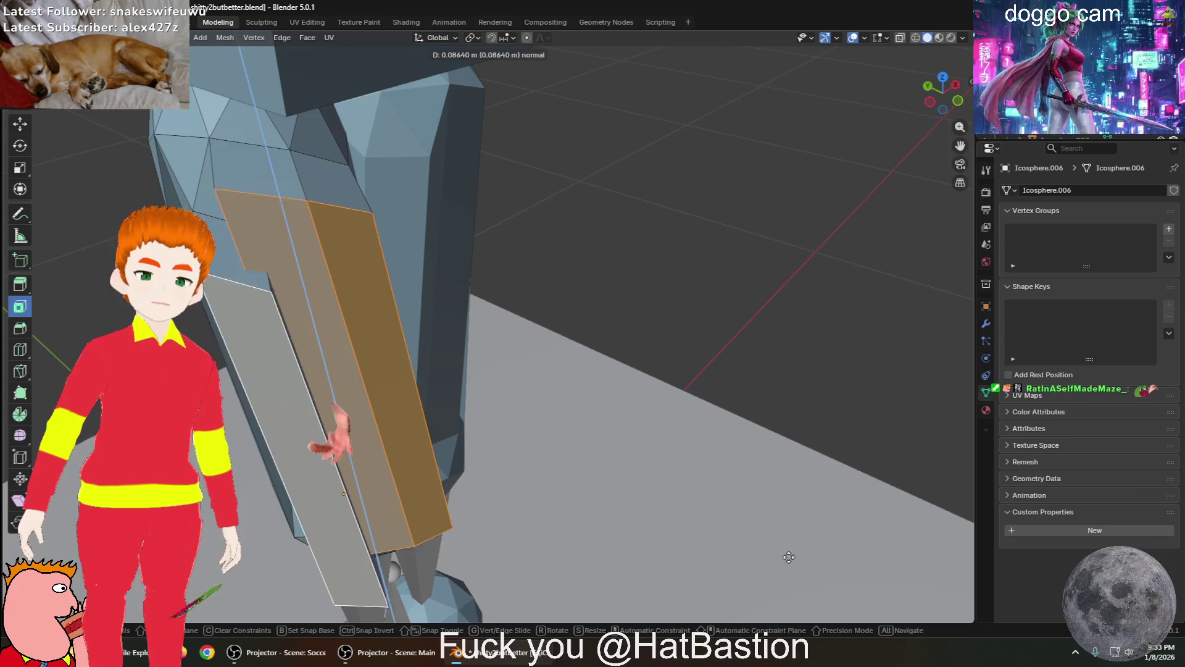
scroll(640, 505, "down", 8)
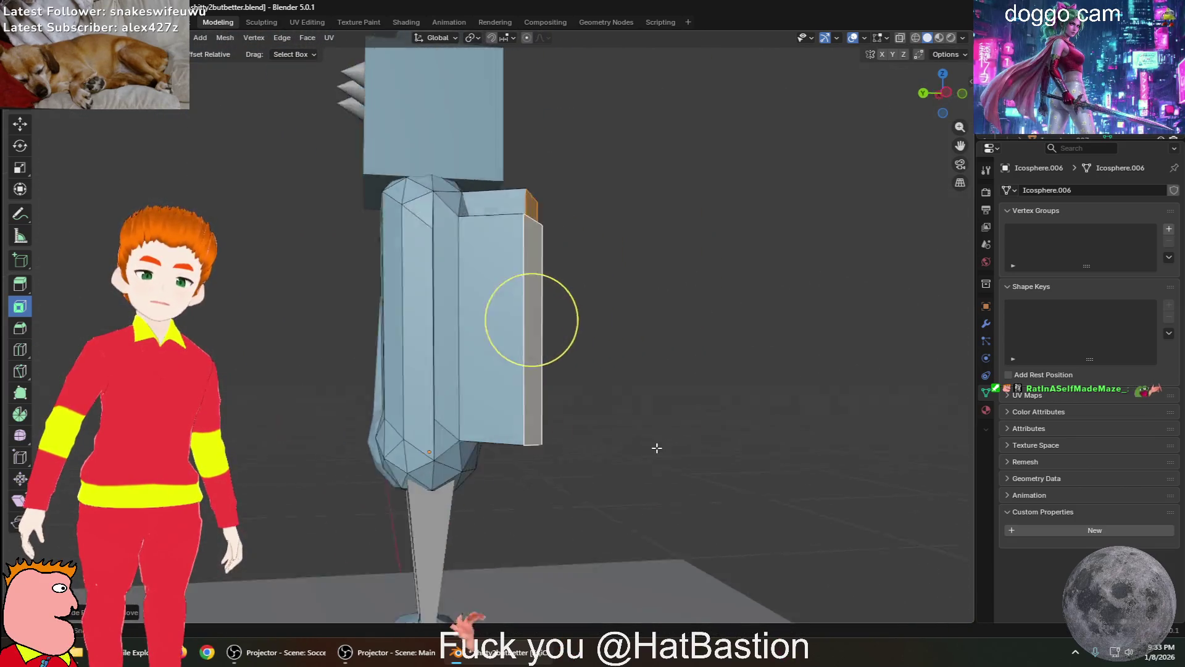
mouse_move(571, 486)
middle_mouse_down()
mouse_move(432, 358)
mouse_move(518, 351)
mouse_move(410, 344)
mouse_move(397, 357)
middle_mouse_up()
scroll(432, 352, "up", 5)
scroll(397, 356, "up", 6)
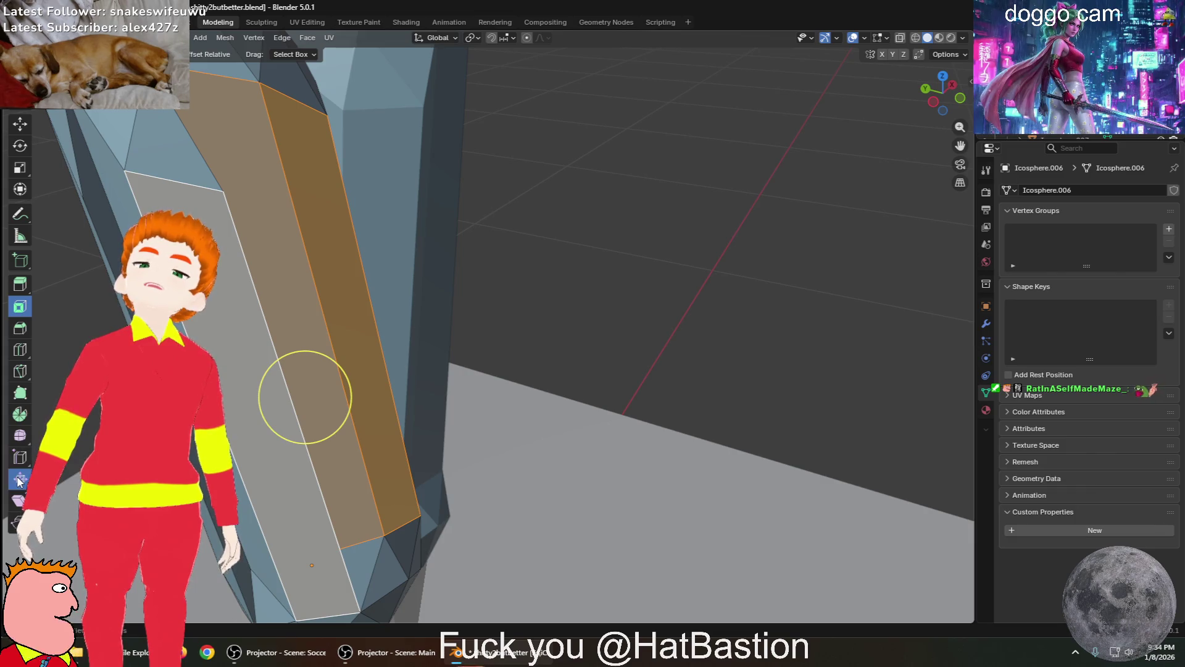
Reselect the side and left strip faces and push them further out with Shrink/Fatten
left_click(19, 480)
scroll(374, 279, "down", 4)
left_click_drag(249, 255, 433, 298)
mouse_move(278, 226)
left_mouse_down("shift")
mouse_move(436, 286)
mouse_move(416, 307)
mouse_move(321, 223)
mouse_move(283, 85)
mouse_move(368, 331)
mouse_move(321, 155)
left_mouse_up("shift")
mouse_move(482, 331)
middle_mouse_down()
mouse_move(525, 270)
mouse_move(329, 179)
middle_mouse_up()
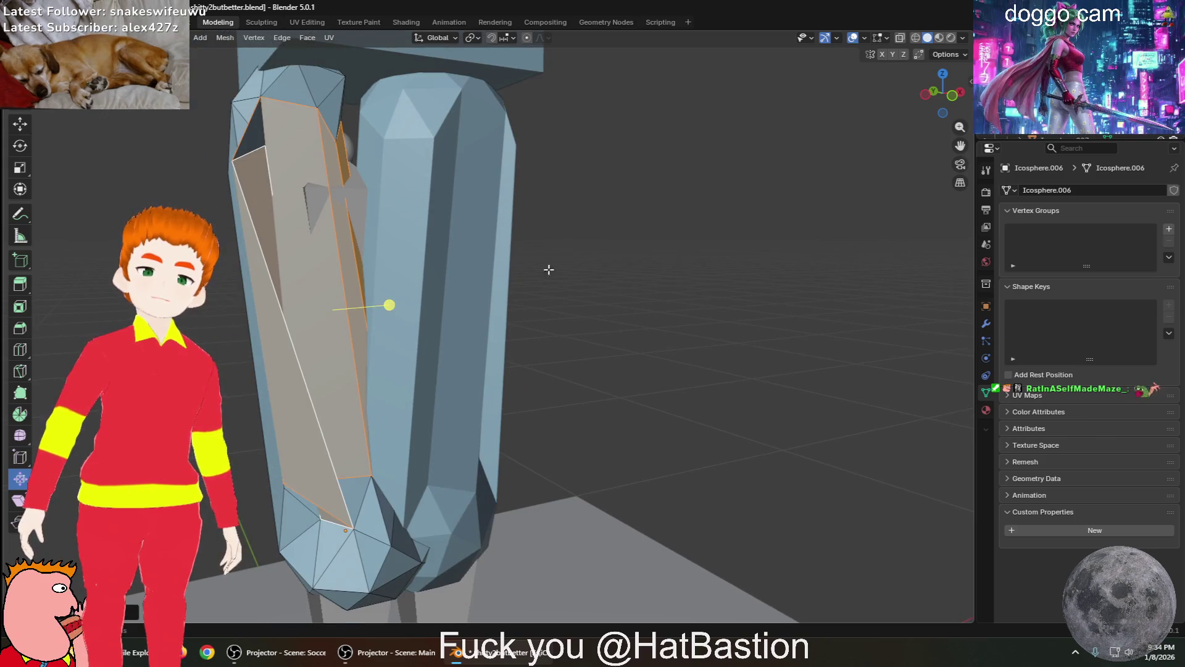
Box-select the right leg column's front faces and shrink them inward with Alt+S until nearly flush
left_click(585, 285)
mouse_move(585, 286)
middle_mouse_down()
mouse_move(563, 296)
mouse_move(514, 252)
middle_mouse_up()
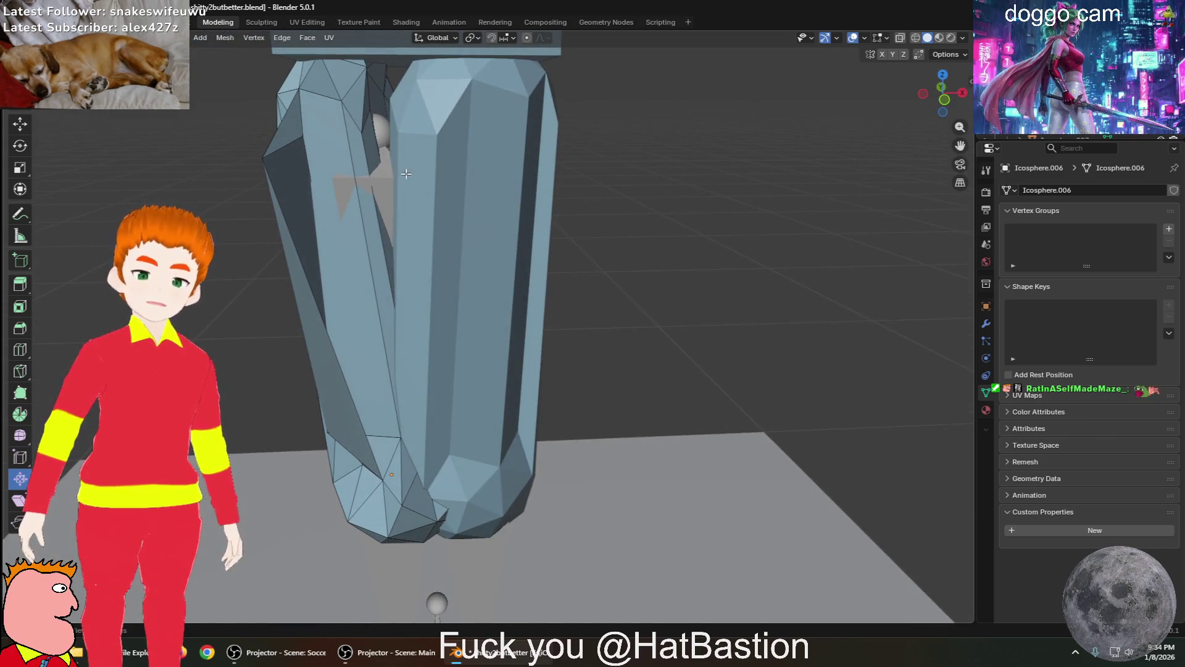
left_click_drag(456, 230, 458, 232)
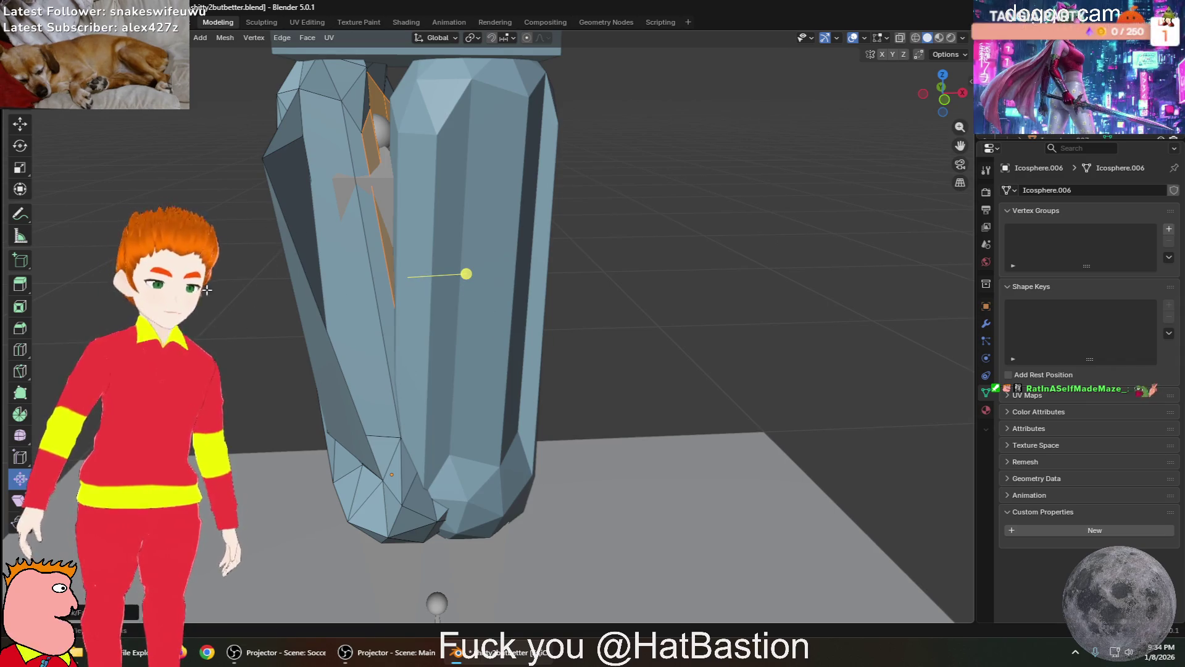
mouse_move(342, 327)
middle_mouse_down()
mouse_move(553, 344)
mouse_move(812, 325)
mouse_move(768, 324)
middle_mouse_up()
scroll(769, 324, "up", 1)
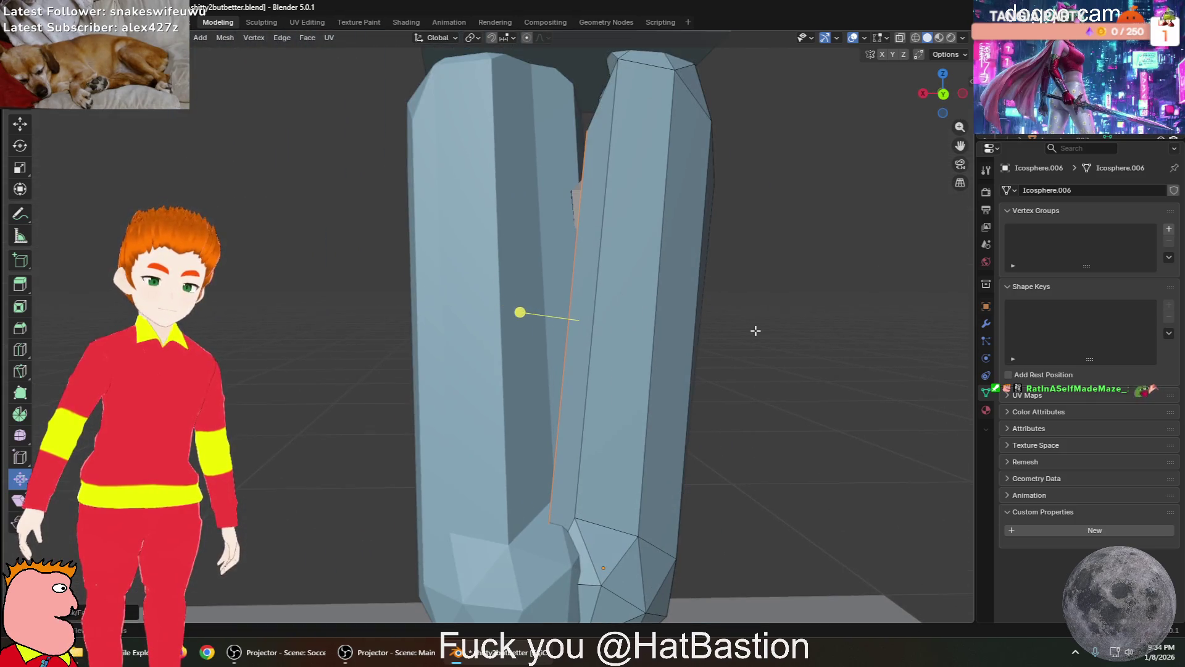
mouse_move(590, 254)
left_mouse_down()
mouse_move(754, 370)
mouse_move(705, 351)
left_mouse_up()
key("alt+s")
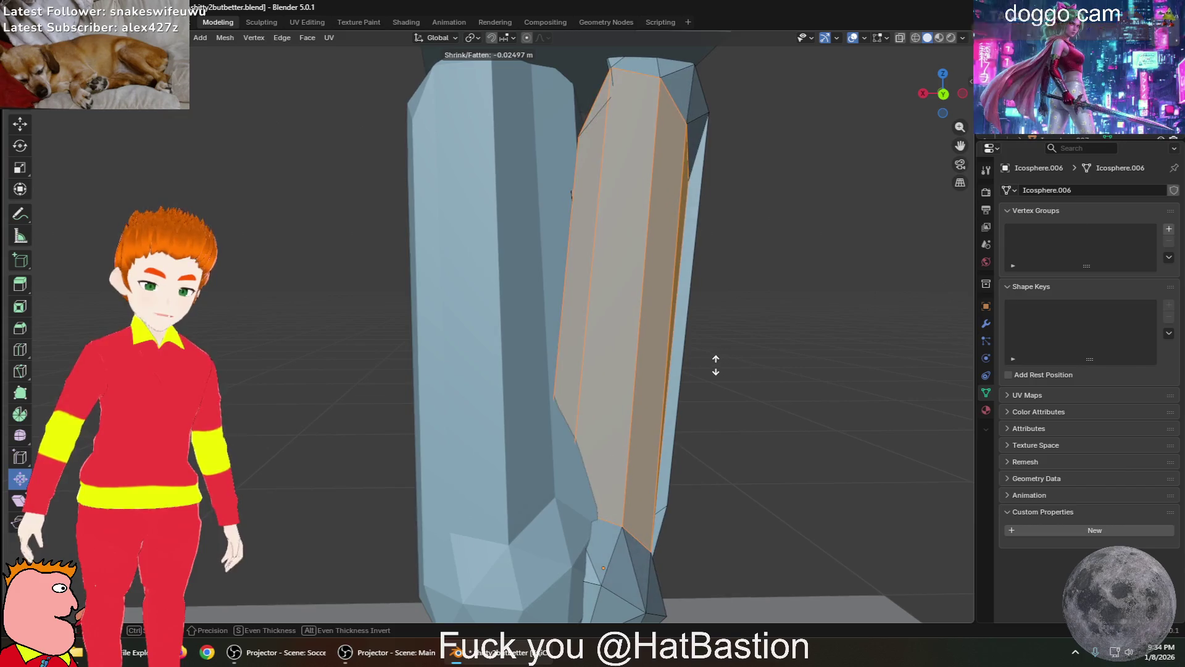
left_click(675, 344)
Clear the face selection, return to Object Mode and select the left column Icosphere.004
mouse_move(675, 344)
middle_mouse_down()
mouse_move(742, 349)
mouse_move(709, 352)
mouse_move(673, 379)
middle_mouse_up()
left_click(434, 253)
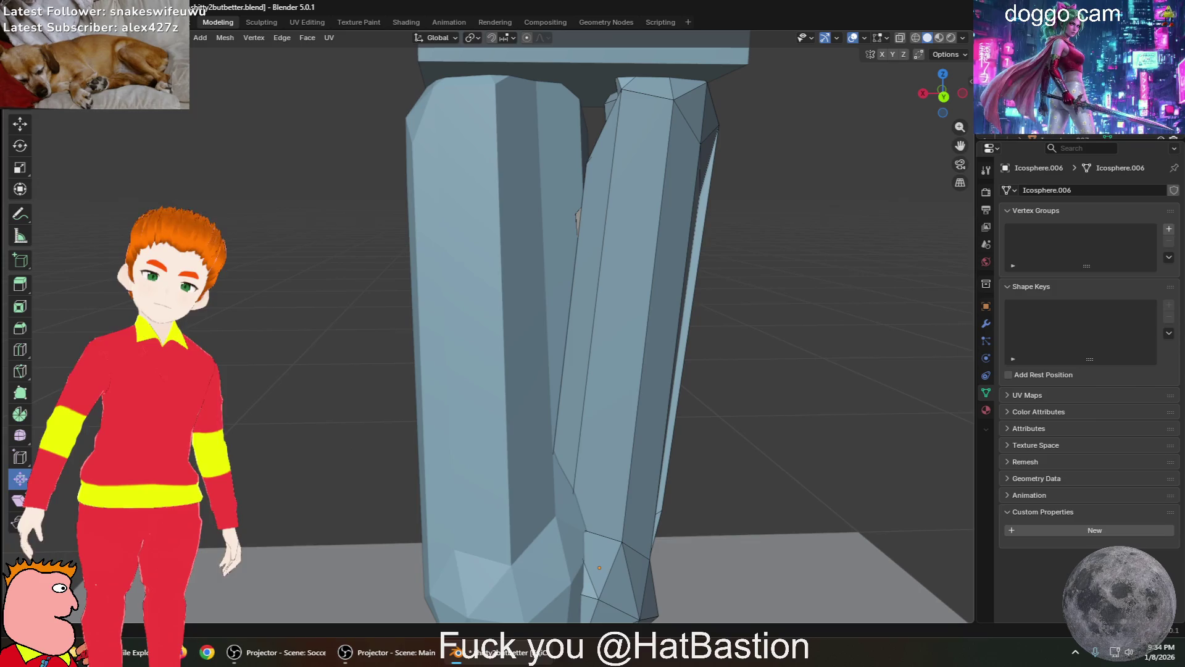
key("Tab")
left_click(500, 305)
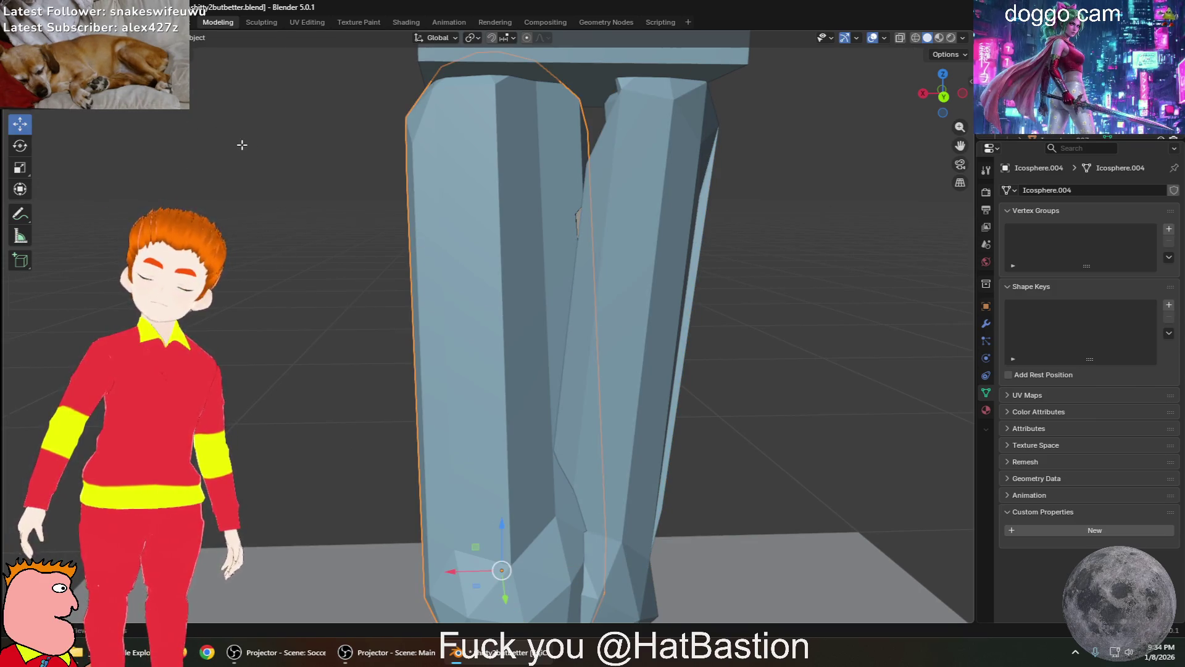
Slim Icosphere.004 by shrinking its front faces slightly inward with Alt+S to match the right thigh
key("Tab")
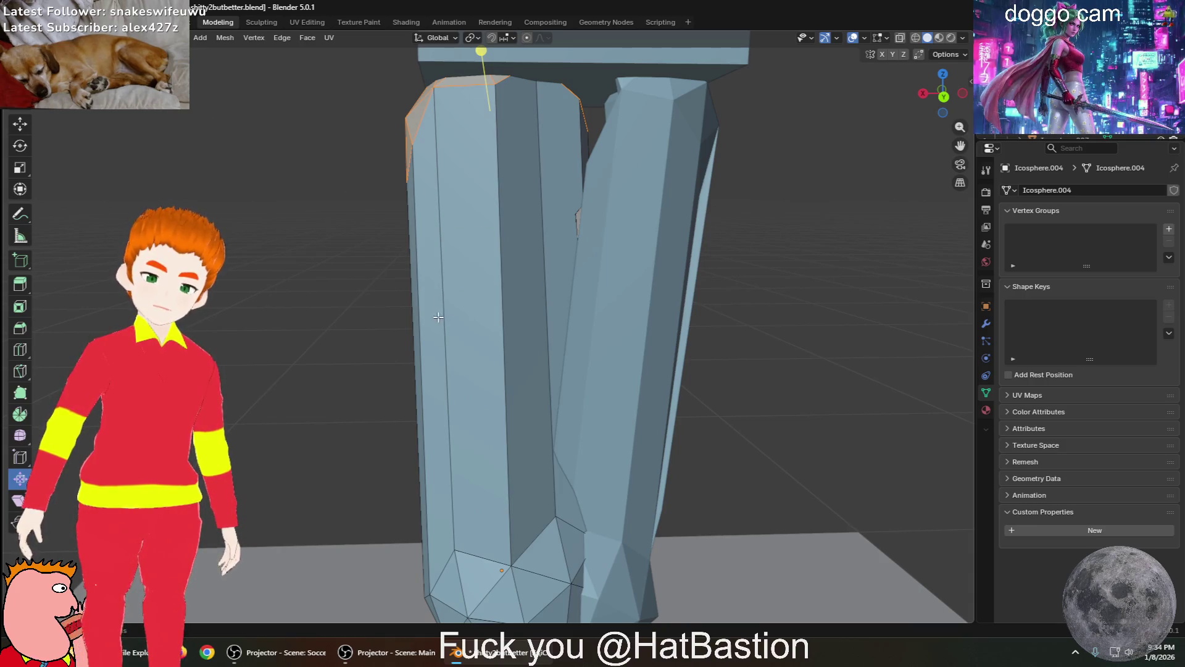
left_click_drag(557, 351, 544, 349)
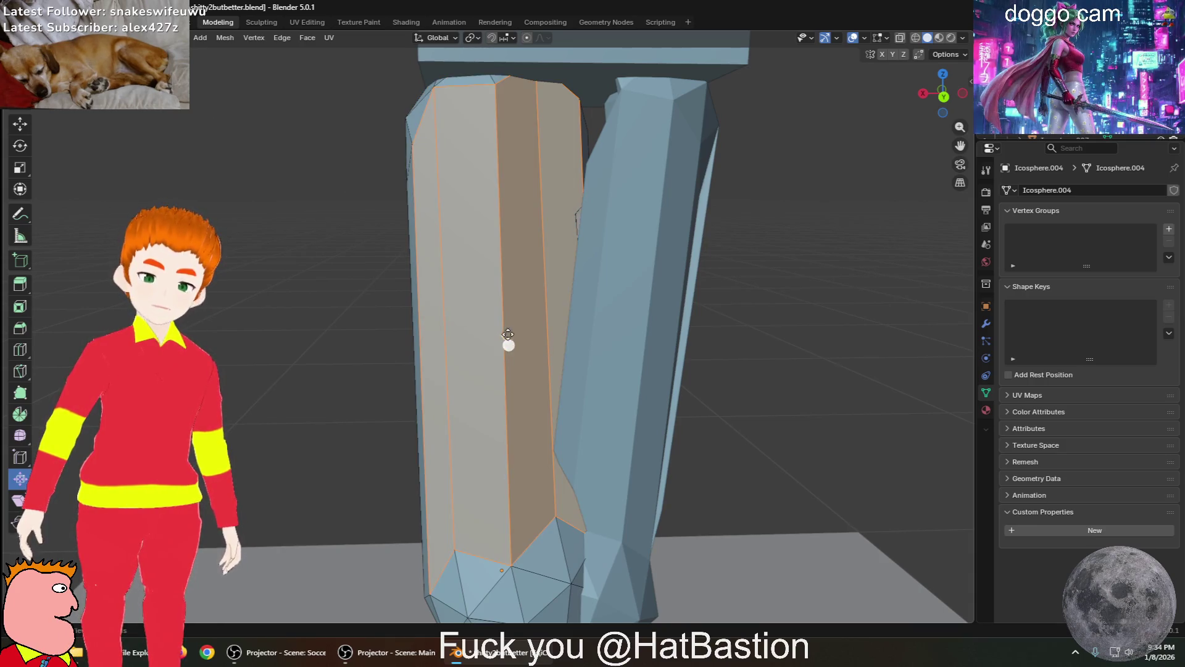
mouse_move(509, 344)
middle_mouse_down()
mouse_move(487, 317)
mouse_move(545, 349)
mouse_move(682, 362)
mouse_move(735, 336)
mouse_move(542, 284)
middle_mouse_up()
mouse_move(449, 256)
left_mouse_down()
mouse_move(580, 336)
mouse_move(549, 325)
left_mouse_up()
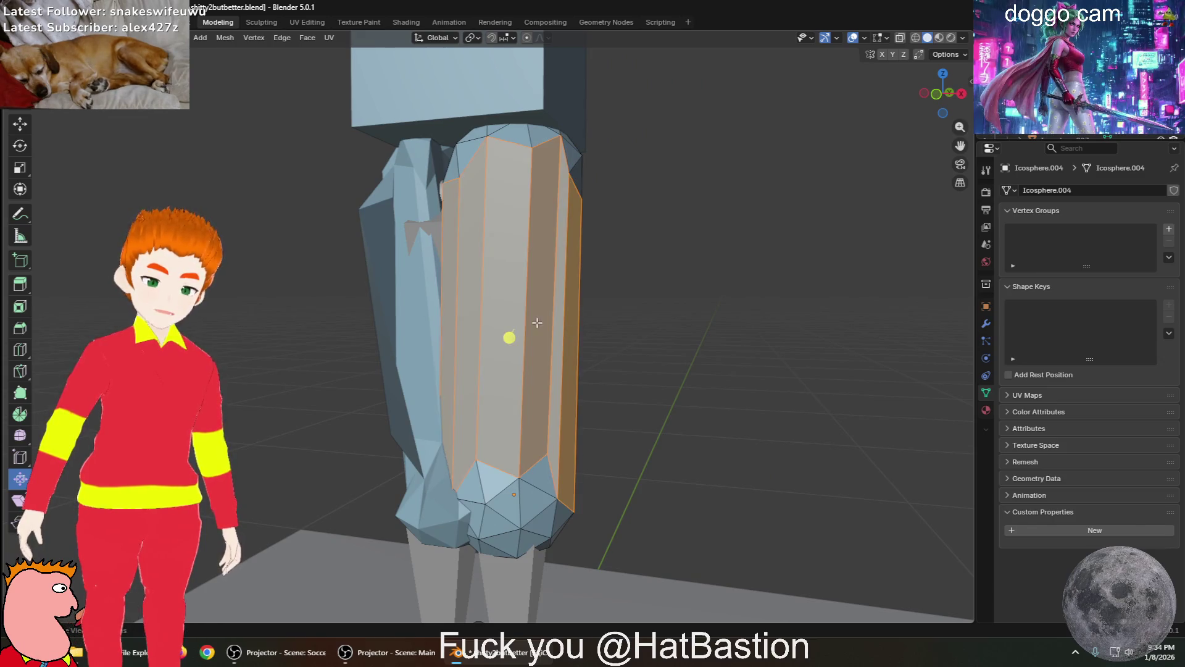
key("alt+s")
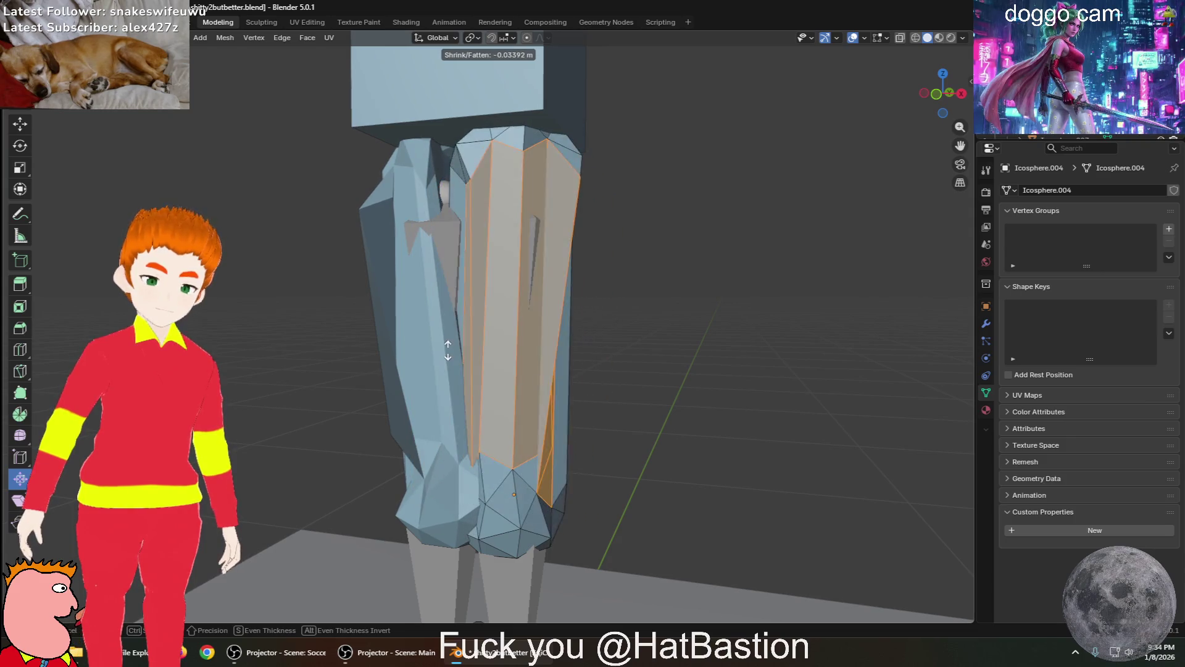
left_click(461, 336)
left_click(618, 319)
middle_click_drag(618, 319, 950, 328)
scroll(755, 328, "down", 3)
scroll(754, 328, "down", 5)
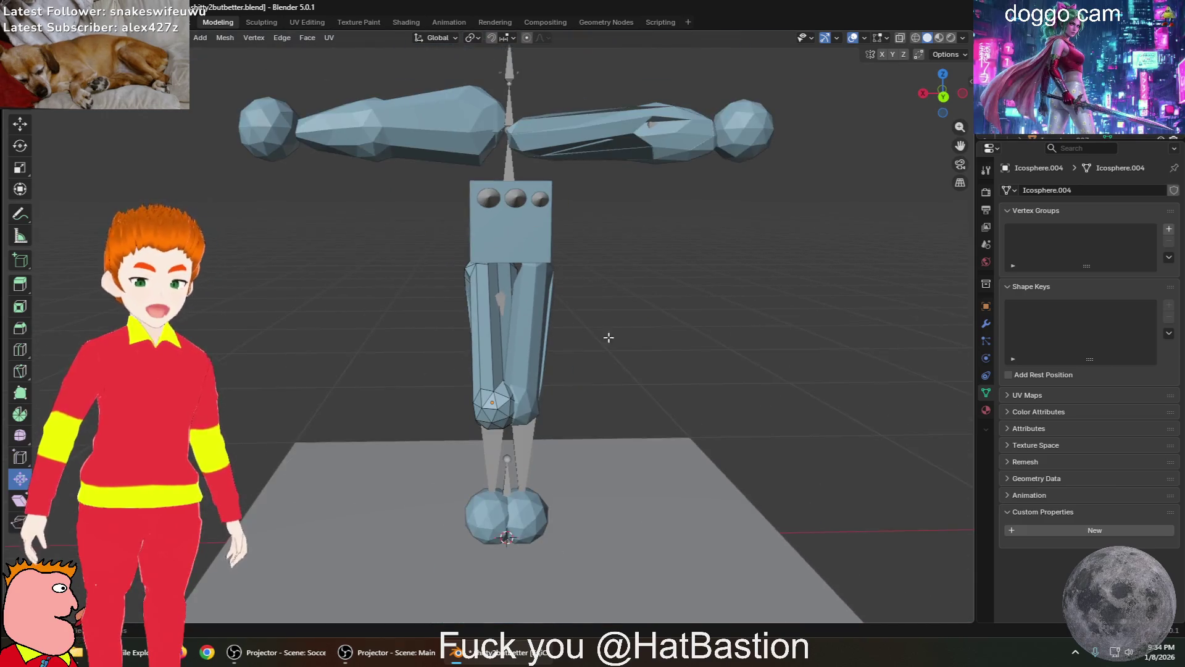
From a frontal view, box-select the lower leg's bottom face ring and extrude it down to the base
scroll(617, 262, "up", 4)
scroll(579, 334, "up", 4)
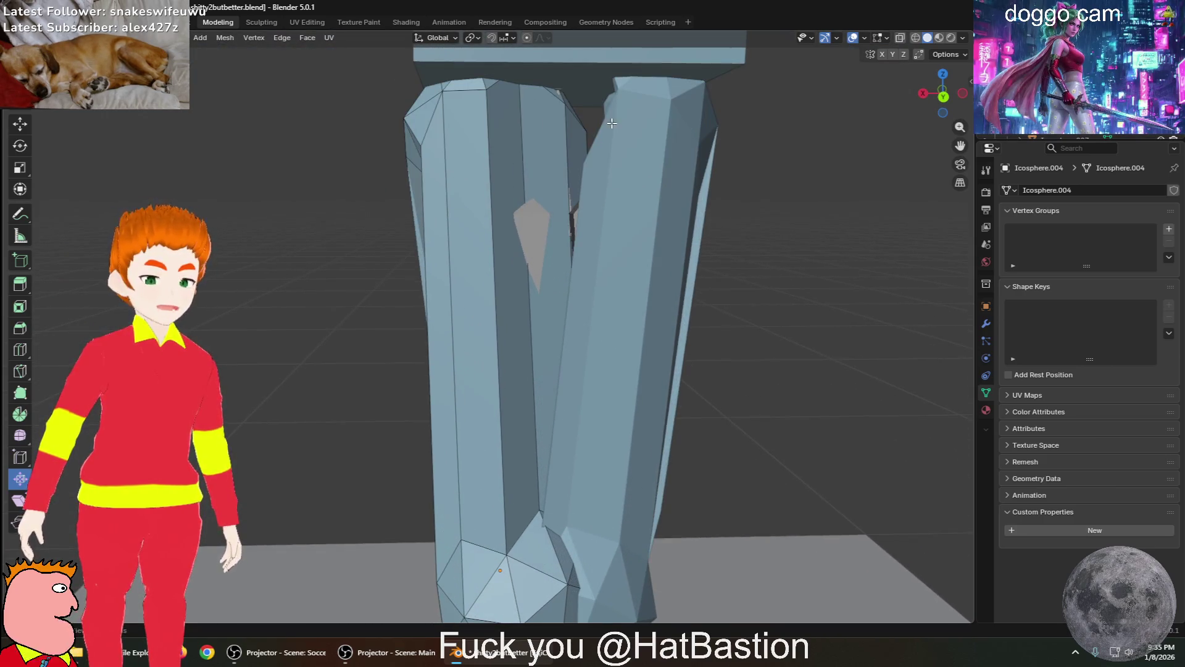
scroll(646, 416, "down", 3)
mouse_move(646, 416)
middle_mouse_down()
mouse_move(581, 515)
mouse_move(571, 480)
middle_mouse_up()
scroll(571, 479, "up", 5)
scroll(497, 439, "down", 5)
mouse_move(616, 535)
middle_mouse_down()
mouse_move(640, 498)
mouse_move(735, 532)
mouse_move(700, 559)
mouse_move(683, 543)
mouse_move(659, 339)
mouse_move(683, 309)
mouse_move(628, 428)
mouse_move(623, 479)
middle_mouse_up()
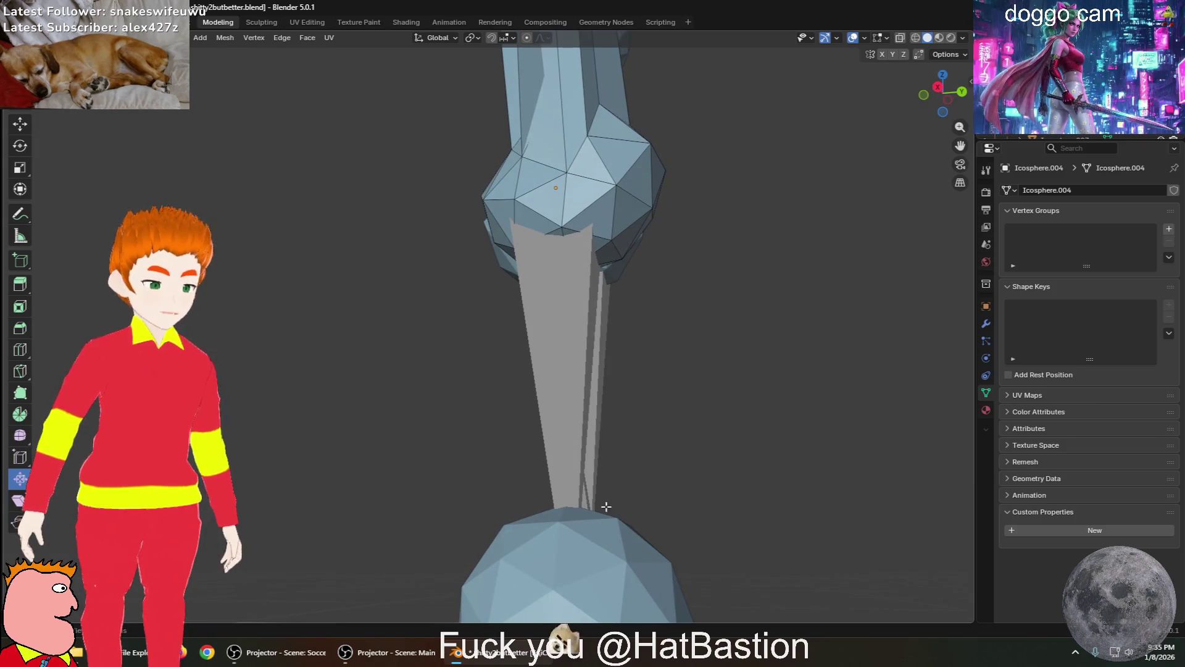
middle_click_drag(378, 278, 413, 264)
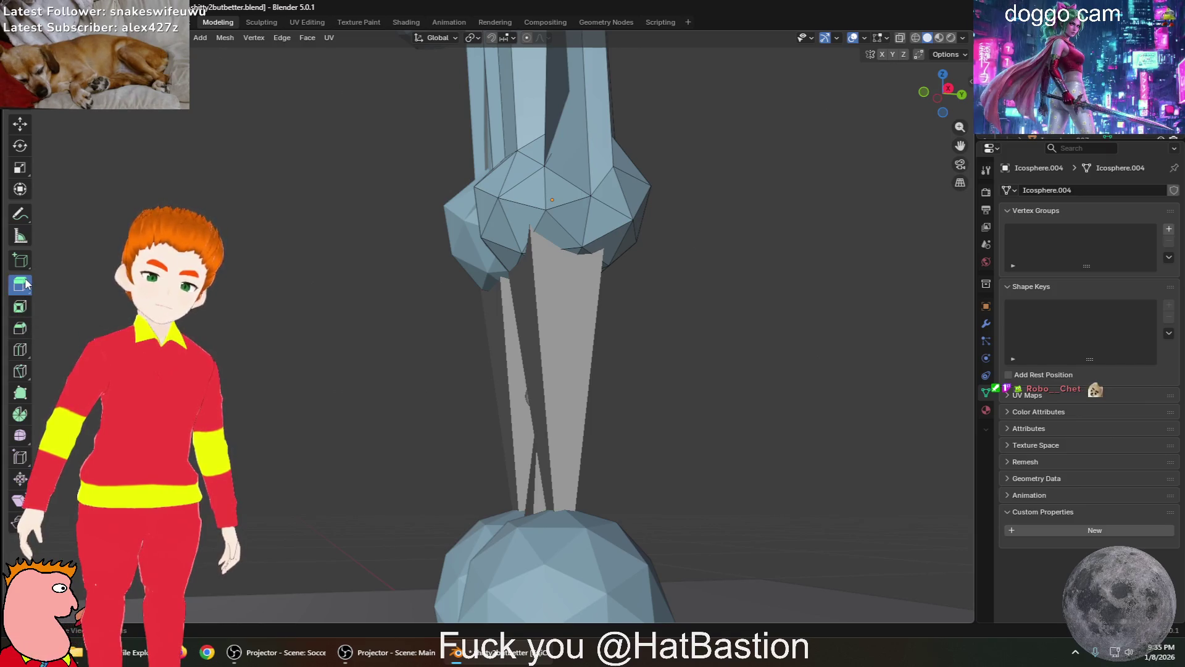
mouse_move(506, 230)
left_mouse_down()
mouse_move(635, 273)
mouse_move(637, 285)
left_mouse_up()
mouse_move(556, 290)
left_mouse_down()
mouse_move(543, 494)
mouse_move(563, 515)
left_mouse_up()
mouse_move(563, 516)
middle_mouse_down()
mouse_move(547, 470)
mouse_move(568, 448)
middle_mouse_up()
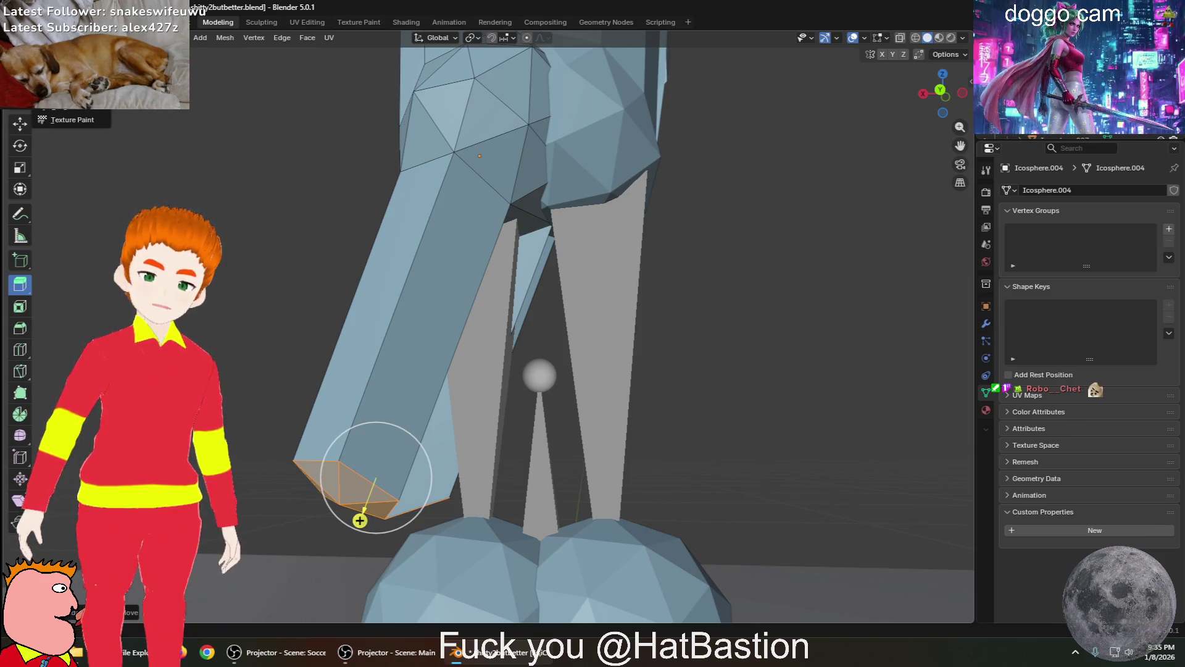
In Sculpt Mode, pull and tilt the extruded lower leg with Elastic strokes, undoing a bad one
key("ctrl+Tab")
left_click_drag(376, 494, 457, 488)
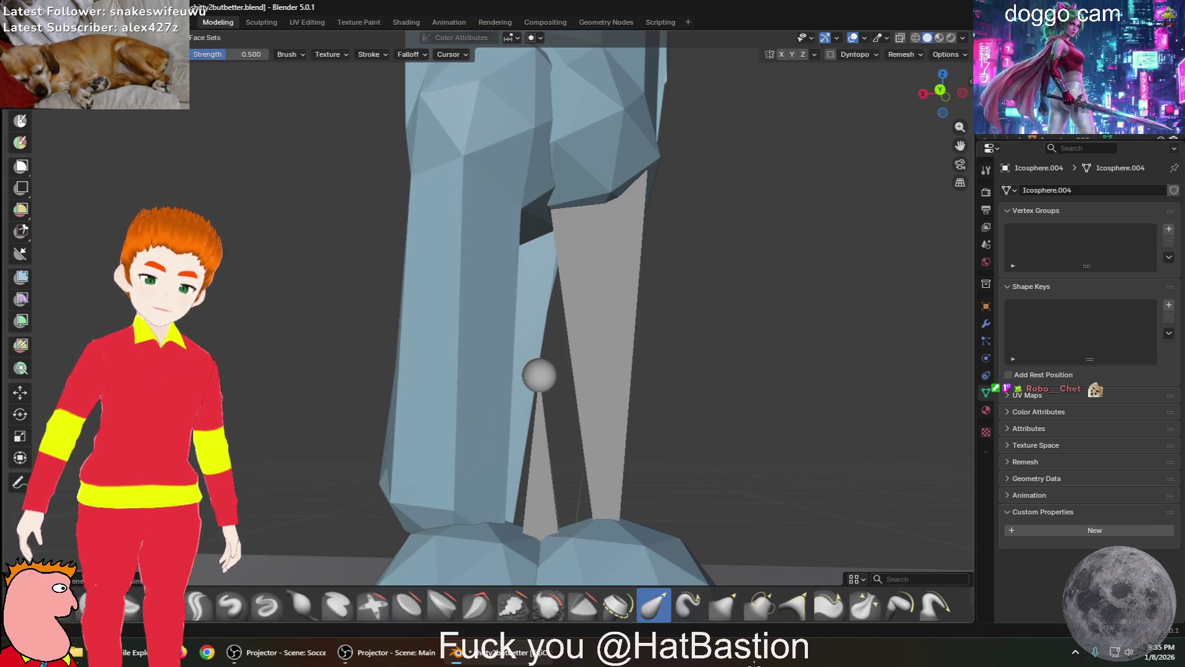
middle_click_drag(634, 476, 716, 457)
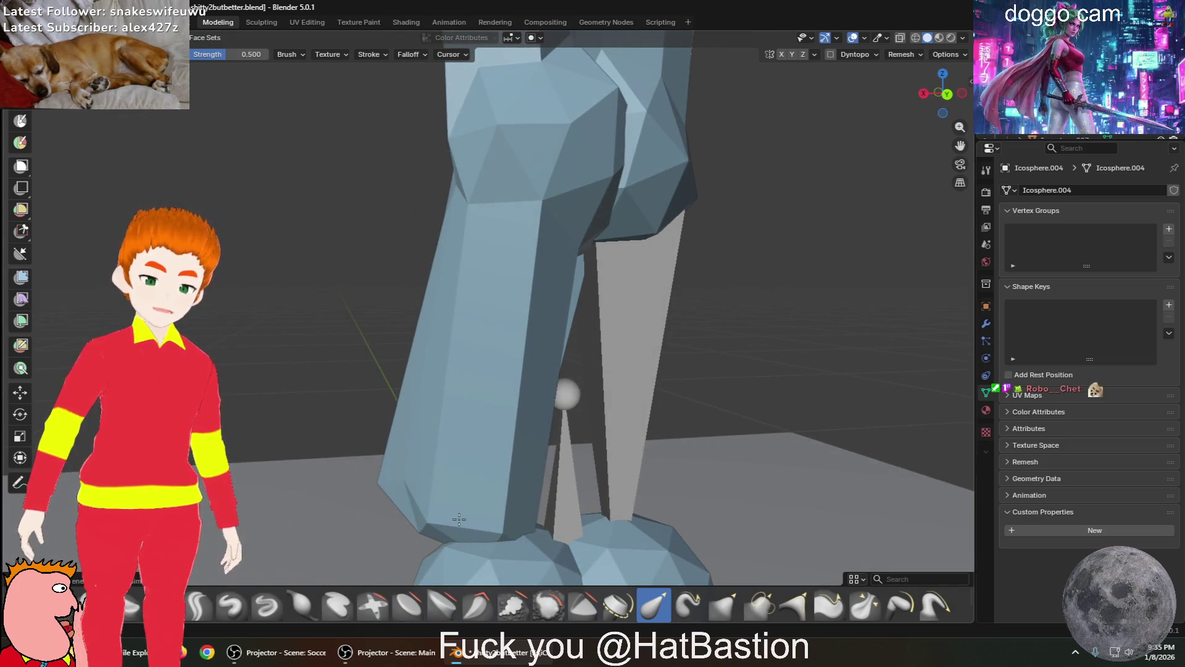
middle_click_drag(460, 518, 645, 532)
mouse_move(554, 528)
middle_mouse_down()
mouse_move(498, 492)
mouse_move(452, 537)
mouse_move(592, 537)
mouse_move(820, 501)
middle_mouse_up()
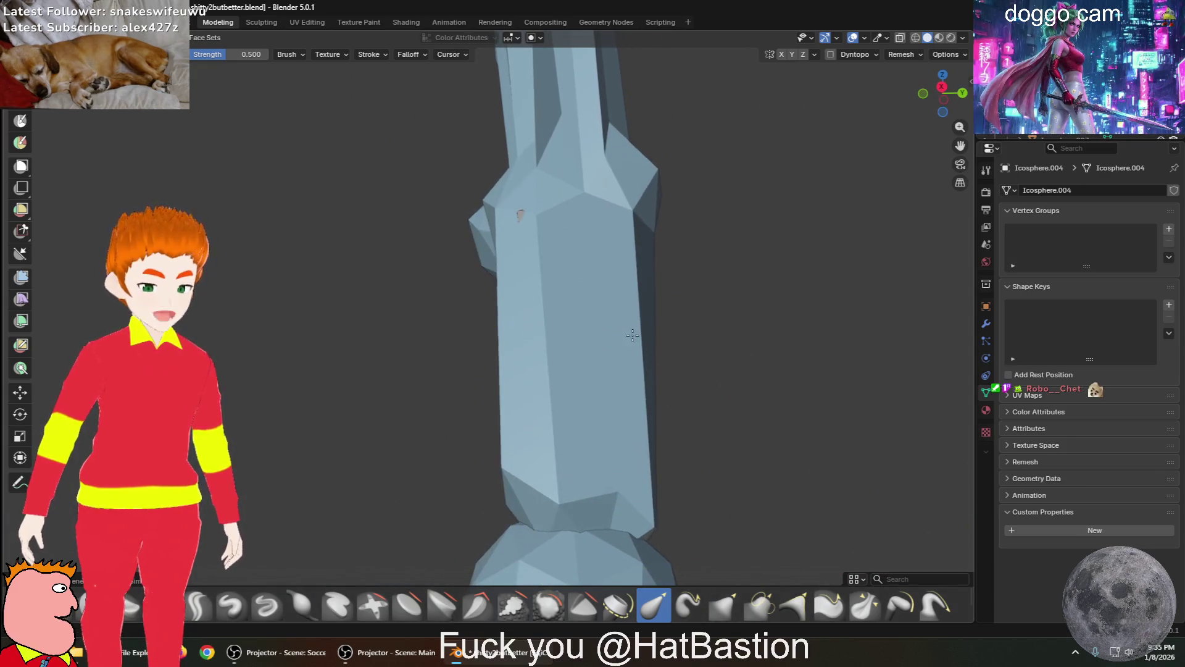
left_click_drag(556, 346, 265, 166)
left_click_drag(471, 375, 846, 432)
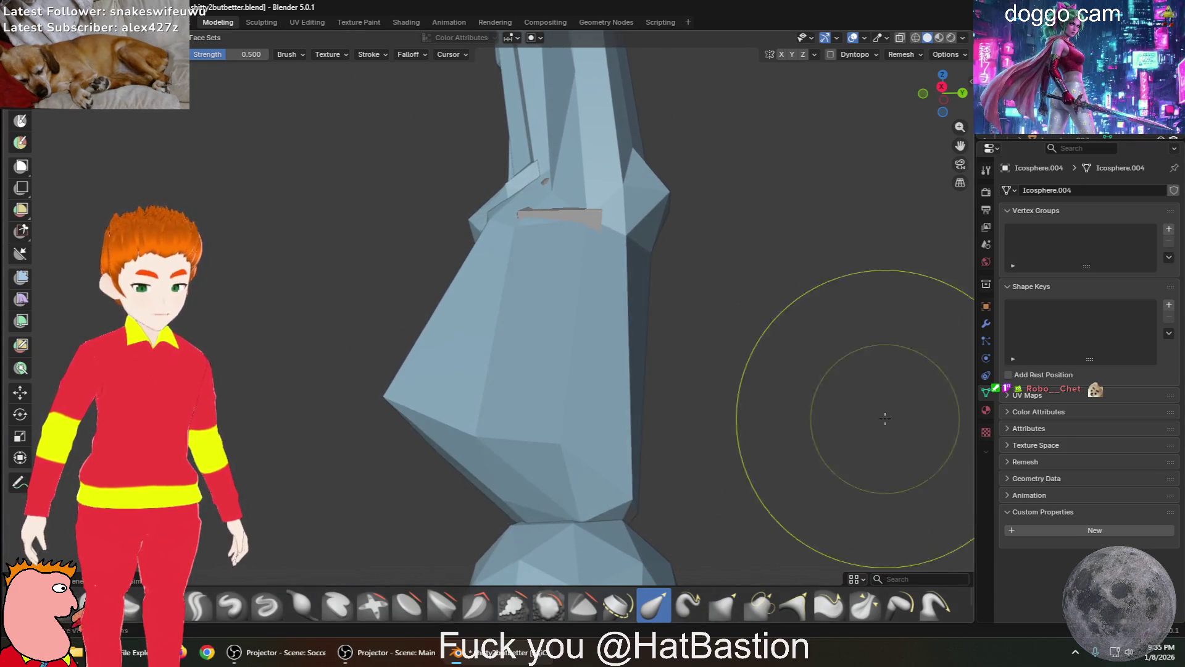
key("ctrl+z")
key("ctrl+z")
key("ctrl+z")
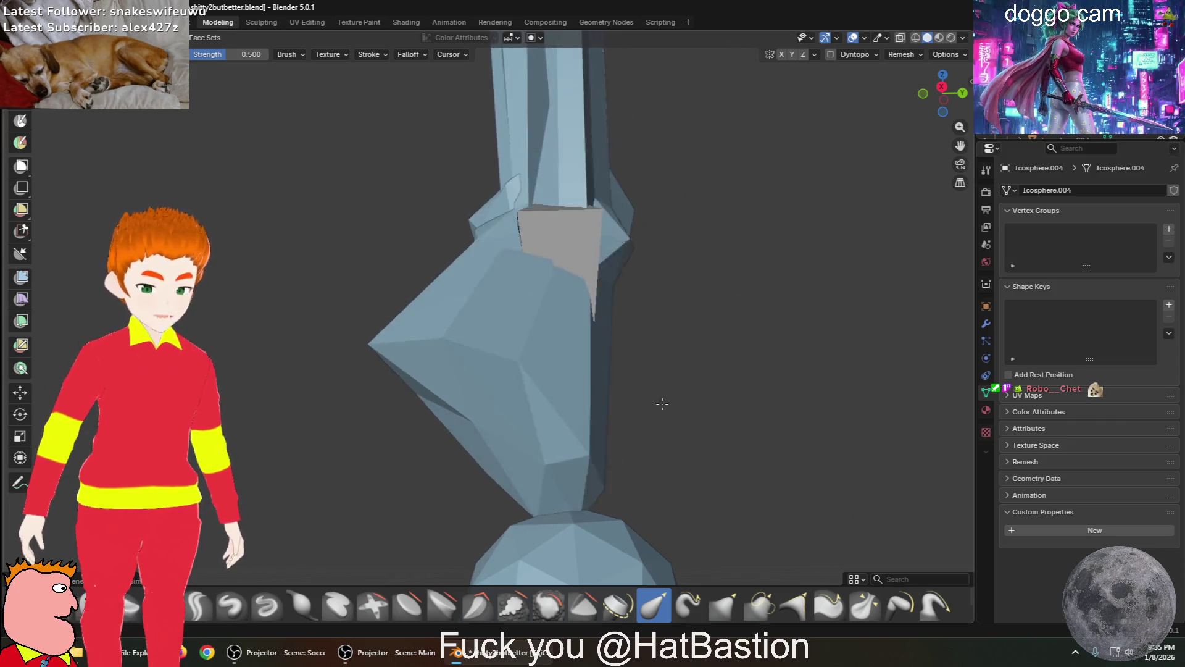
Straighten the left leg's knee and shin with an Elastic stroke from a frontal view
middle_click_drag(415, 197, 281, 346)
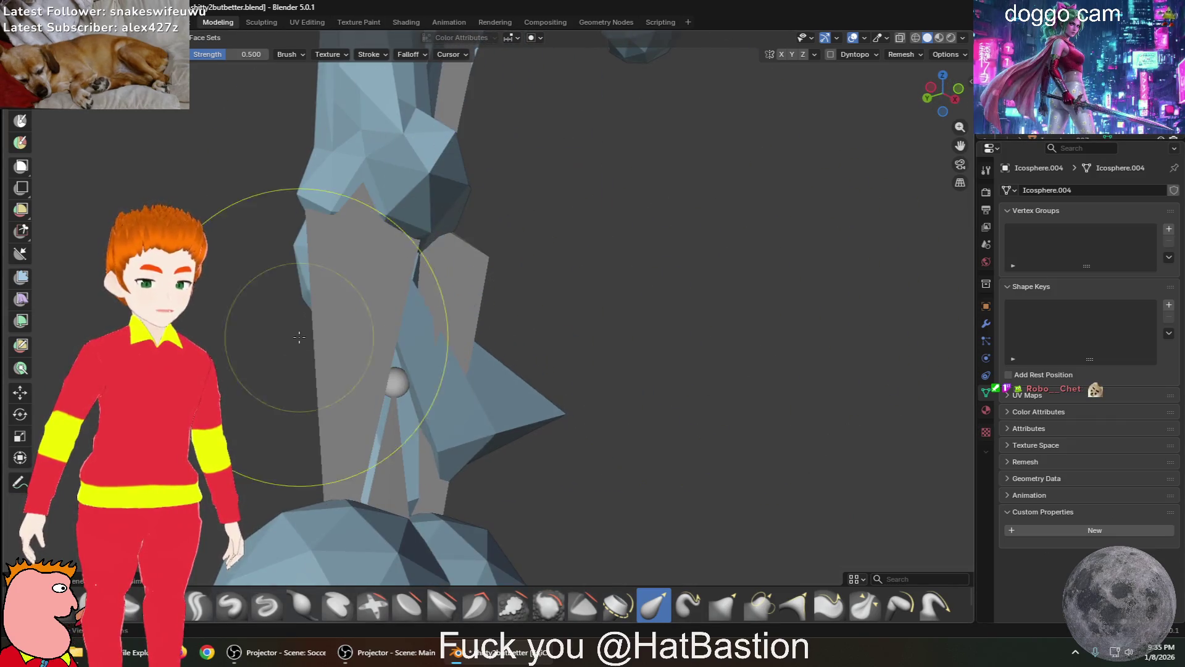
middle_click_drag(486, 373, 328, 440)
scroll(489, 423, "down", 3)
middle_click_drag(490, 424, 603, 312)
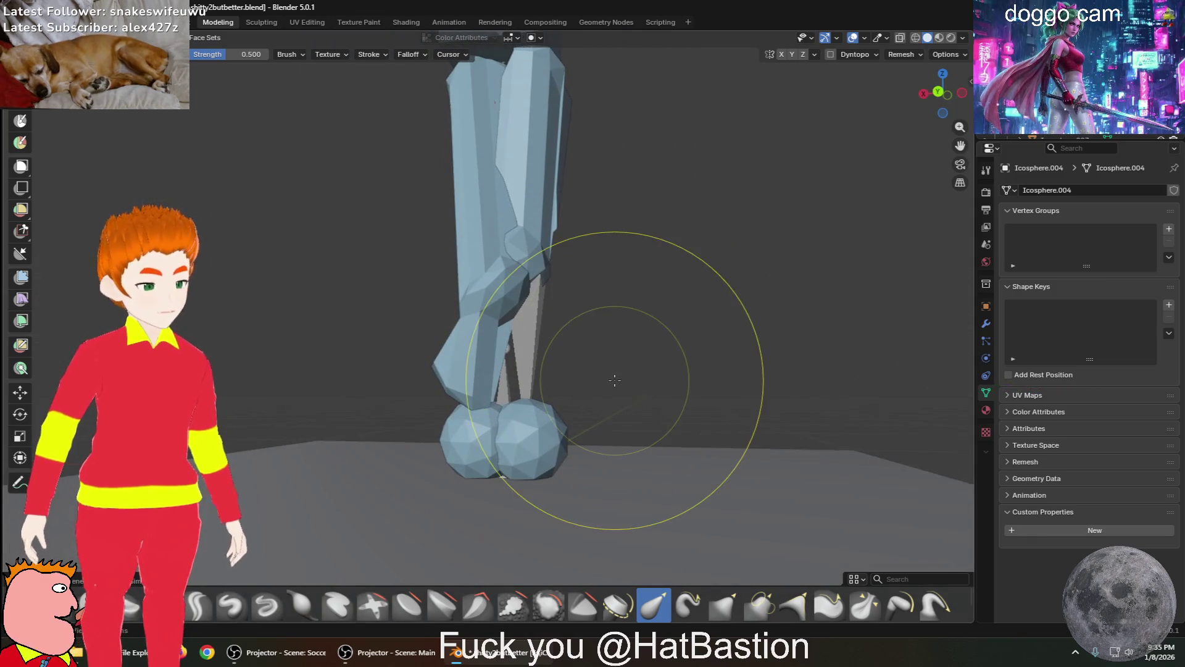
mouse_move(601, 383)
left_mouse_down()
mouse_move(562, 397)
mouse_move(549, 454)
mouse_move(620, 344)
left_mouse_up()
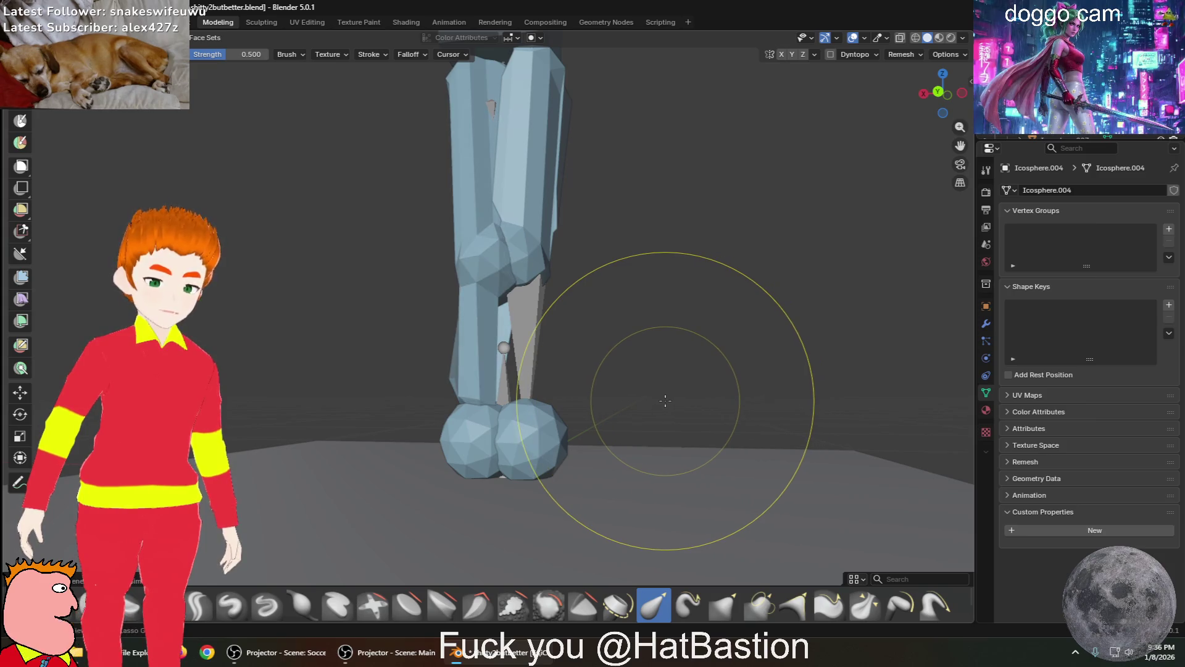
mouse_move(642, 396)
middle_mouse_down()
mouse_move(639, 384)
mouse_move(611, 411)
mouse_move(652, 407)
middle_mouse_up()
mouse_move(543, 397)
middle_mouse_down()
mouse_move(568, 397)
mouse_move(507, 420)
mouse_move(451, 420)
mouse_move(571, 432)
middle_mouse_up()
scroll(578, 425, "up", 4)
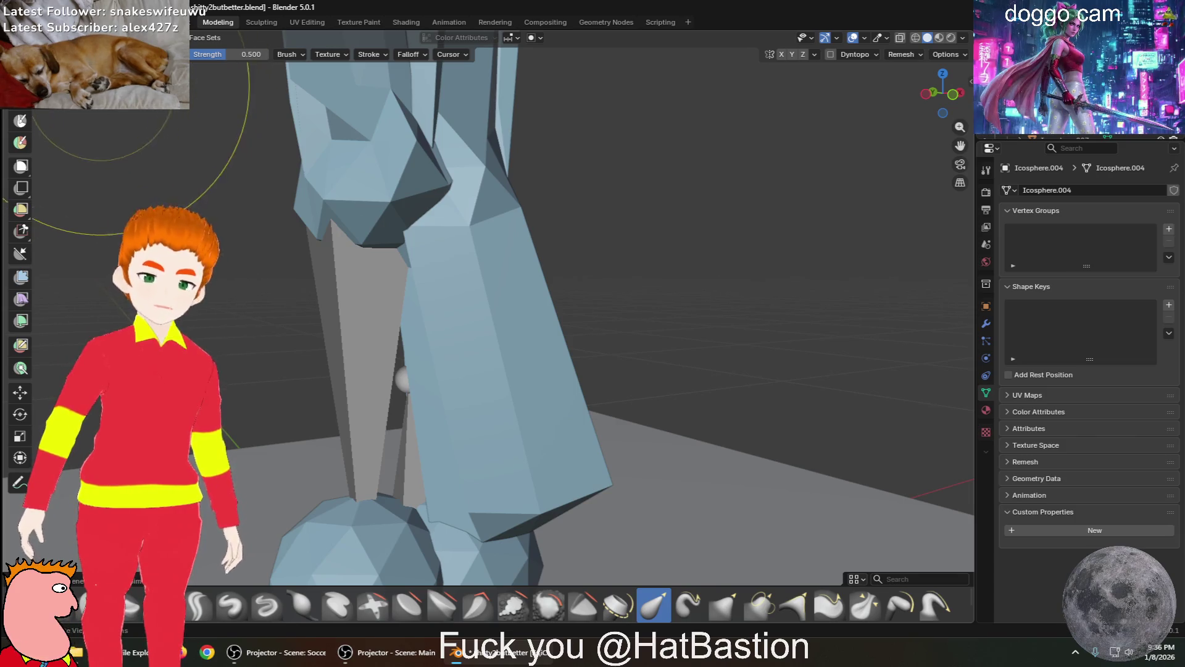
Browse the sculpt brush list and keep the Elastic brush active
key("shift+space")
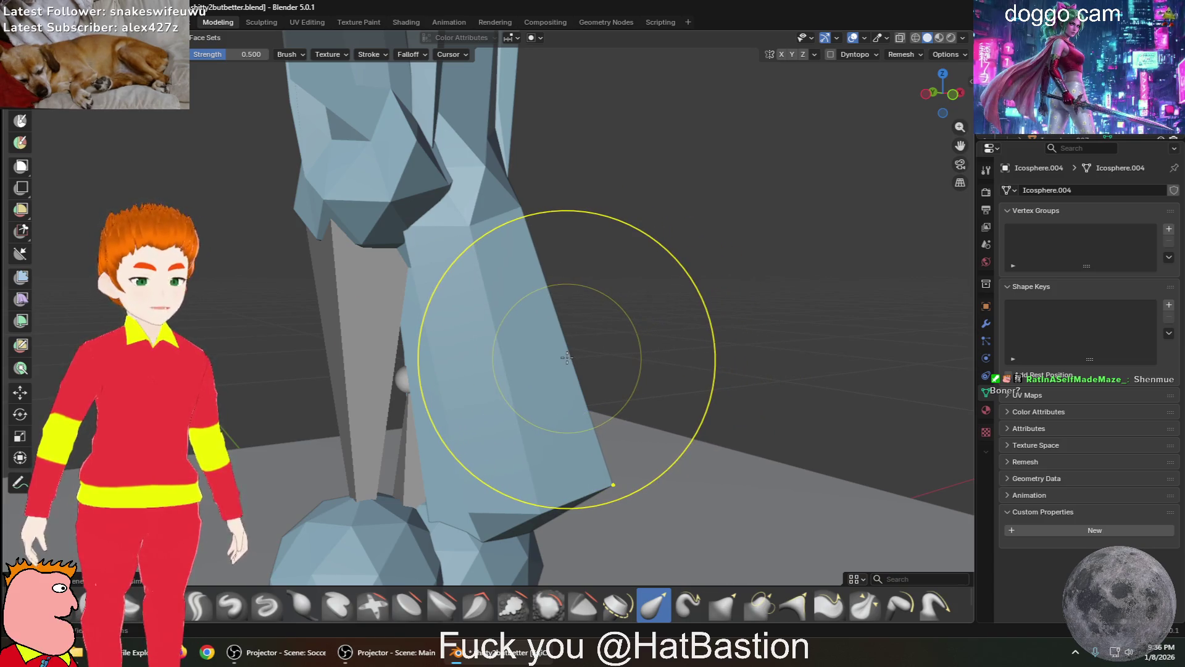
mouse_move(80, 226)
middle_mouse_down()
mouse_move(297, 301)
mouse_move(344, 277)
middle_mouse_up()
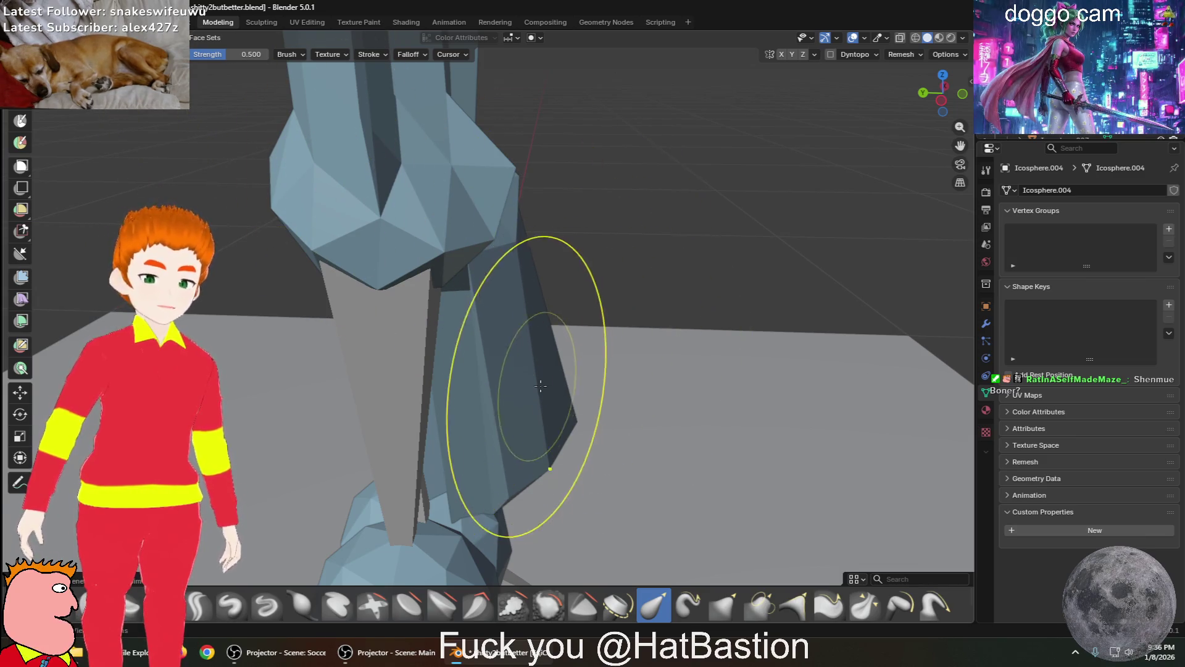
mouse_move(595, 397)
middle_mouse_down()
mouse_move(460, 357)
mouse_move(322, 265)
middle_mouse_up()
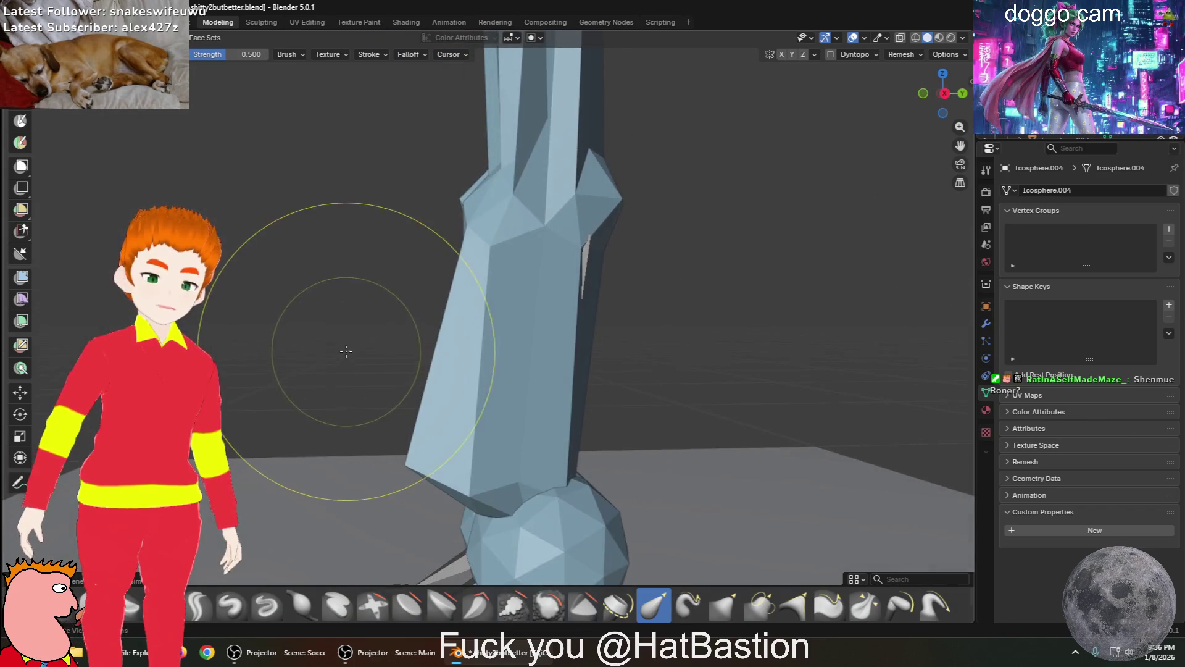
key("shift+space")
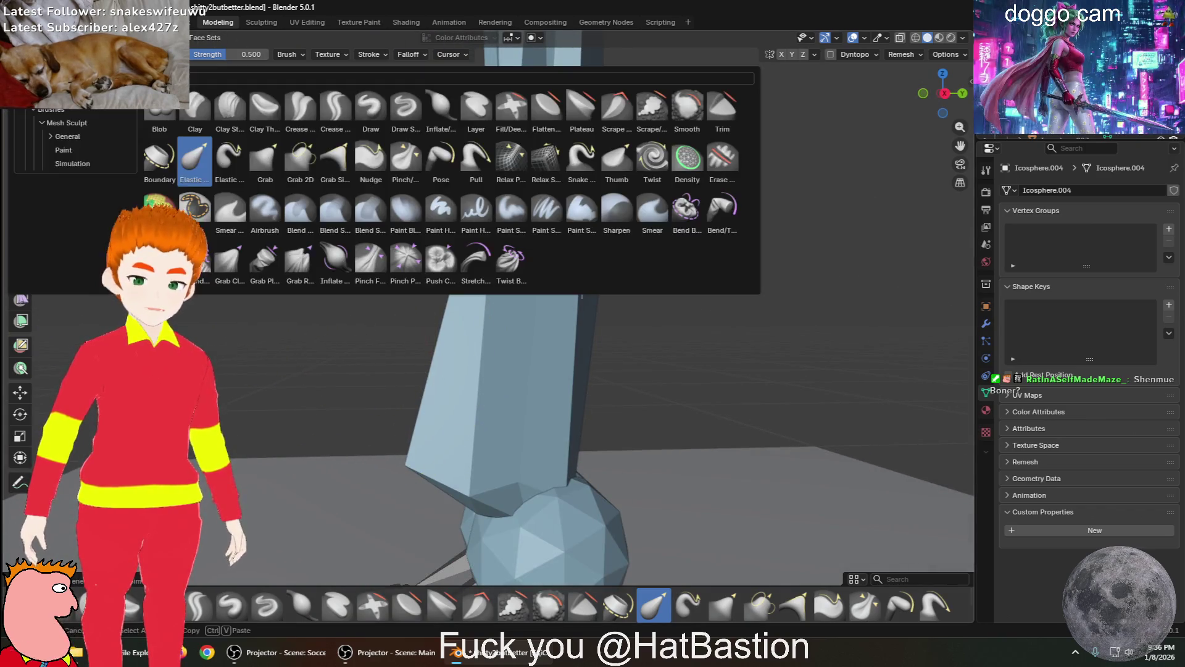
key("Escape")
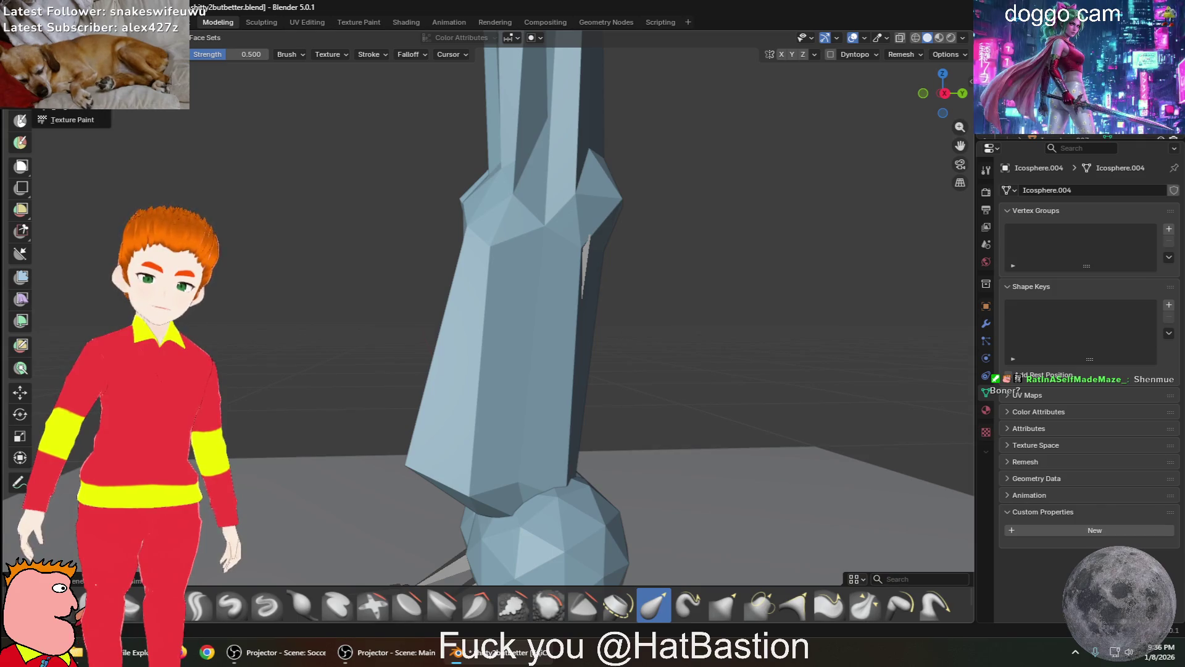
Select the lower leg shaft faces and smooth them with the Smooth tool, undoing a stray extrusion
key("Tab")
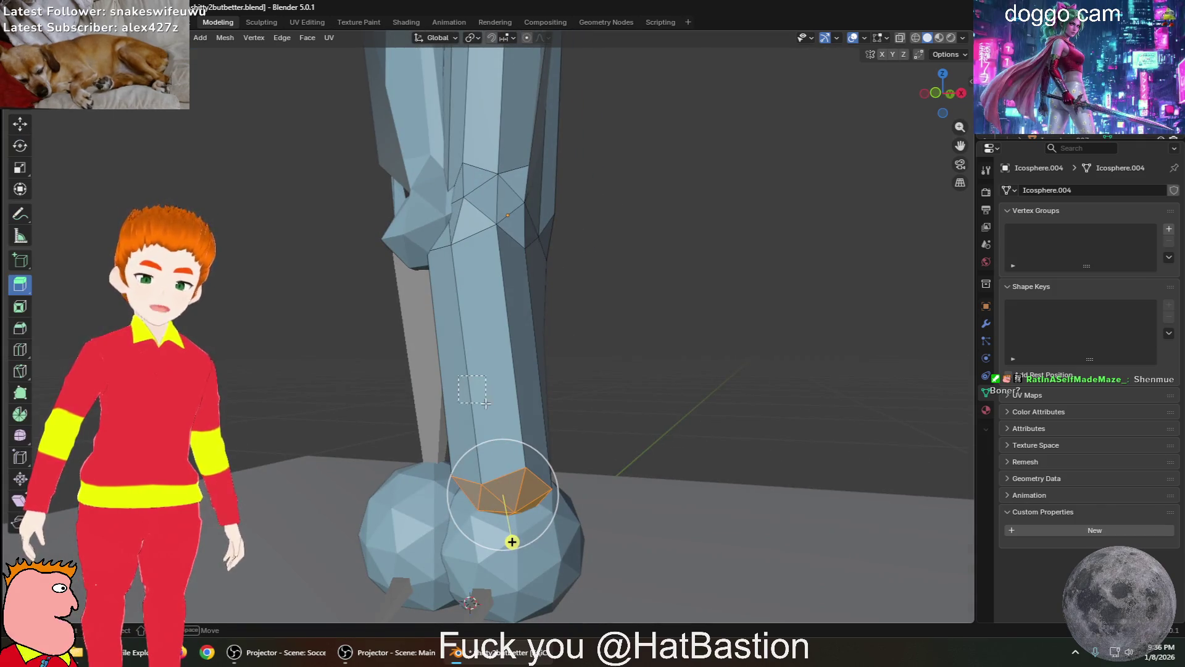
left_click_drag(541, 485, 541, 486)
mouse_move(492, 408)
middle_mouse_down()
mouse_move(428, 402)
mouse_move(467, 423)
middle_mouse_up()
mouse_move(431, 403)
left_mouse_down()
mouse_move(482, 410)
mouse_move(521, 397)
mouse_move(772, 418)
left_mouse_up()
key("ctrl+z")
mouse_move(430, 402)
middle_mouse_down()
mouse_move(471, 416)
mouse_move(464, 393)
mouse_move(419, 411)
middle_mouse_up()
left_click(19, 434)
mouse_move(419, 411)
left_mouse_down()
mouse_move(741, 310)
mouse_move(541, 412)
left_mouse_up()
mouse_move(541, 412)
middle_mouse_down()
mouse_move(685, 397)
mouse_move(599, 429)
mouse_move(580, 468)
mouse_move(775, 453)
mouse_move(648, 396)
middle_mouse_up()
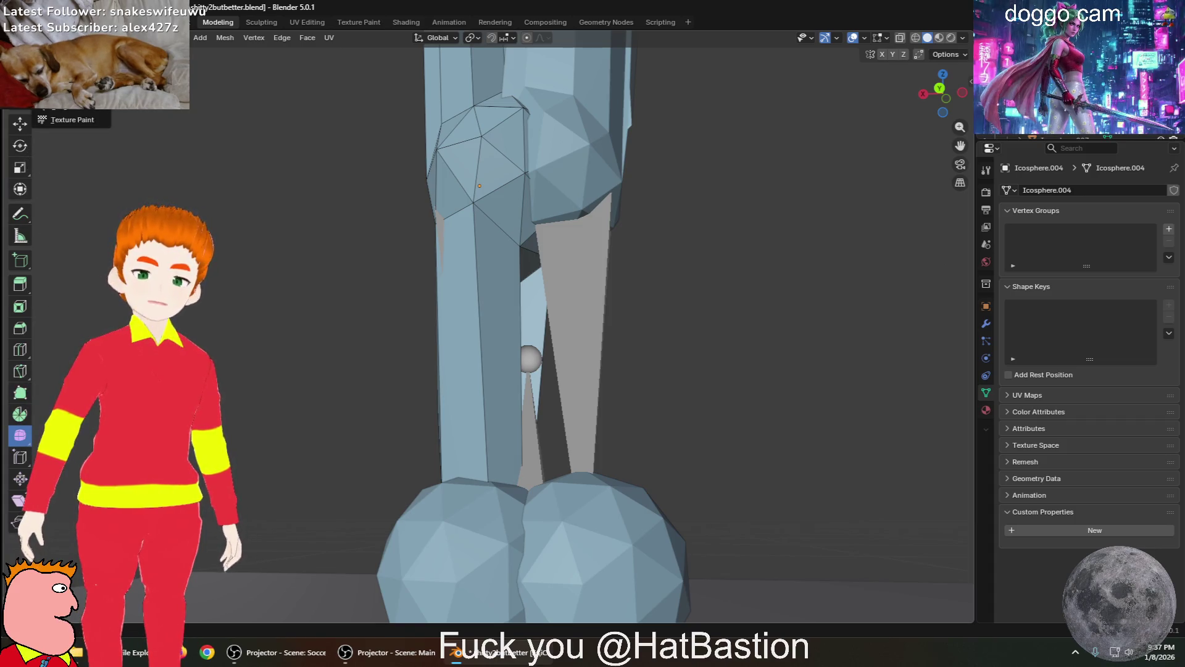
Select the knee sphere Icosphere.006 and open its mesh for editing
key("Tab")
left_click(535, 264)
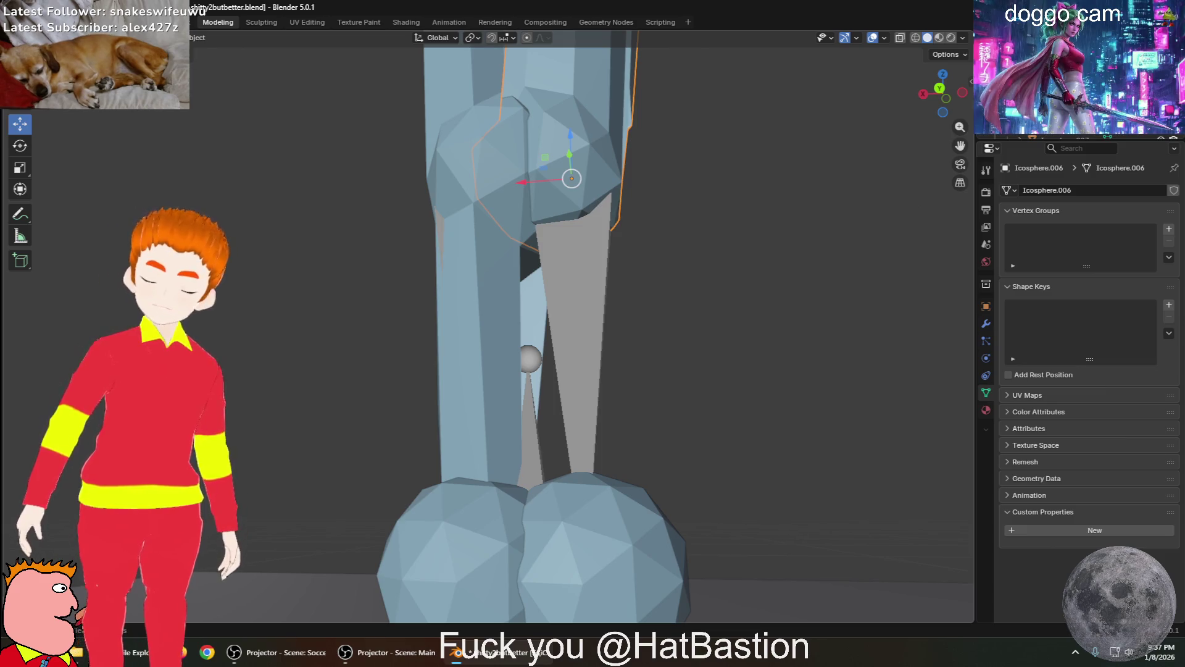
key("Tab")
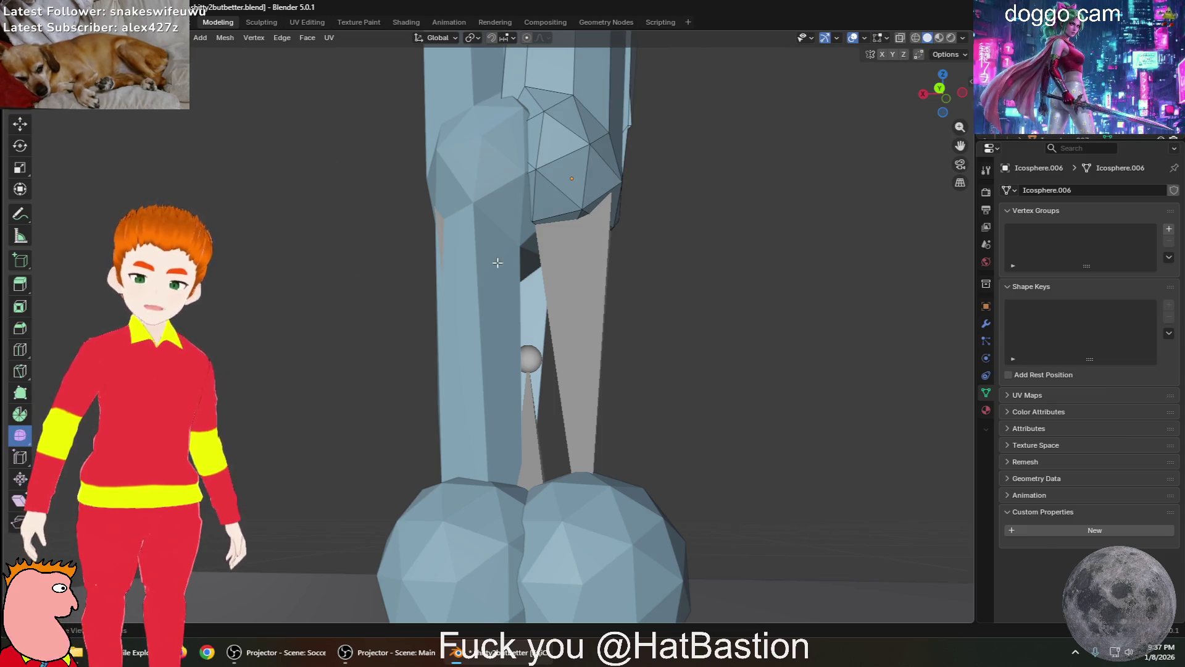
Extrude Icosphere.006's bottom faces downward with the Extrude Region tool to lengthen the leg
left_click(20, 284)
mouse_move(560, 194)
middle_mouse_down()
mouse_move(606, 272)
mouse_move(601, 290)
middle_mouse_up()
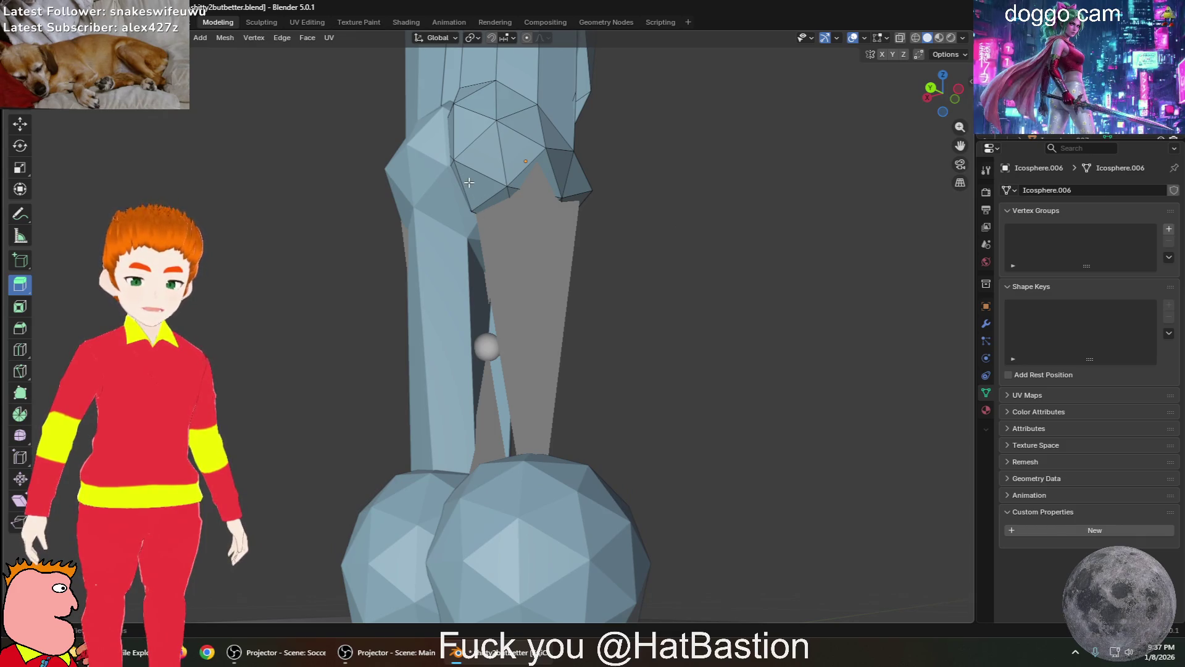
left_click(521, 220)
left_click_drag(521, 220, 523, 442)
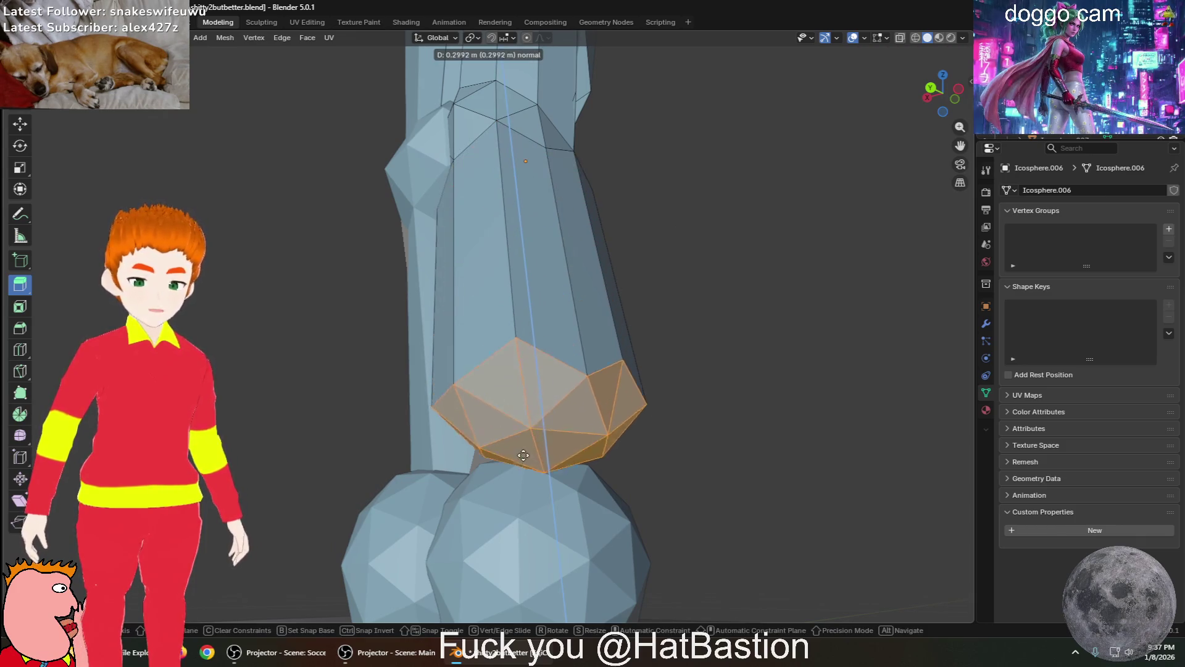
middle_click_drag(523, 442, 406, 452)
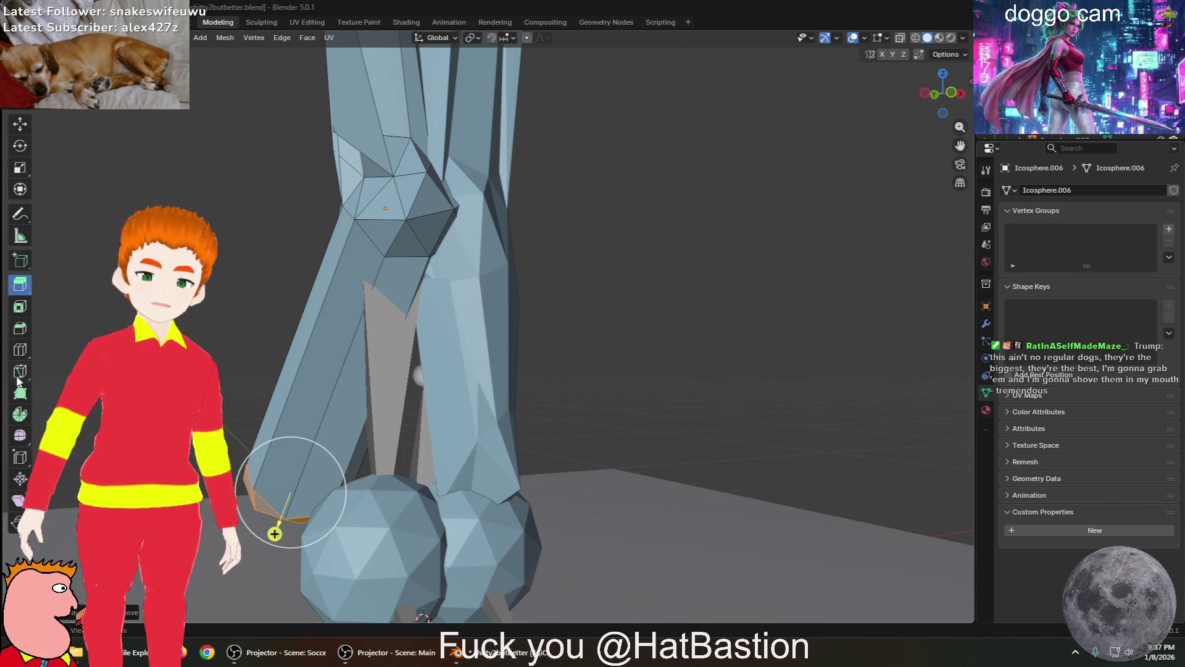
mouse_move(306, 287)
middle_mouse_down()
mouse_move(379, 283)
mouse_move(238, 83)
middle_mouse_up()
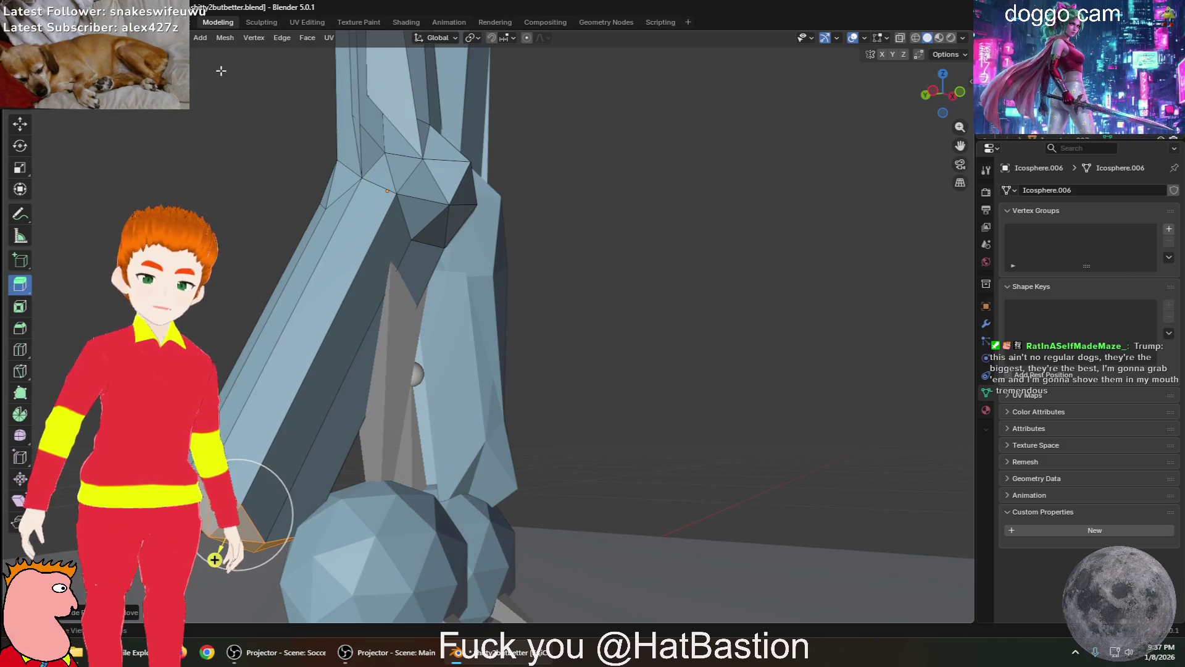
Switch the leg mesh into Sculpt Mode and frame the foot
key("ctrl+Tab")
mouse_move(214, 559)
middle_mouse_down()
mouse_move(402, 494)
mouse_move(529, 503)
mouse_move(486, 432)
mouse_move(454, 505)
mouse_move(437, 436)
mouse_move(491, 455)
middle_mouse_up()
scroll(486, 432, "up", 5)
scroll(454, 505, "down", 5)
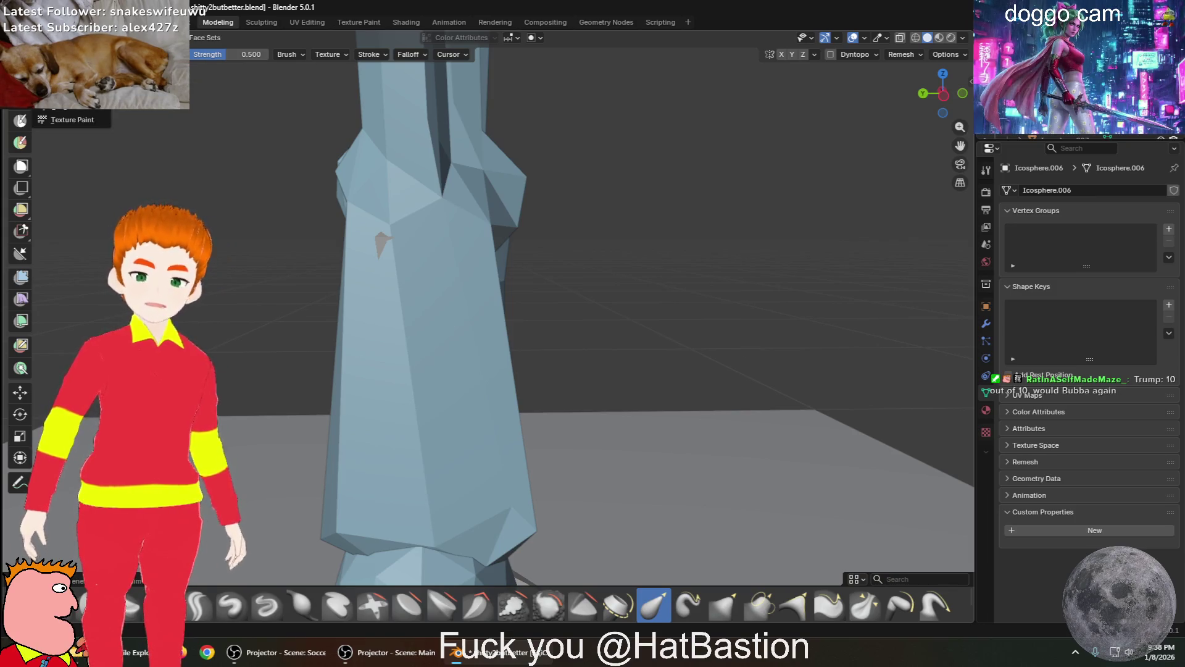
Select two long side faces of the leg and pull them in with the Smooth tool
key("Tab")
mouse_move(505, 413)
middle_mouse_down()
mouse_move(420, 438)
mouse_move(432, 460)
mouse_move(494, 462)
mouse_move(484, 458)
middle_mouse_up()
left_click(414, 441)
left_click(469, 443, "shift")
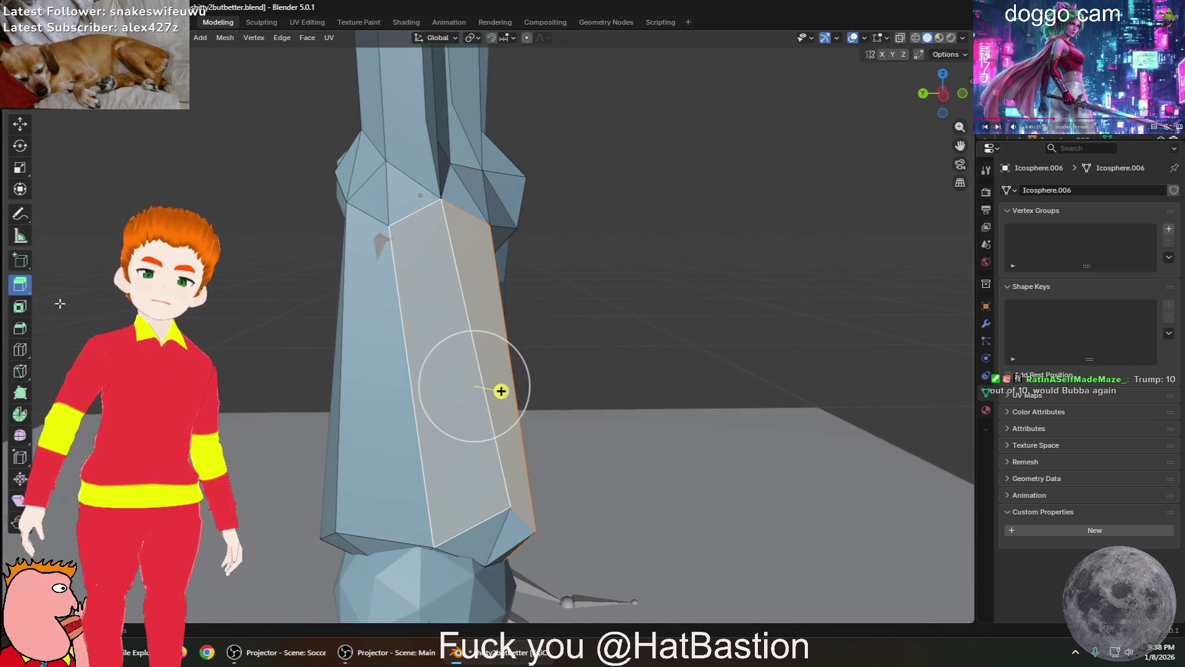
left_click_drag(501, 391, 404, 414)
right_click(404, 415)
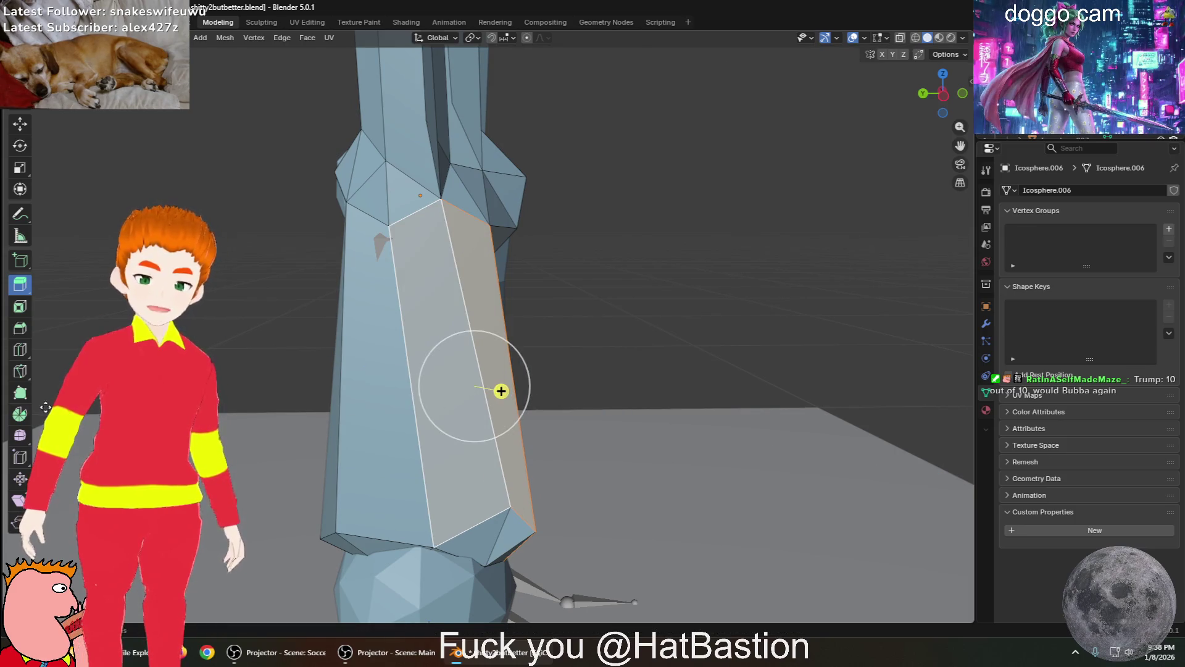
left_click(20, 435)
left_click_drag(507, 392, 704, 437)
middle_click_drag(704, 437, 722, 445)
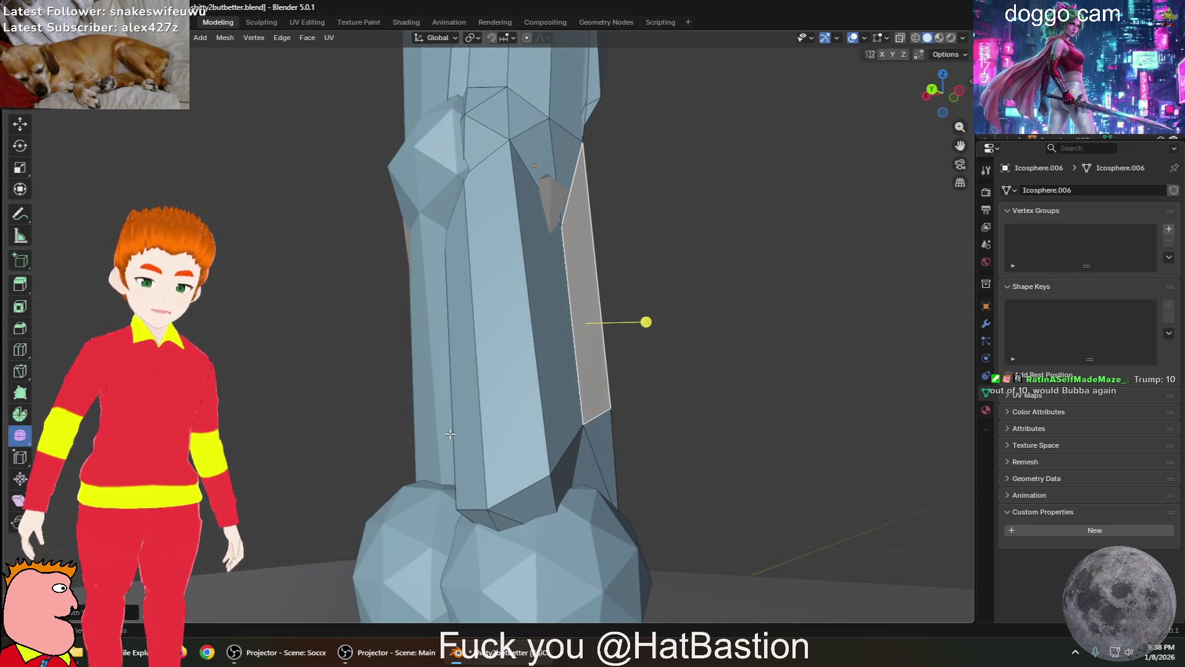
Smooth the leg's front face, deselect it and return to Object Mode
left_click_drag(505, 437, 471, 437)
mouse_move(435, 305)
left_mouse_down()
mouse_move(368, 302)
mouse_move(543, 323)
mouse_move(720, 310)
mouse_move(686, 332)
left_mouse_up()
mouse_move(686, 331)
middle_mouse_down()
mouse_move(722, 402)
mouse_move(519, 439)
mouse_move(528, 564)
mouse_move(466, 504)
middle_mouse_up()
left_click(735, 397)
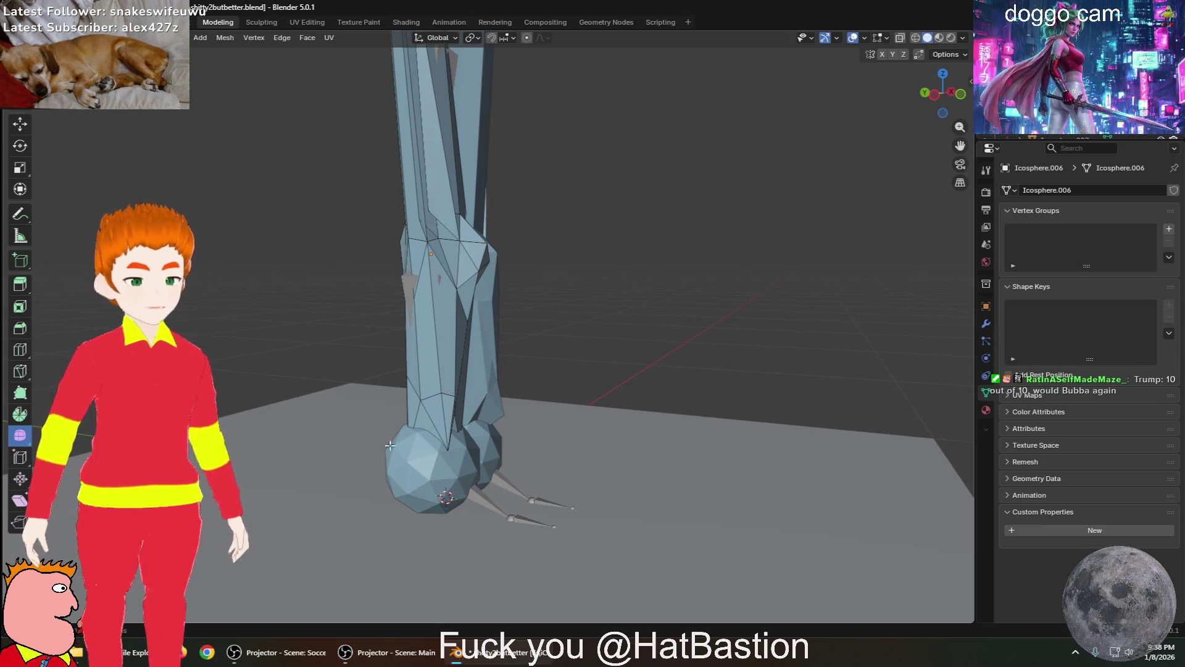
mouse_move(655, 564)
middle_mouse_down()
mouse_move(616, 569)
mouse_move(622, 596)
mouse_move(587, 547)
mouse_move(559, 359)
middle_mouse_up()
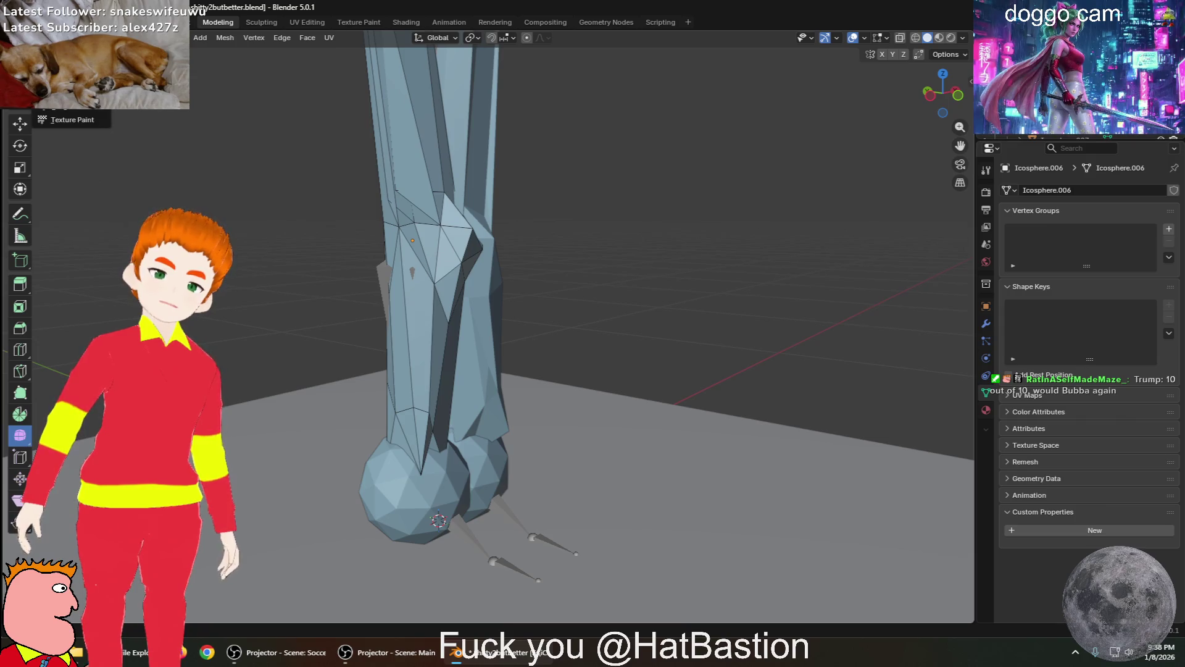
key("Tab")
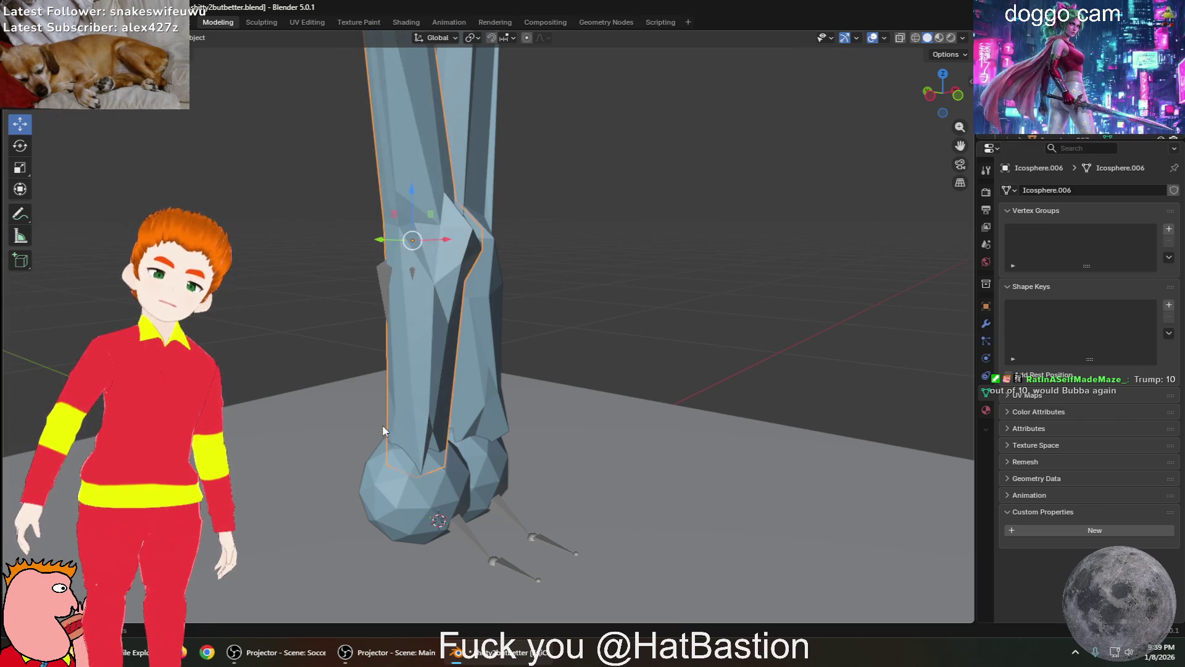
Select the foot sphere Icosphere.007, enter Edit Mode and pick the Extrude Region tool
middle_click_drag(383, 425, 455, 463)
left_click(475, 524)
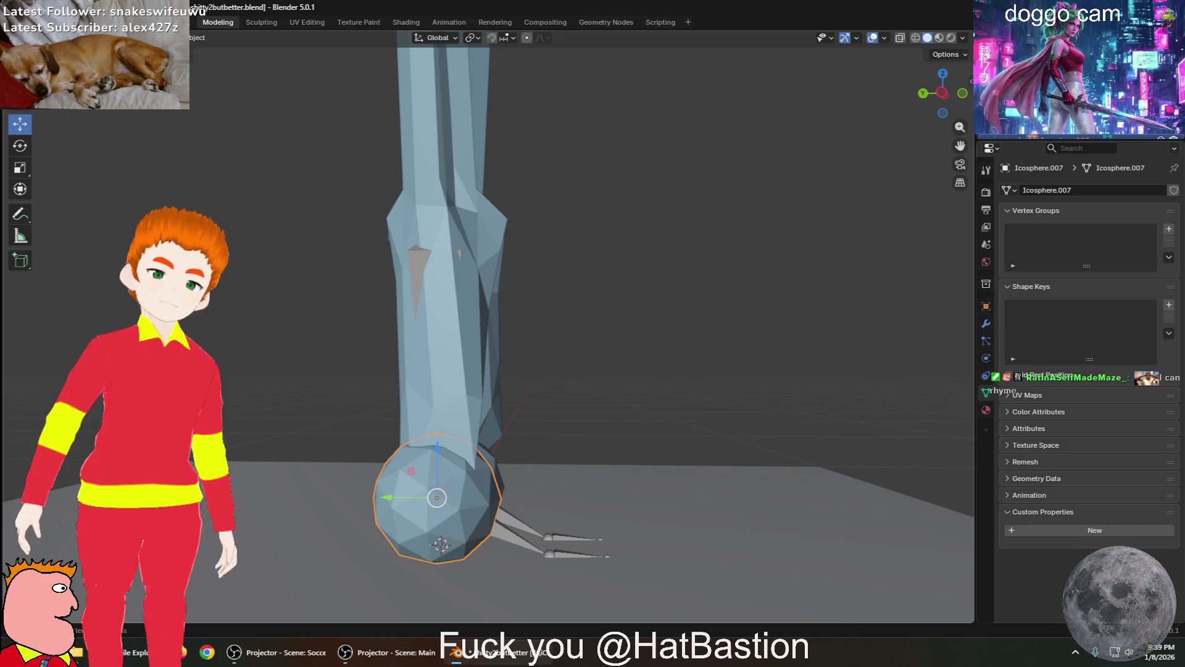
left_click(37, 38)
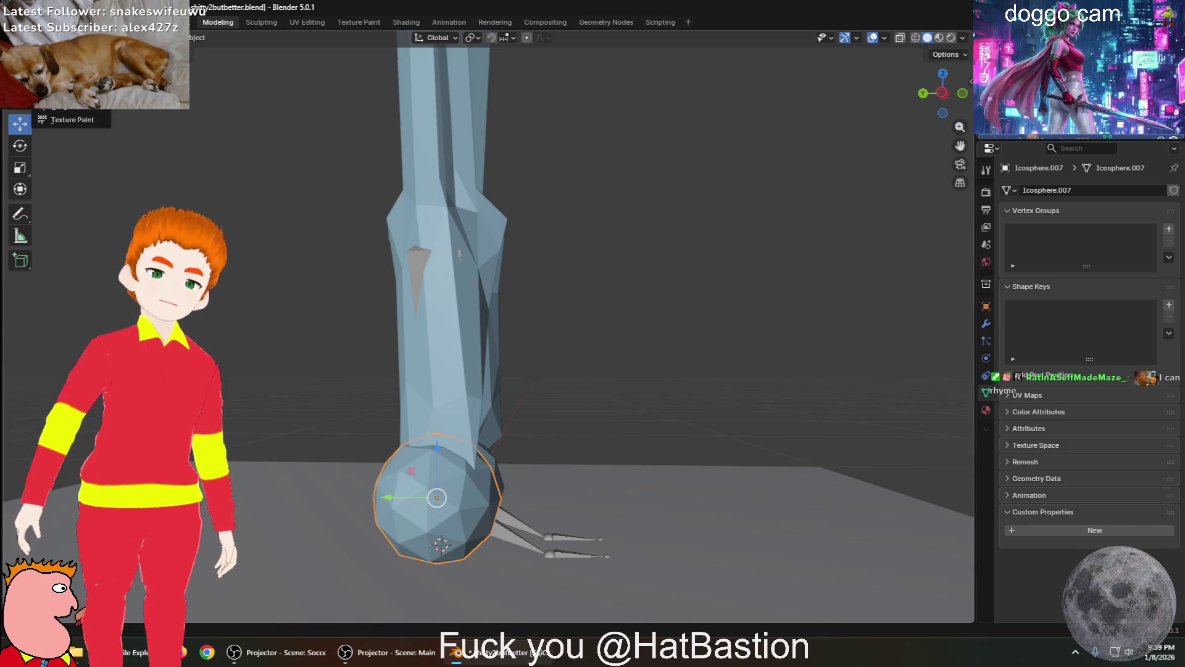
left_click(62, 65)
mouse_move(446, 565)
middle_mouse_down()
mouse_move(375, 574)
mouse_move(346, 543)
middle_mouse_up()
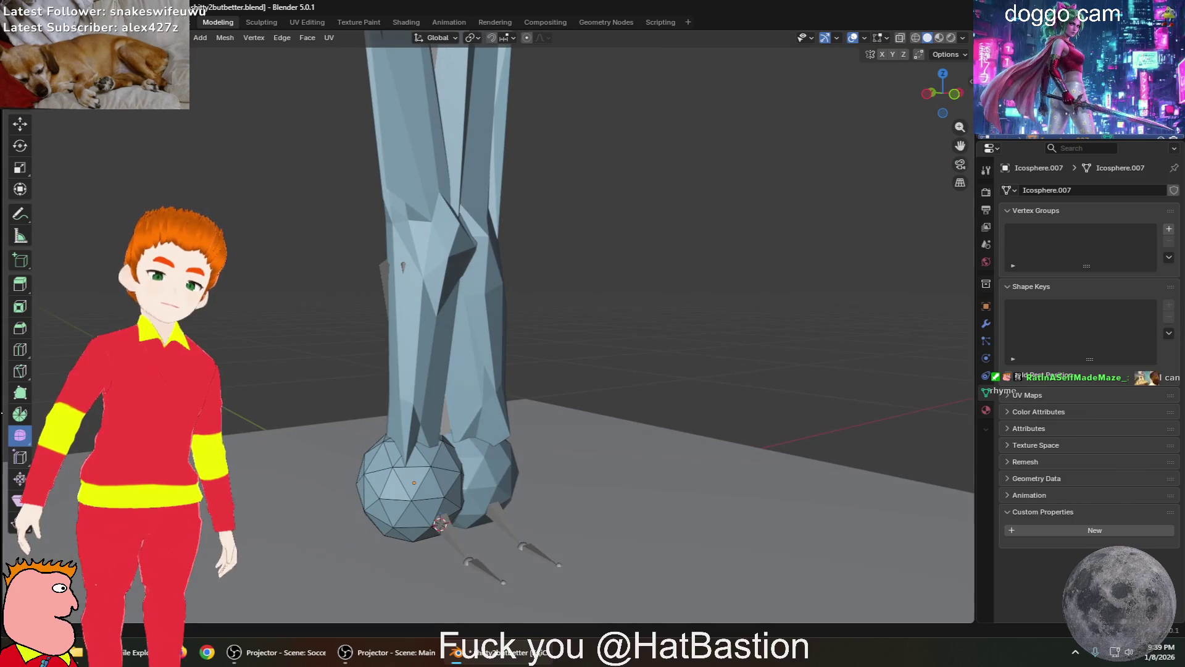
left_click(20, 306)
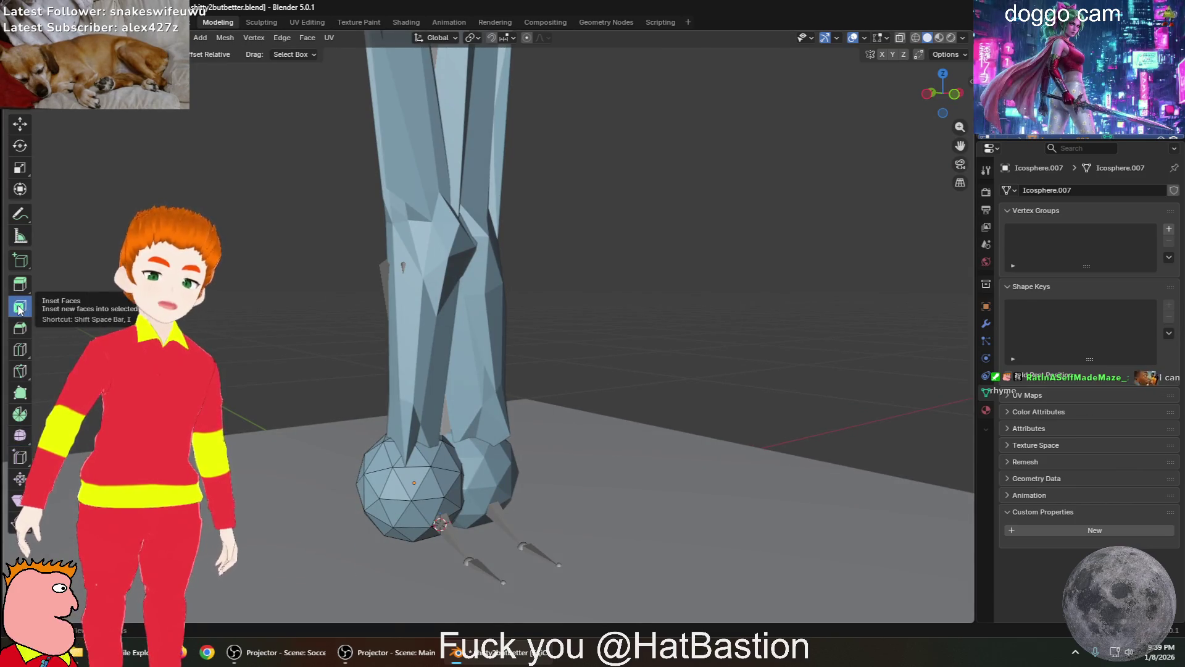
left_click(22, 286)
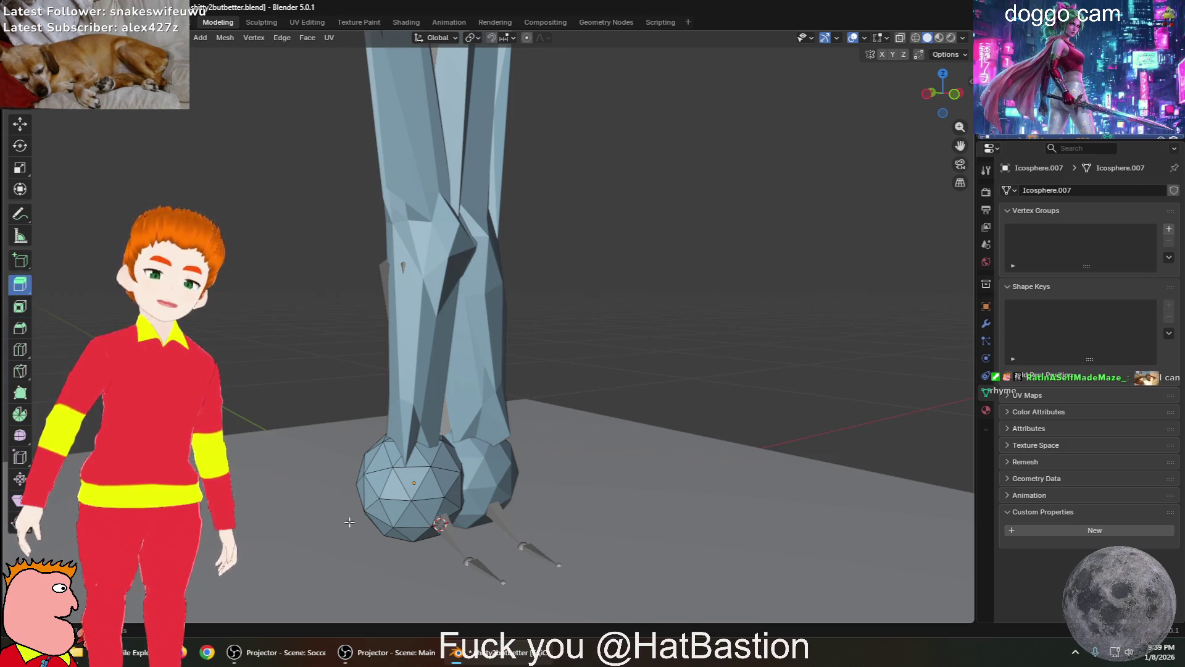
Extrude a patch of the sphere's faces forward into an angular faceted foot
left_click_drag(408, 490, 482, 555)
middle_click_drag(482, 554, 421, 587)
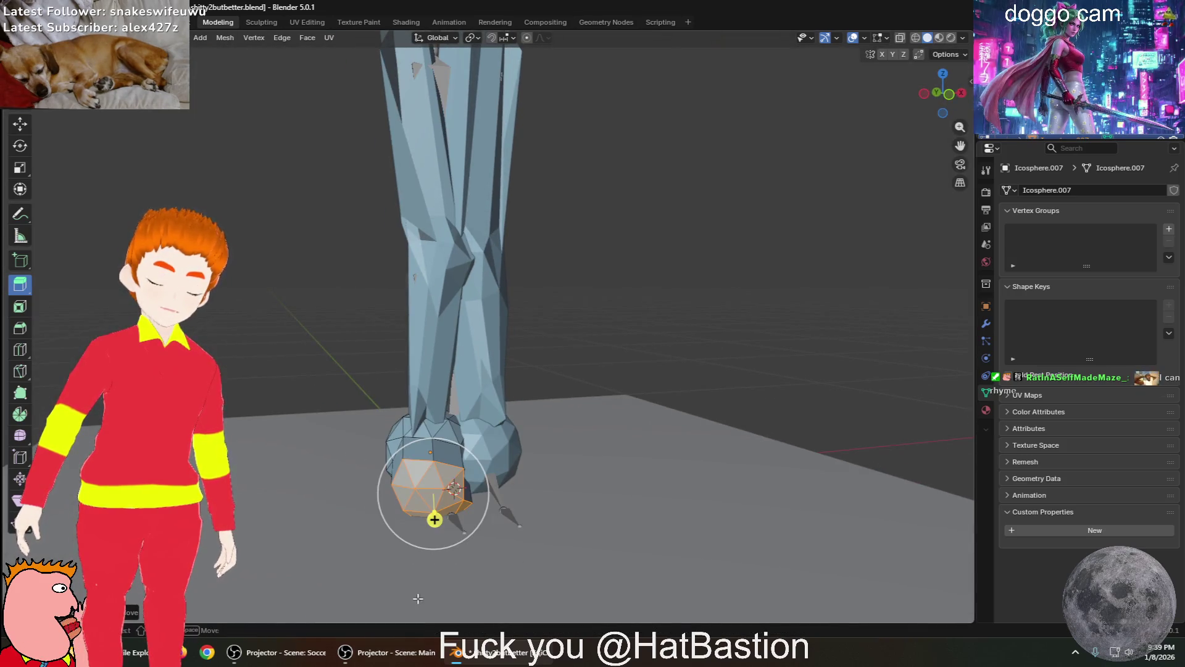
left_click(439, 576)
left_click_drag(435, 493, 513, 550)
mouse_move(513, 549)
middle_mouse_down()
mouse_move(648, 596)
mouse_move(501, 607)
middle_mouse_up()
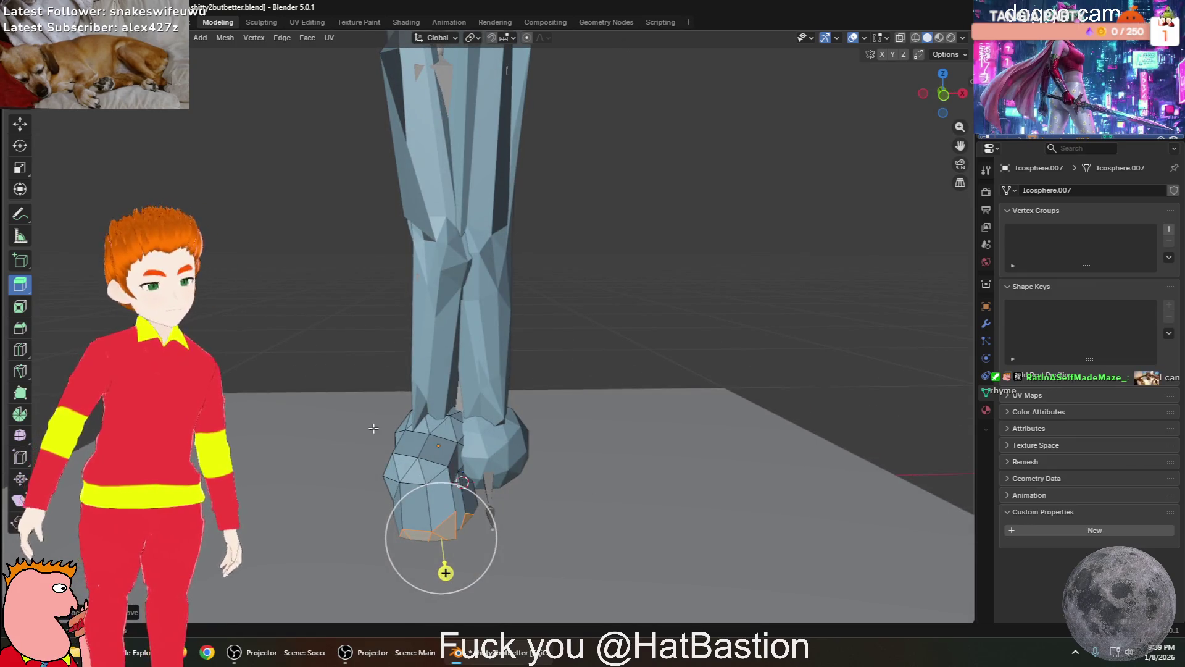
mouse_move(419, 446)
middle_mouse_down()
mouse_move(493, 525)
mouse_move(646, 517)
mouse_move(645, 498)
middle_mouse_up()
scroll(530, 546, "up", 2)
scroll(667, 562, "down", 3)
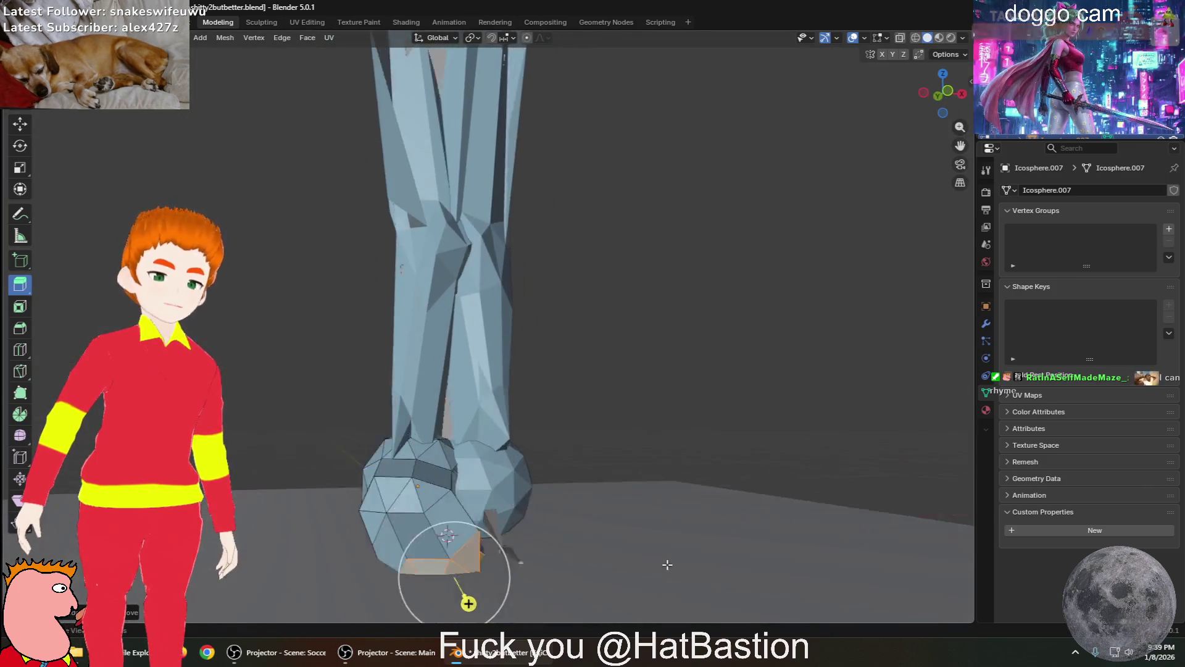
middle_click_drag(617, 568, 600, 573)
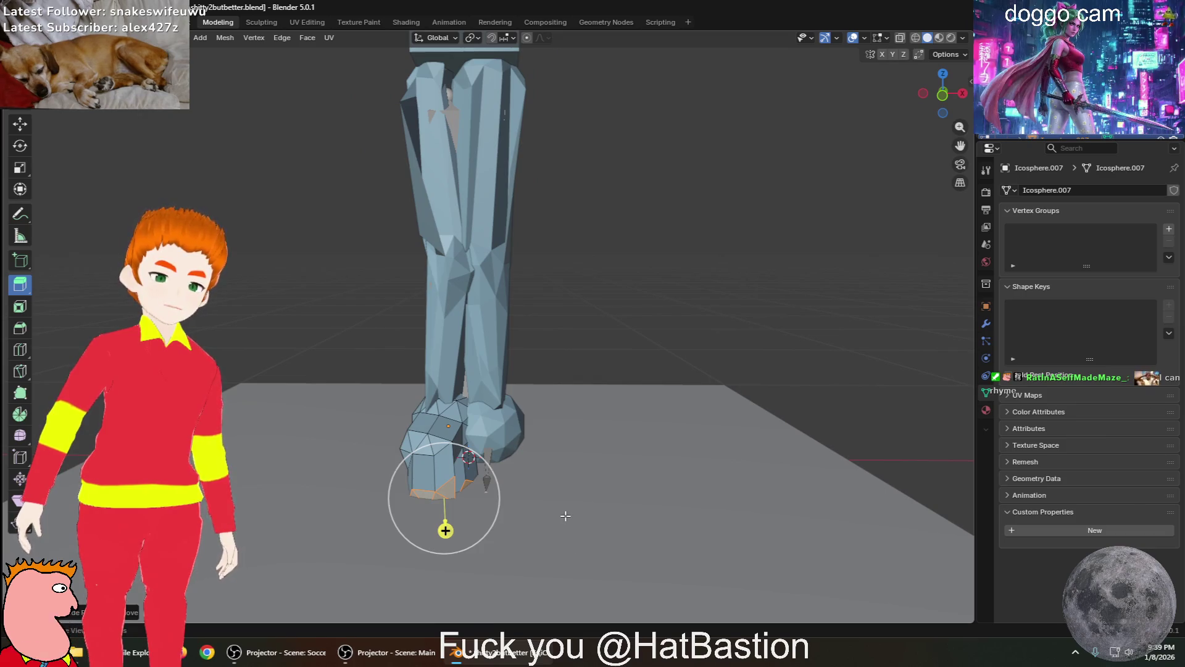
middle_click_drag(469, 374, 561, 399)
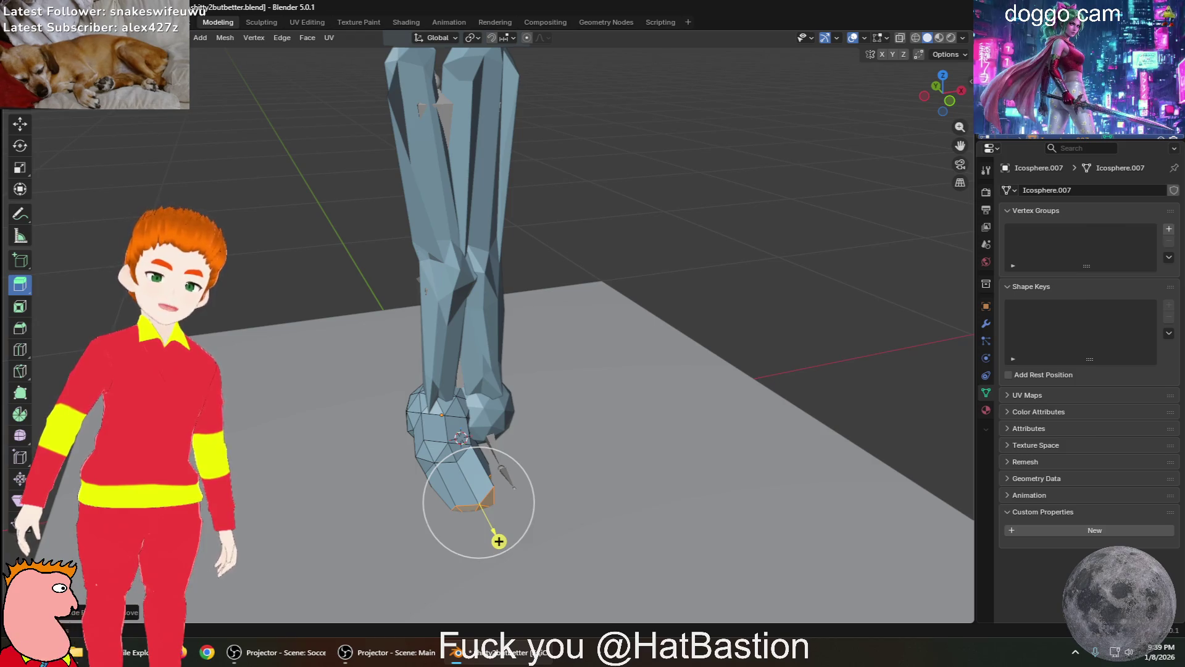
Return to Object Mode and select the other leg's ankle sphere
left_click(37, 37)
left_click(55, 50)
mouse_move(464, 447)
middle_mouse_down()
mouse_move(535, 444)
mouse_move(525, 437)
middle_mouse_up()
left_click(526, 437)
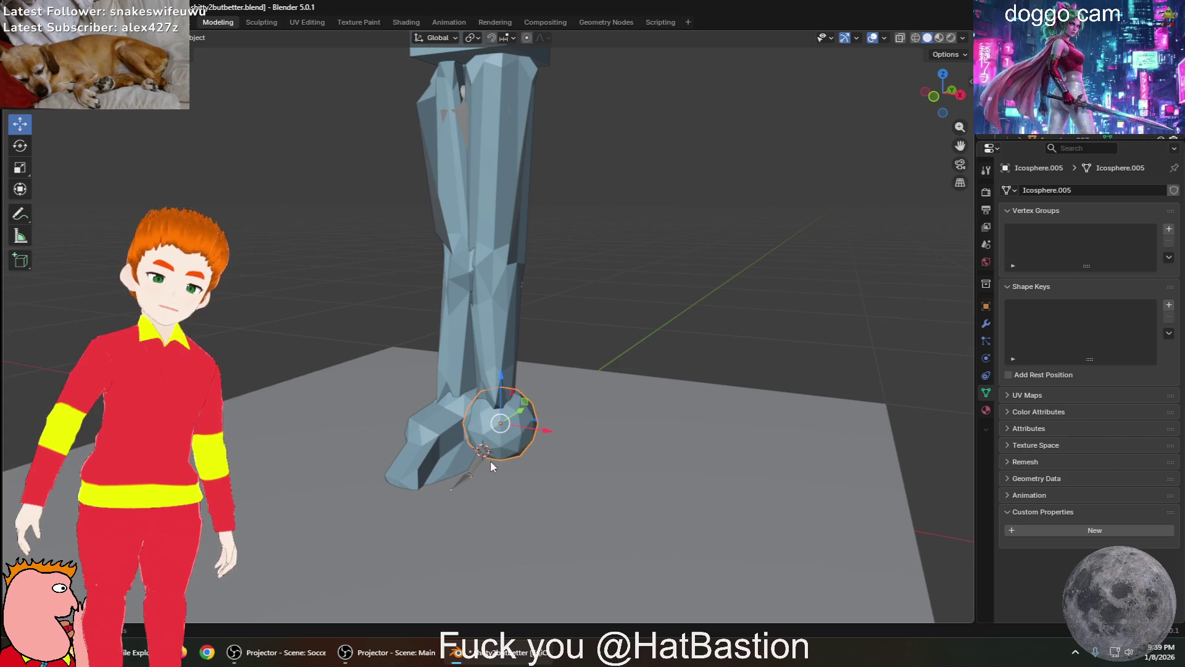
In Edit Mode on the foot icosphere, box-select a group of faces and extrude them forward
left_click(37, 38)
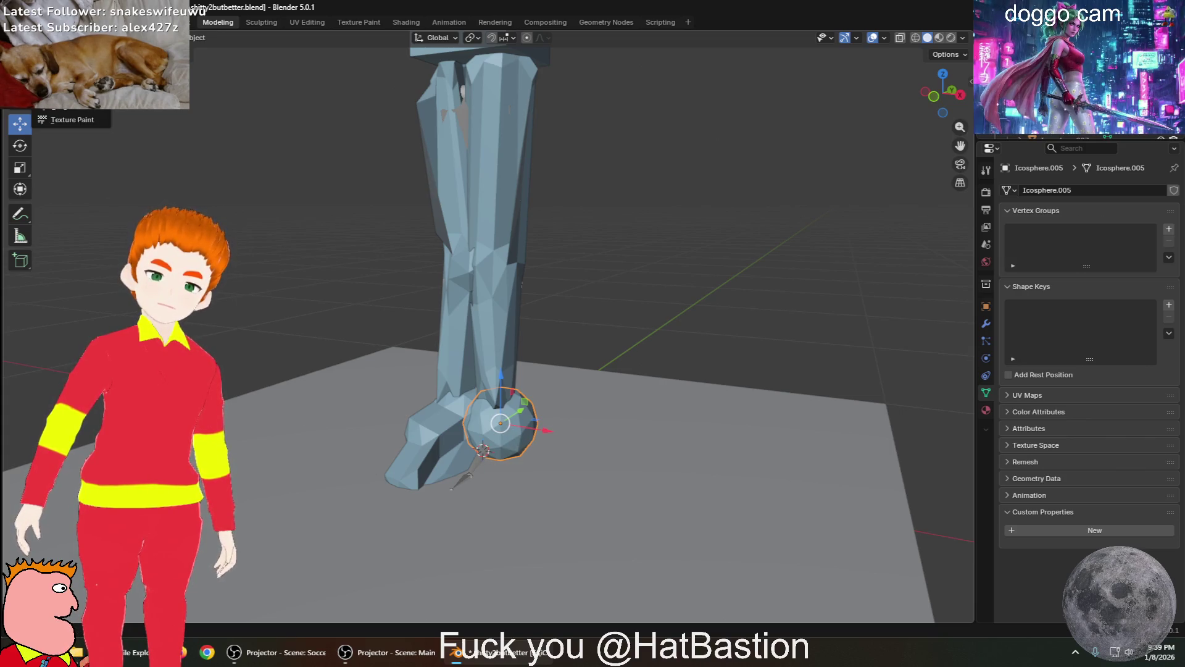
left_click(55, 79)
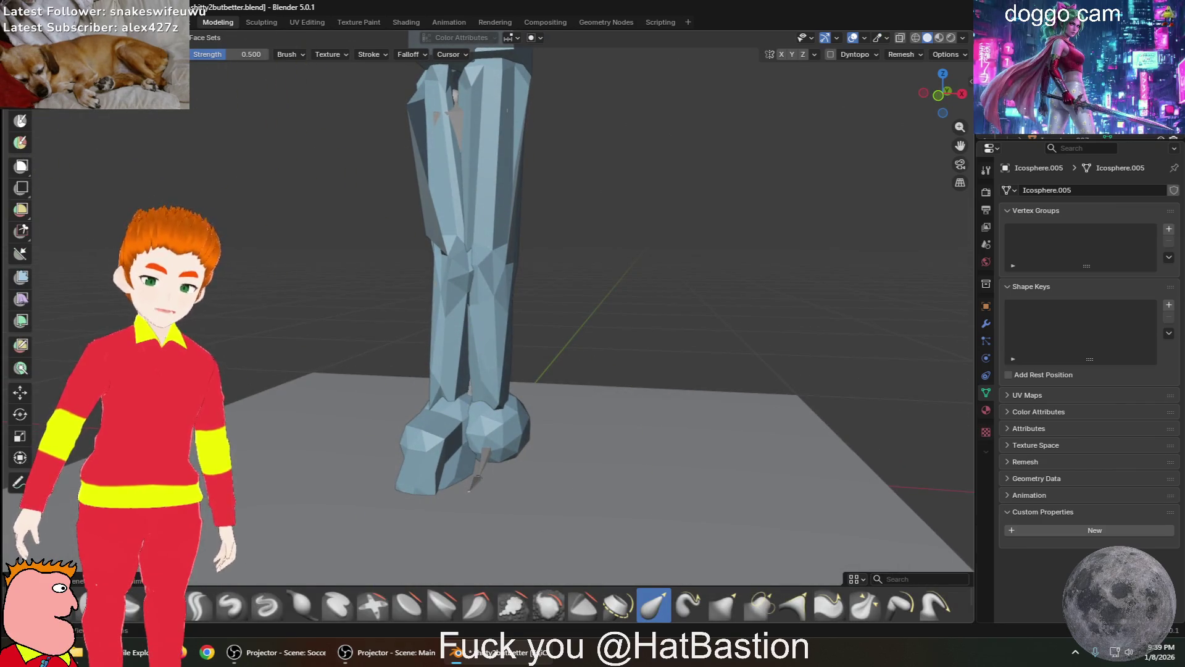
key("Tab")
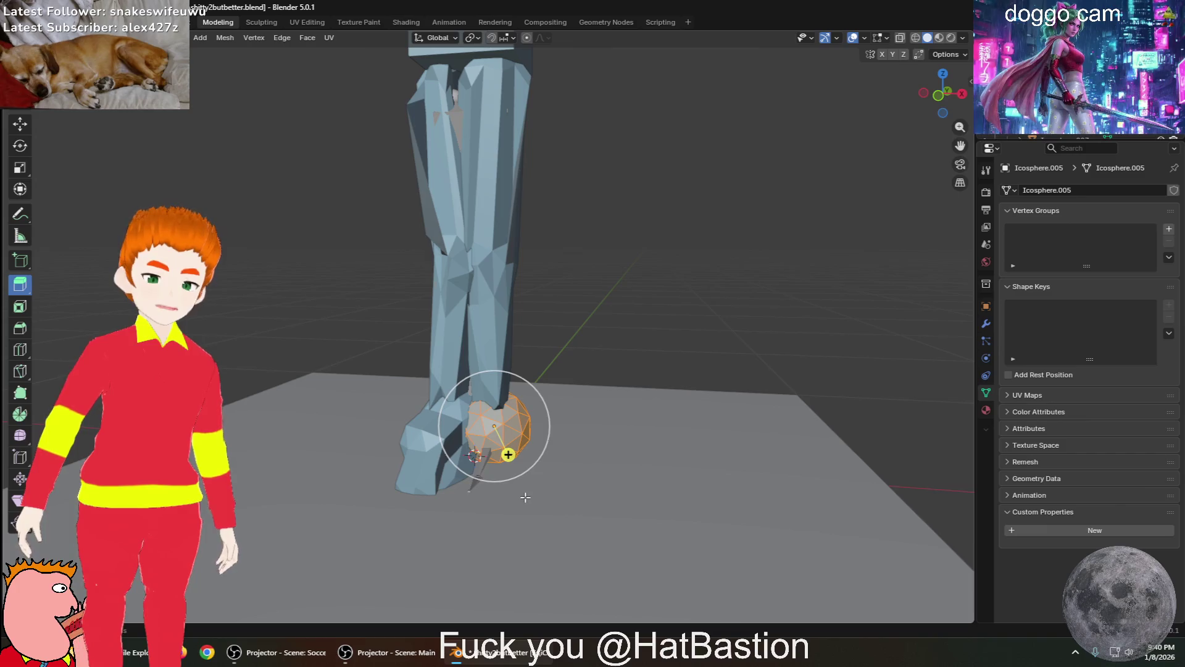
middle_click_drag(461, 494, 524, 471)
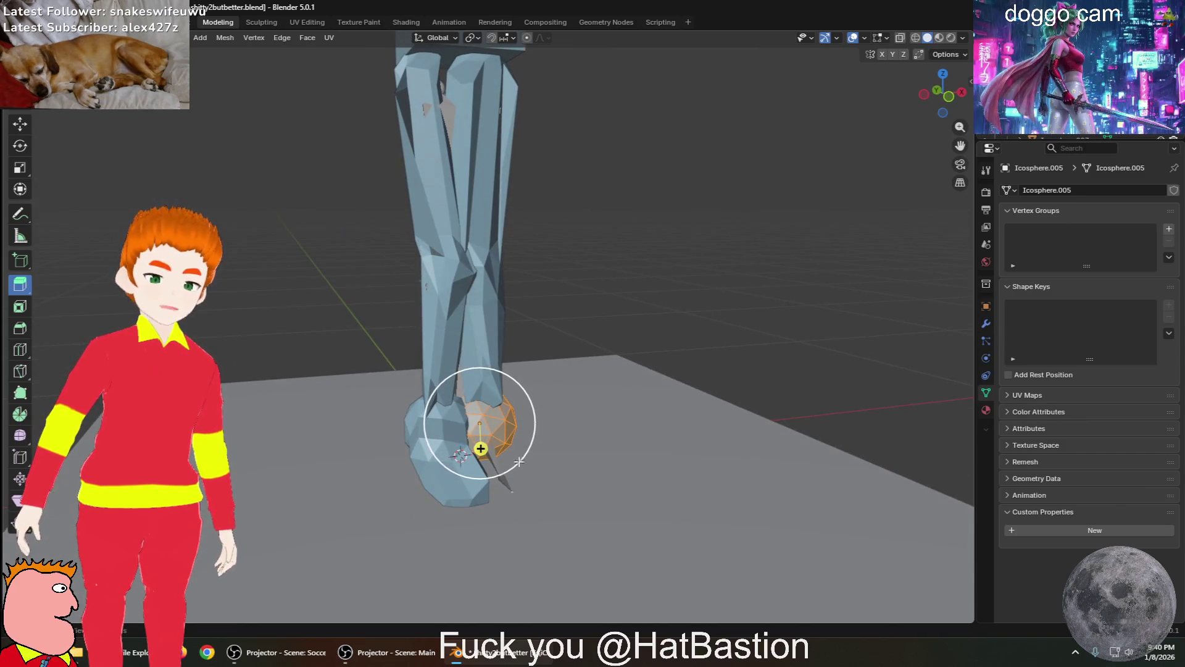
left_click(549, 500)
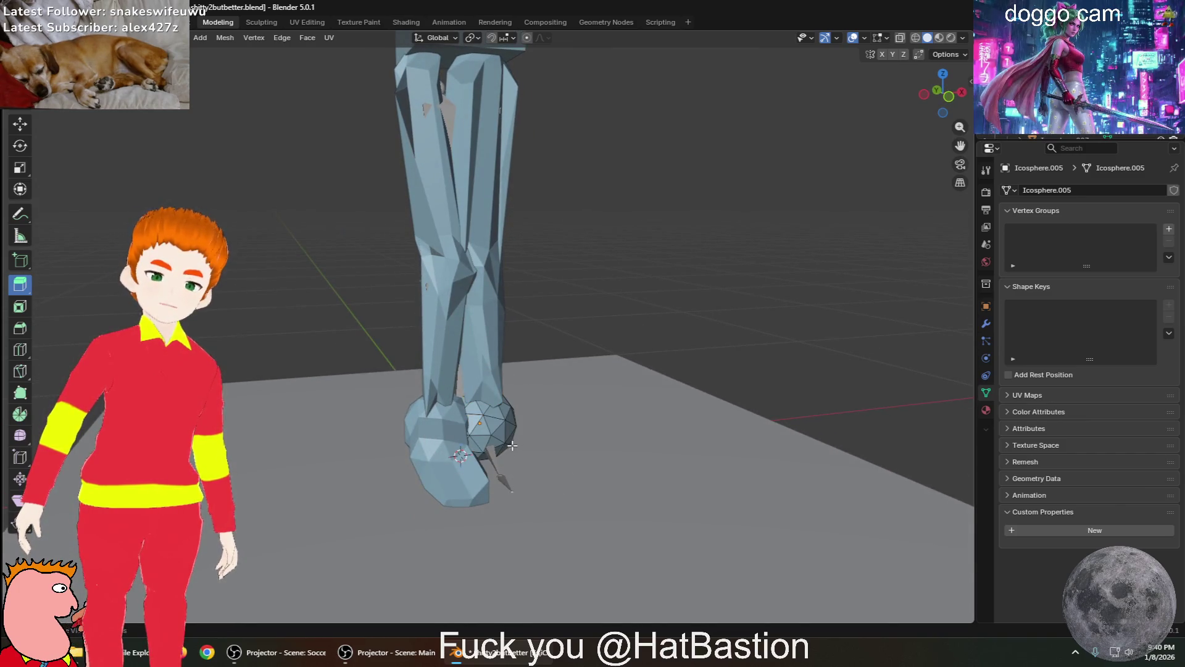
left_click_drag(476, 440, 519, 457)
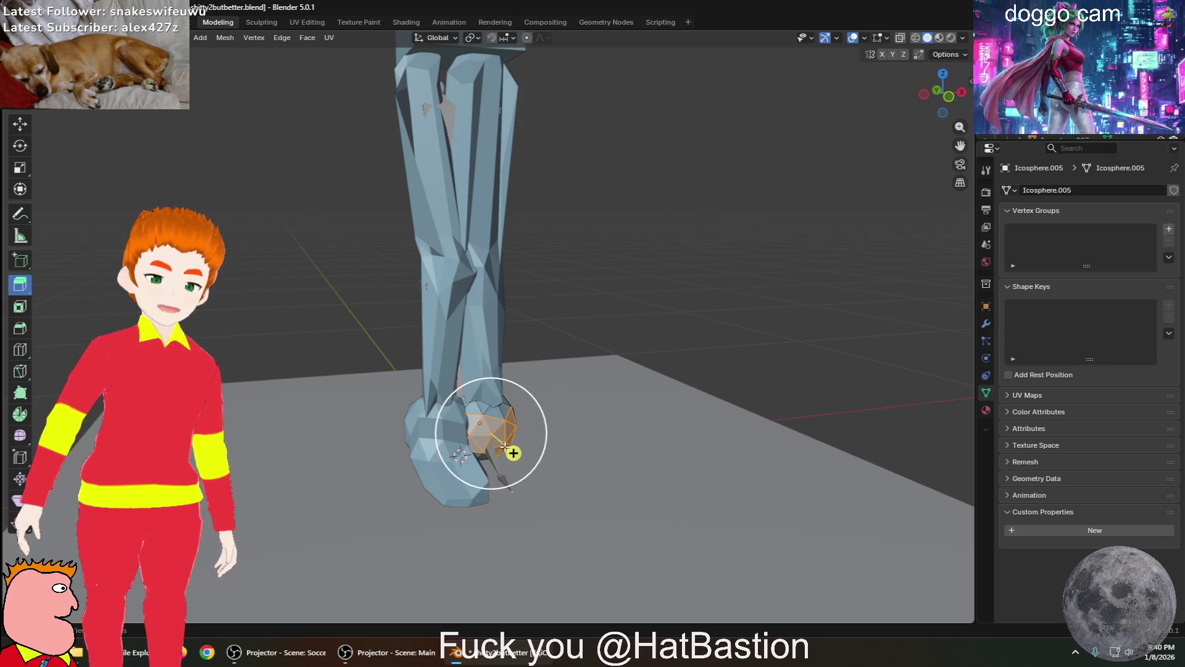
middle_click_drag(532, 476, 435, 492)
mouse_move(461, 452)
middle_mouse_down()
mouse_move(484, 504)
mouse_move(517, 532)
mouse_move(506, 543)
middle_mouse_up()
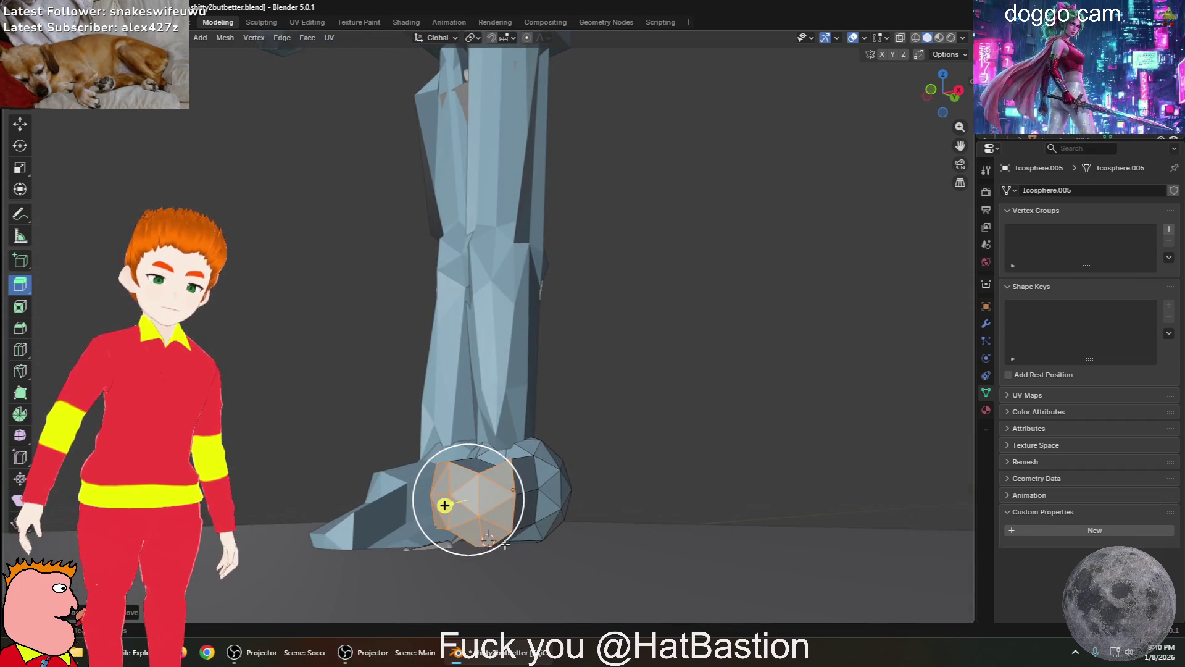
left_click_drag(444, 505, 472, 499)
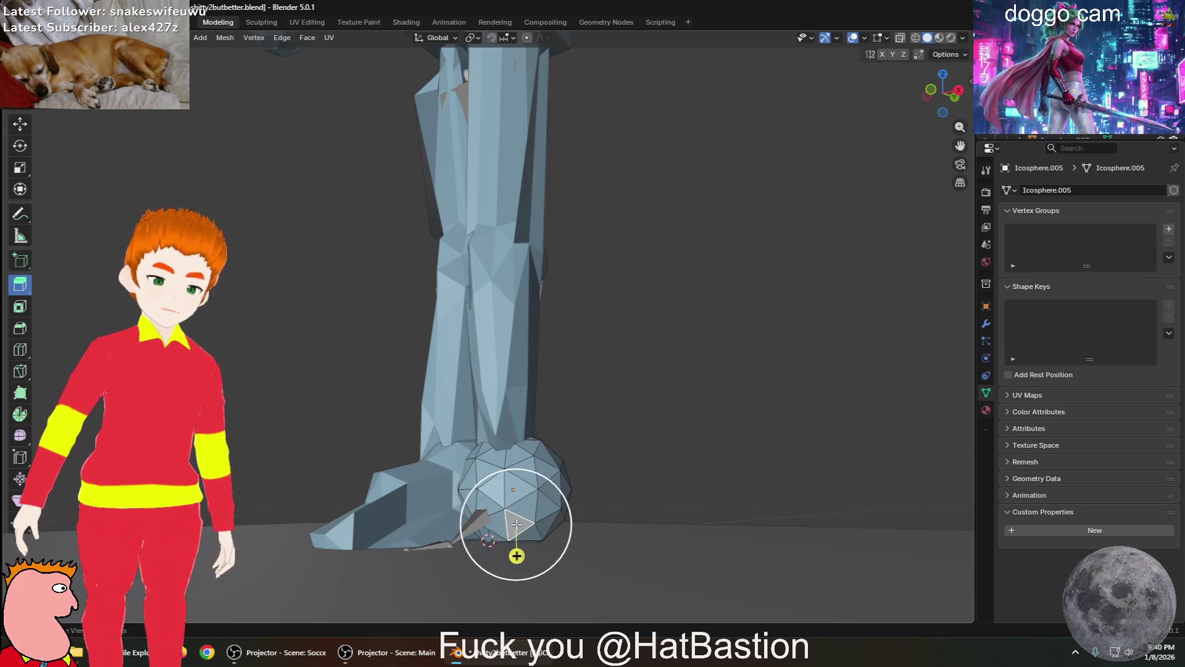
key("g")
left_click(508, 510)
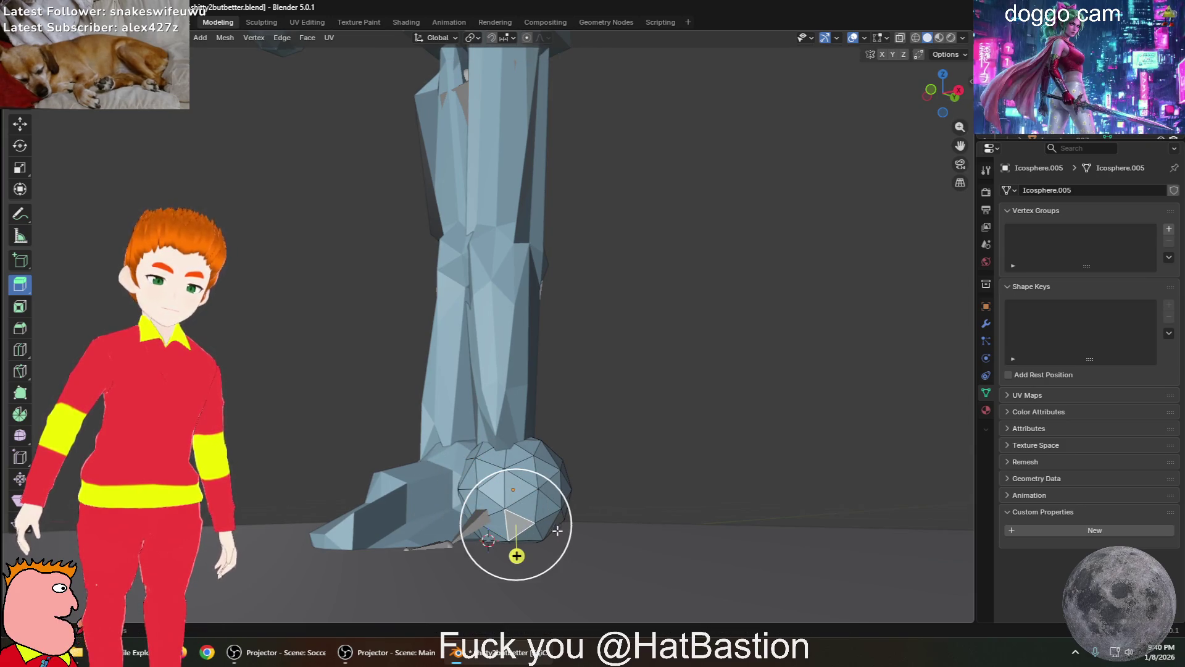
Select the sphere's front faces and push them outward along their normal
key("alt+a")
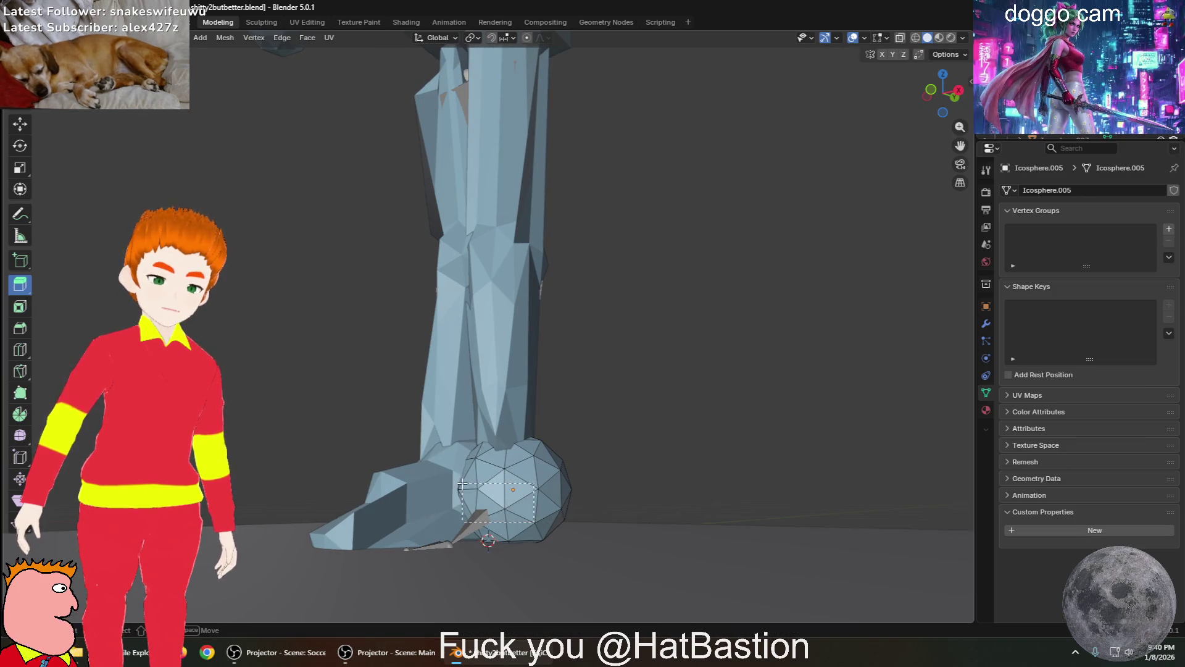
left_click_drag(483, 464, 483, 464)
key("g")
key("x")
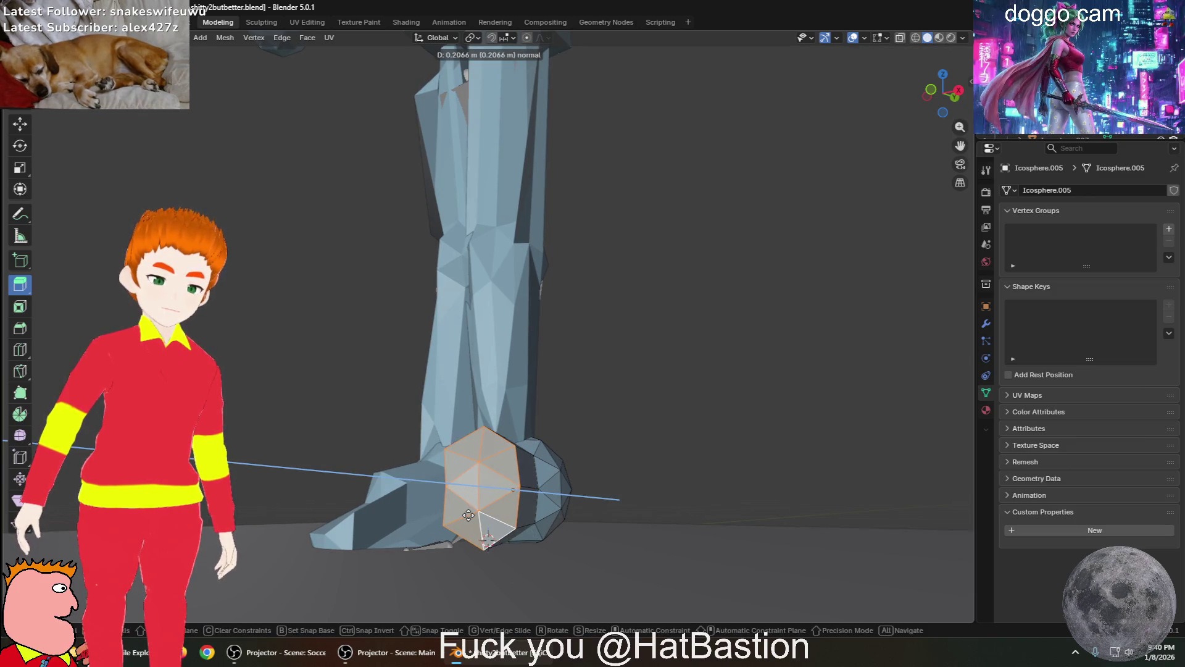
left_click(510, 505)
key("ctrl+z")
key("ctrl+z")
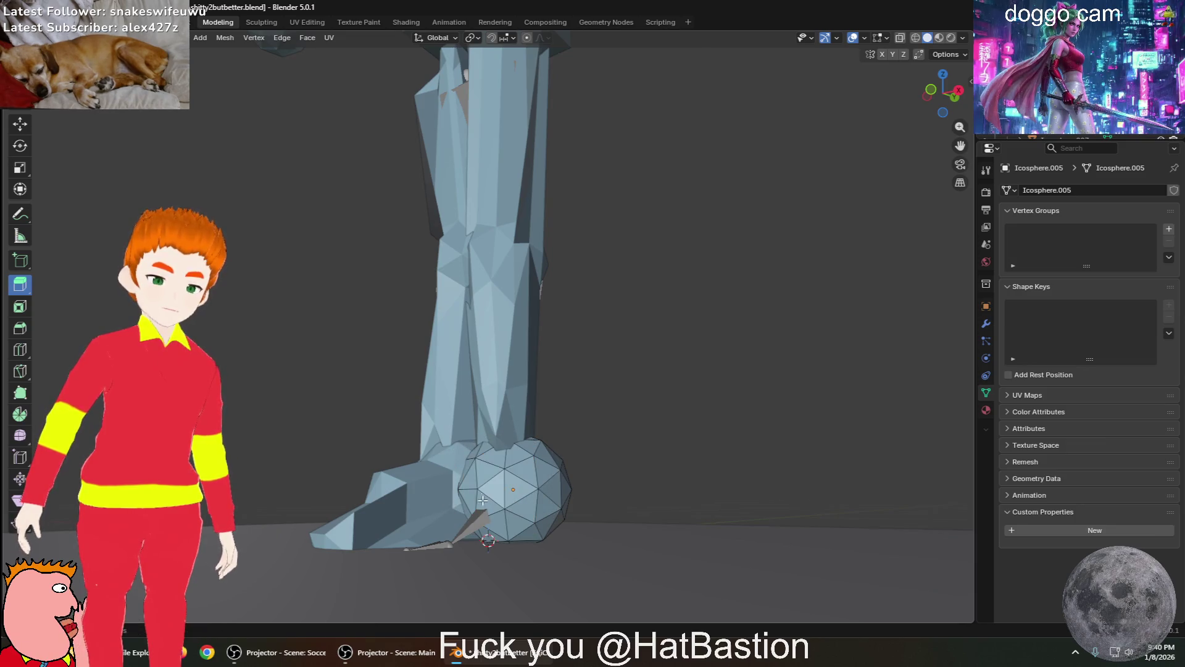
left_click_drag(480, 537, 440, 559)
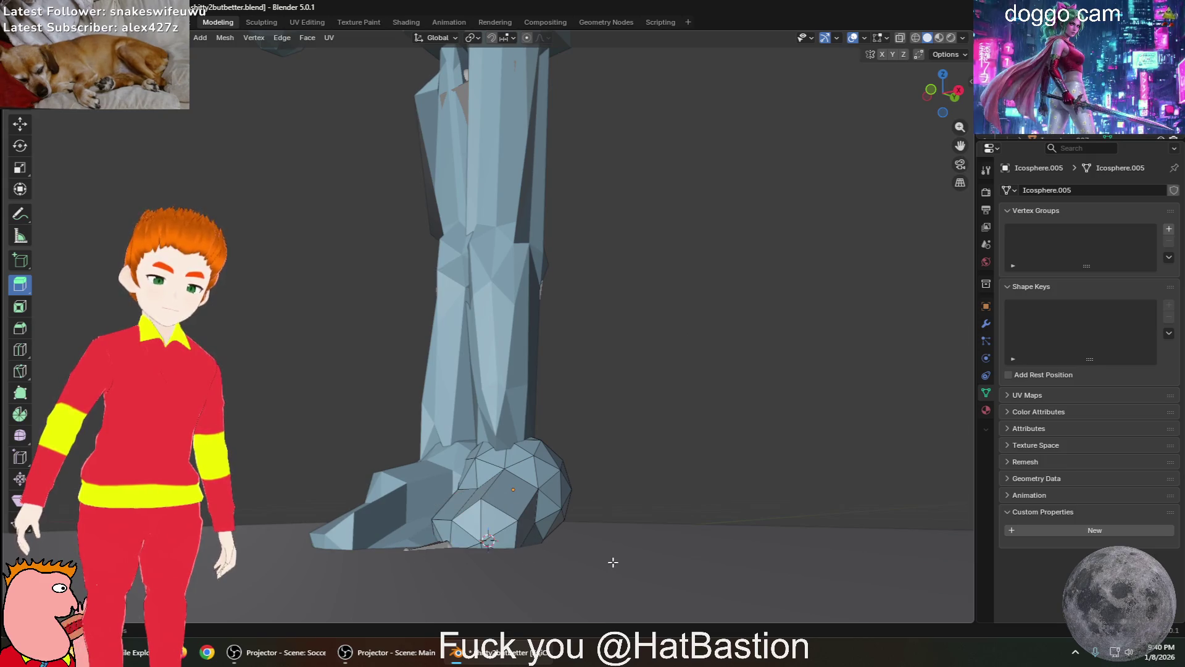
middle_click_drag(613, 561, 617, 566)
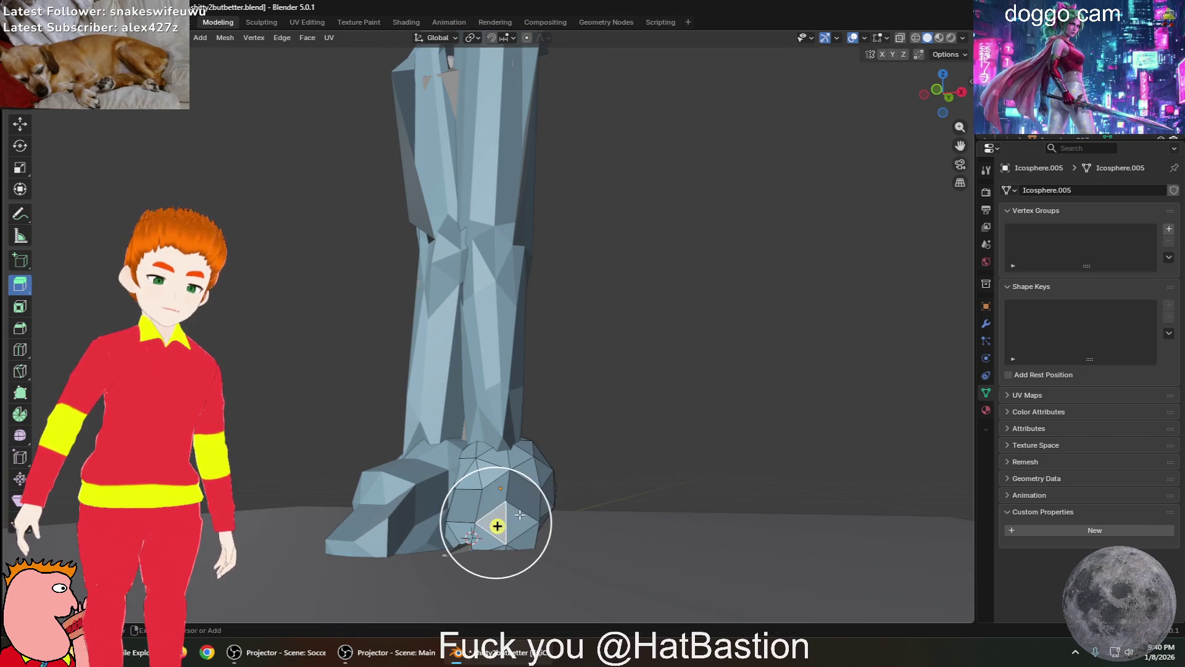
Extrude a front face of the foot forward twice into a long blocky toe
left_click_drag(456, 522, 488, 523)
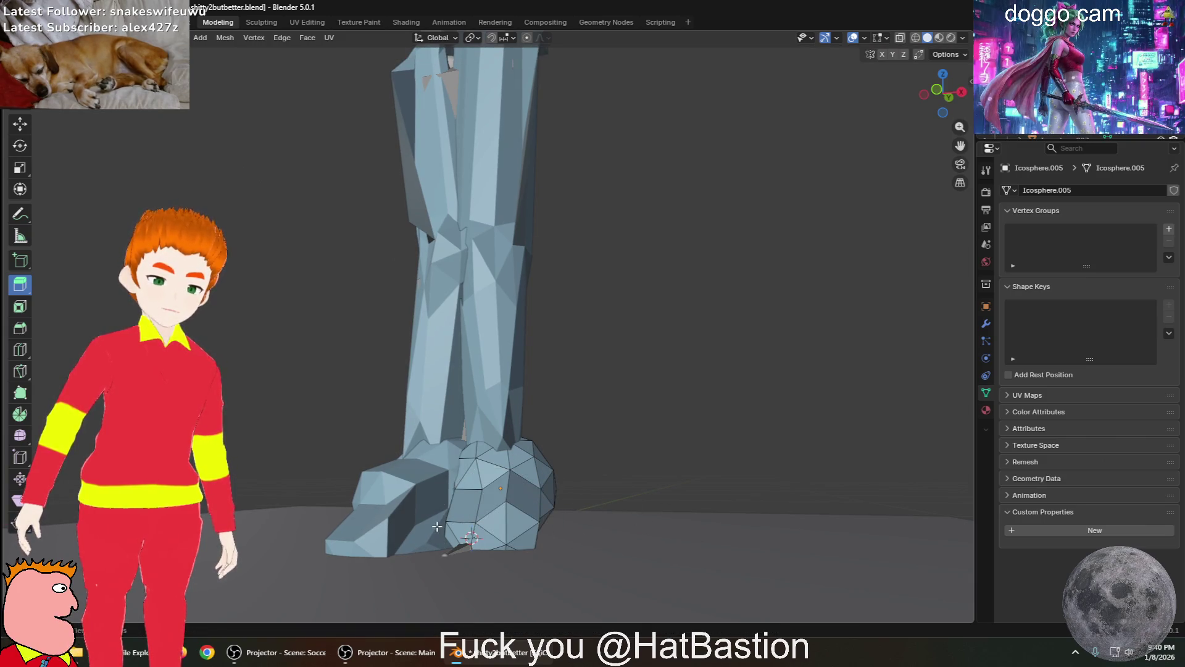
left_click_drag(484, 538, 463, 555)
middle_click_drag(377, 590, 325, 586)
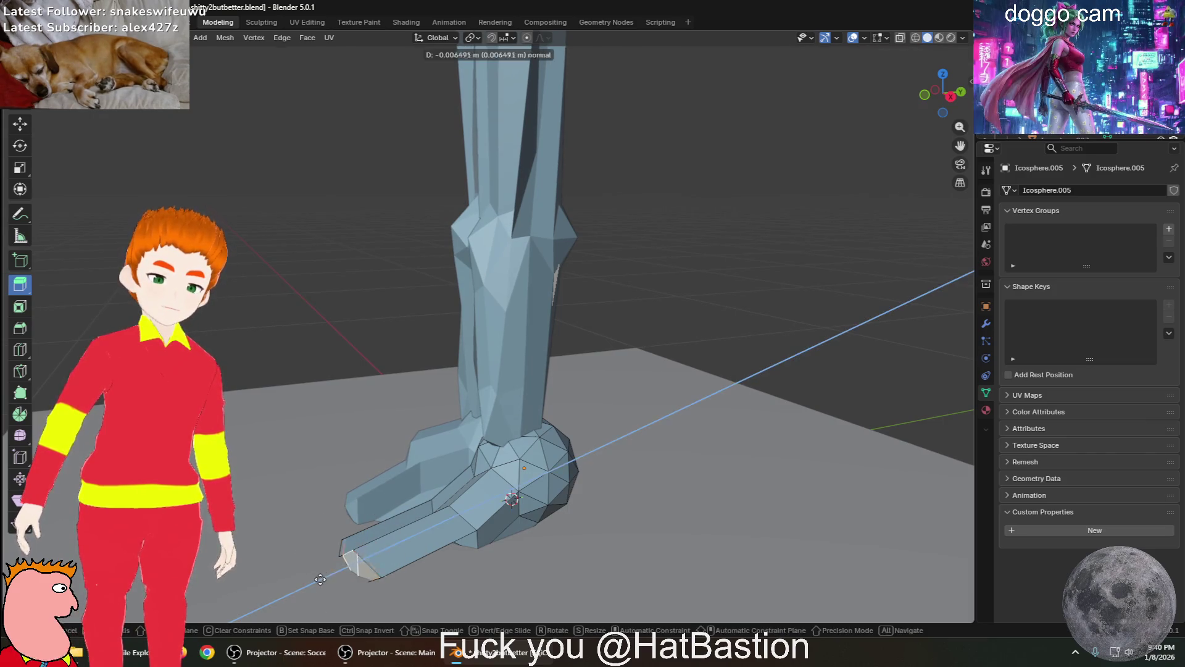
mouse_move(346, 562)
middle_mouse_down()
mouse_move(458, 533)
mouse_move(432, 547)
middle_mouse_up()
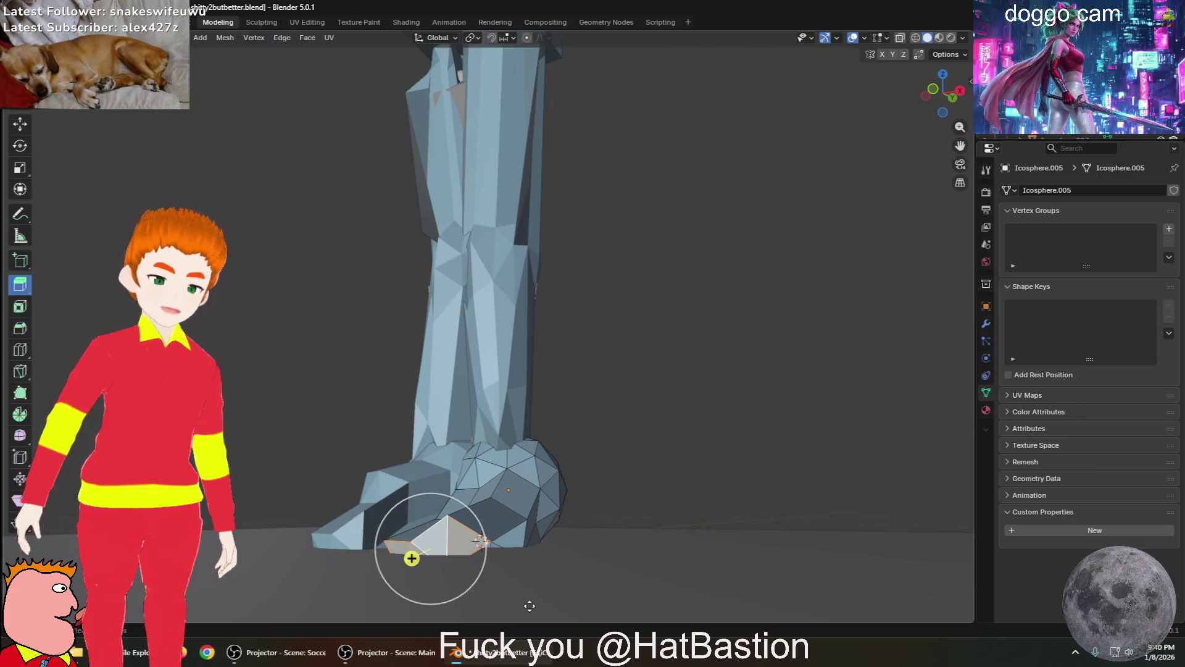
left_click(460, 533)
key("e")
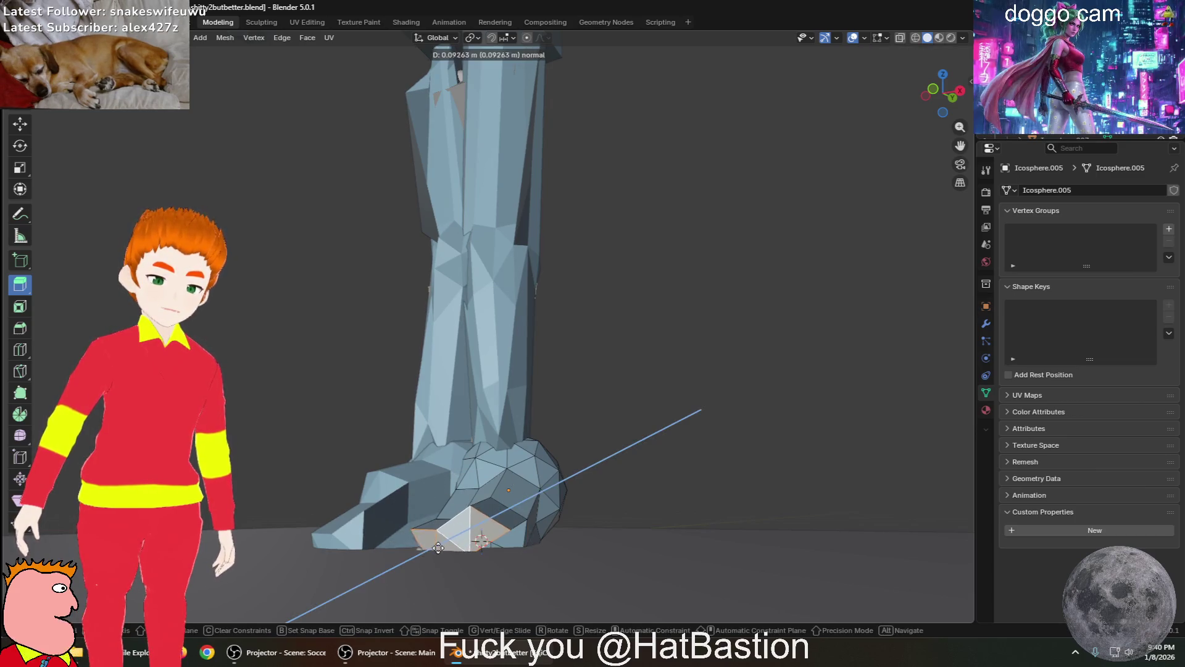
left_click(426, 570)
middle_click_drag(426, 571, 372, 585)
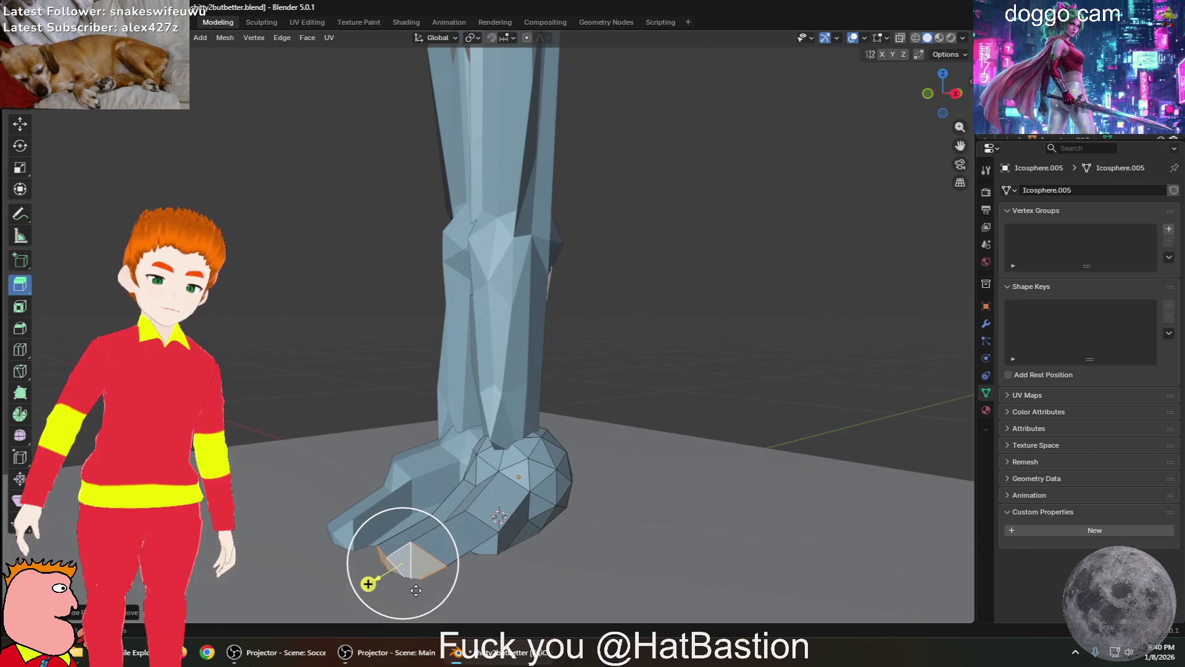
key("e")
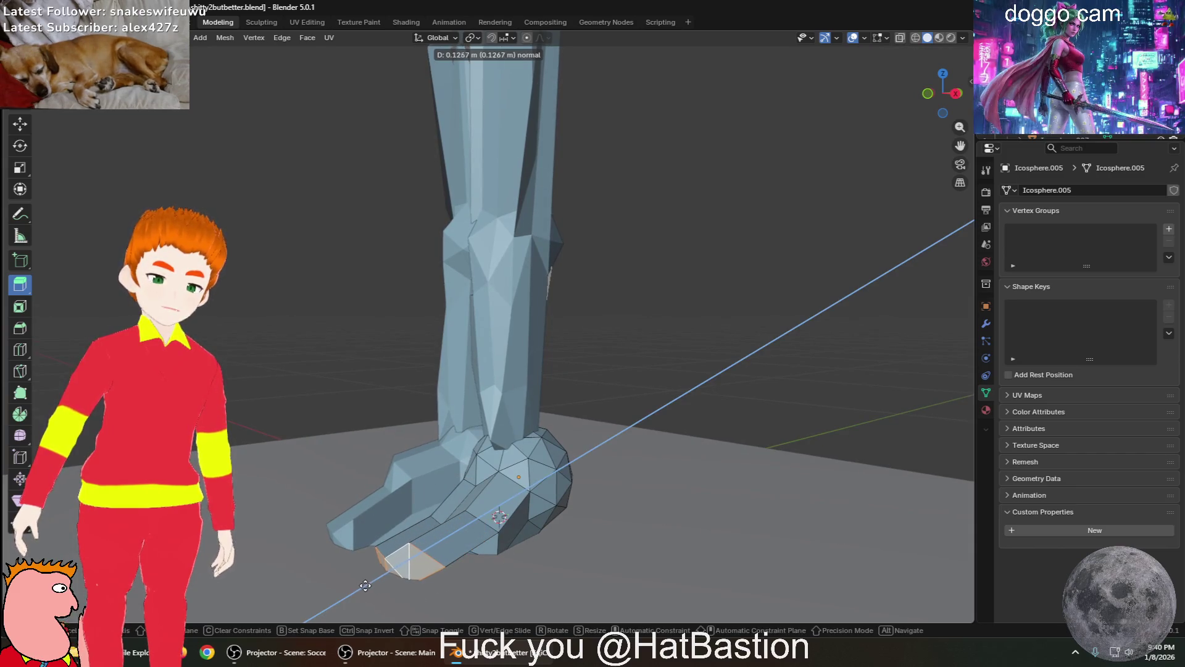
left_click(360, 589)
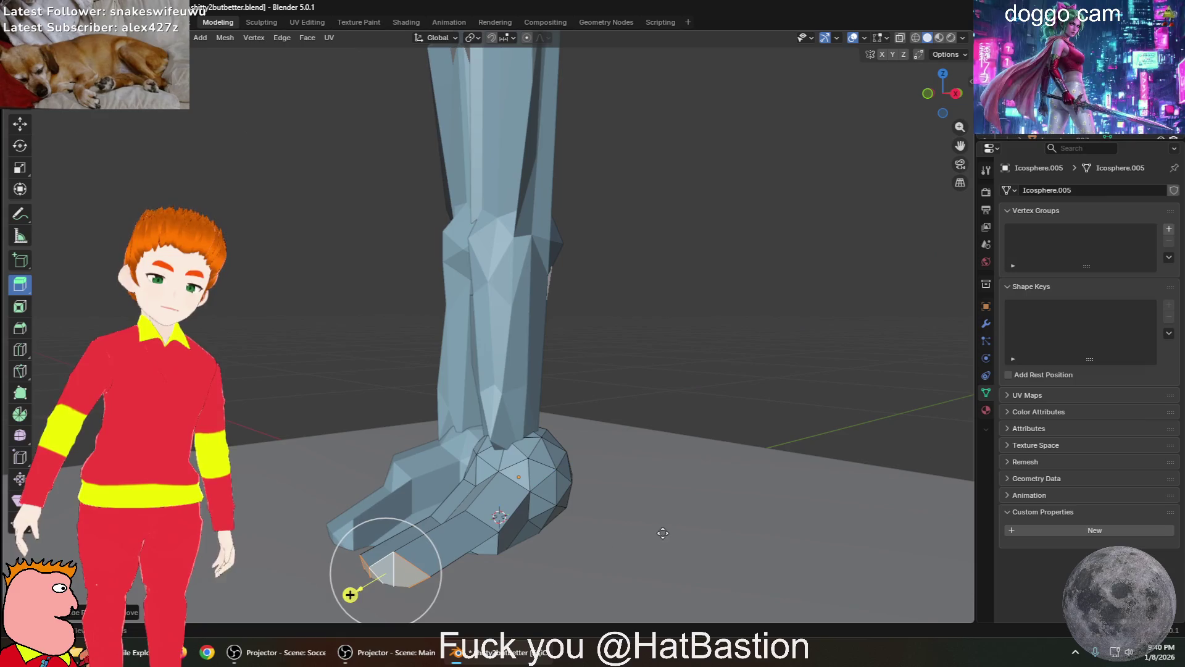
Return to Object Mode and select the leg object
mouse_move(683, 521)
middle_mouse_down()
mouse_move(531, 558)
mouse_move(648, 410)
middle_mouse_up()
scroll(648, 410, "down", 5)
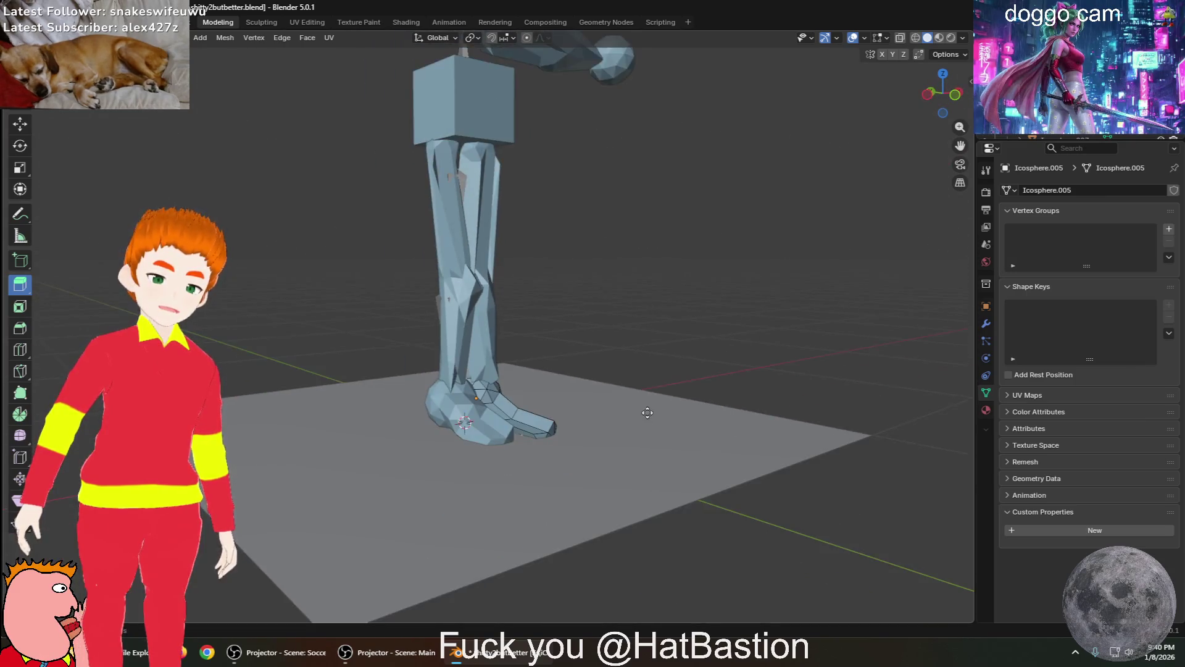
scroll(648, 410, "up", 5)
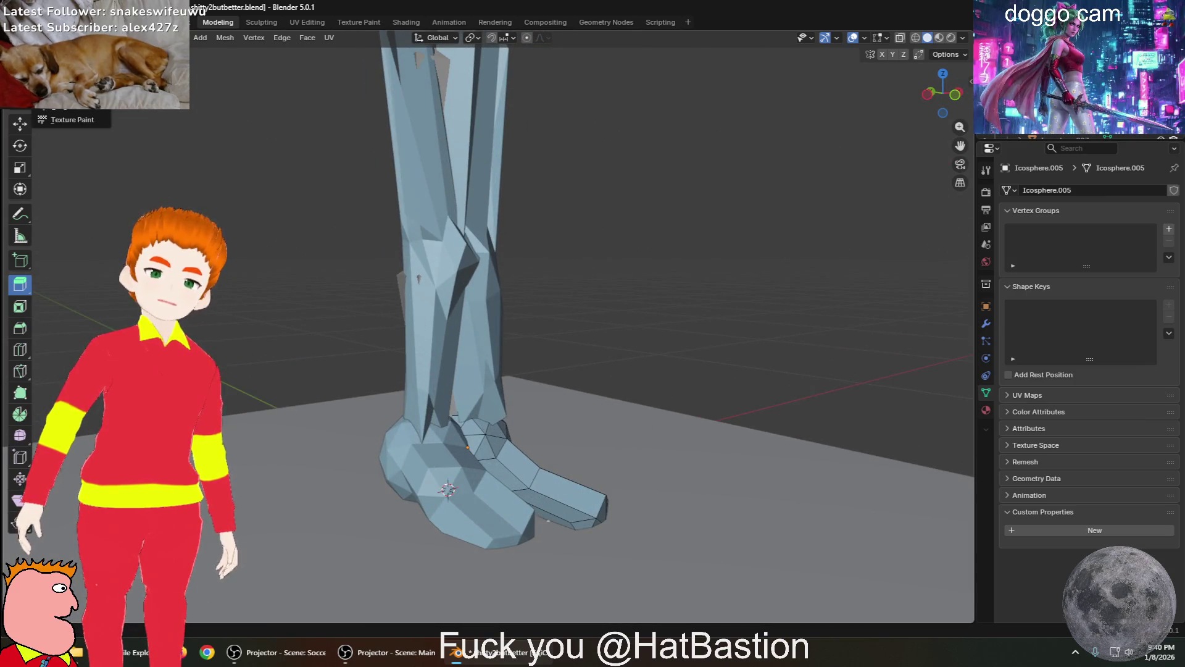
key("Tab")
left_click(437, 287)
middle_click_drag(437, 287, 370, 281)
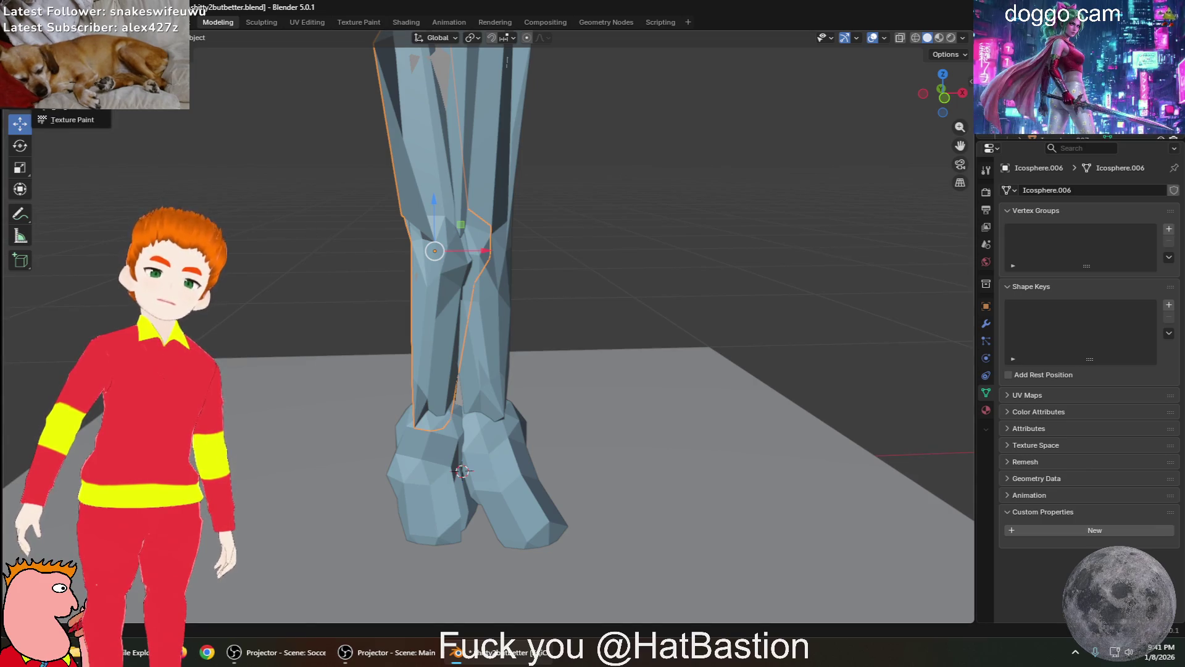
Sculpt the leg around the knees, pushing the knee areas into angular bulges
key("ctrl+Tab")
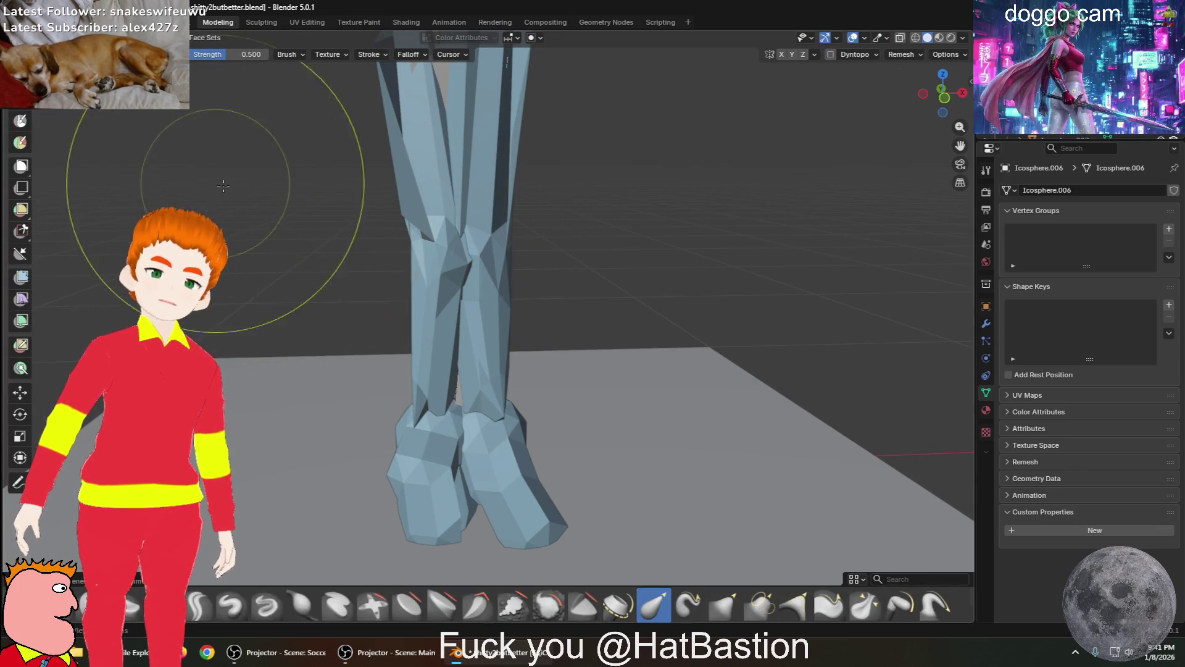
mouse_move(410, 243)
left_mouse_down()
mouse_move(349, 279)
mouse_move(402, 286)
left_mouse_up()
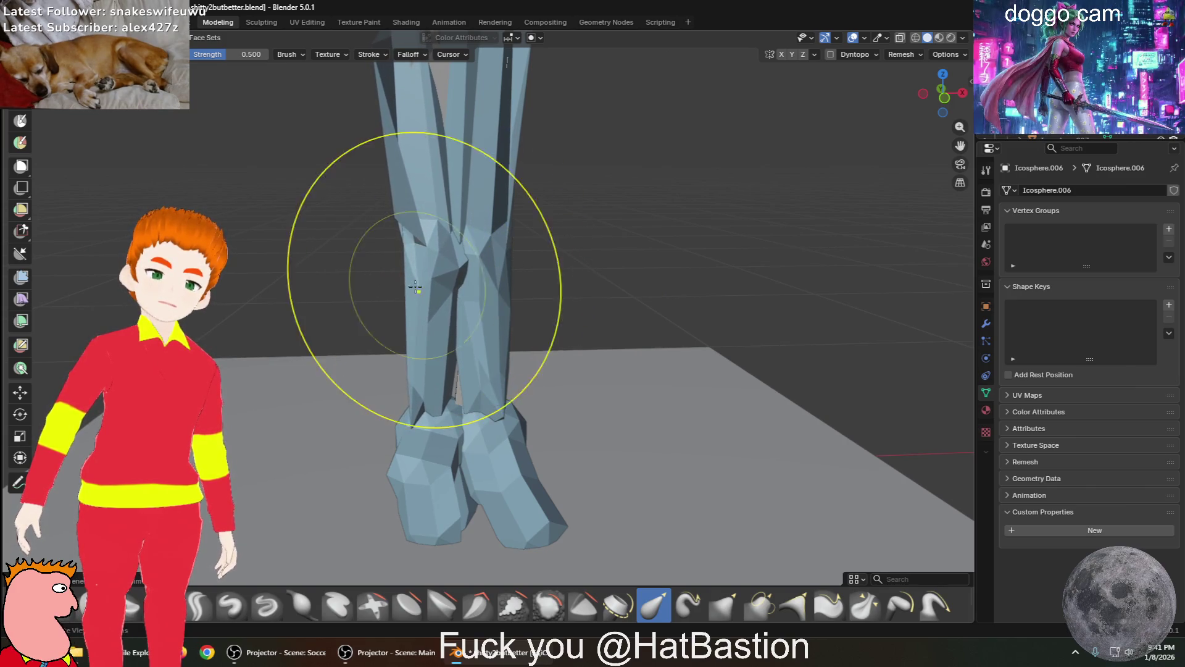
mouse_move(662, 224)
middle_mouse_down()
mouse_move(661, 278)
mouse_move(519, 199)
middle_mouse_up()
scroll(519, 199, "up", 5)
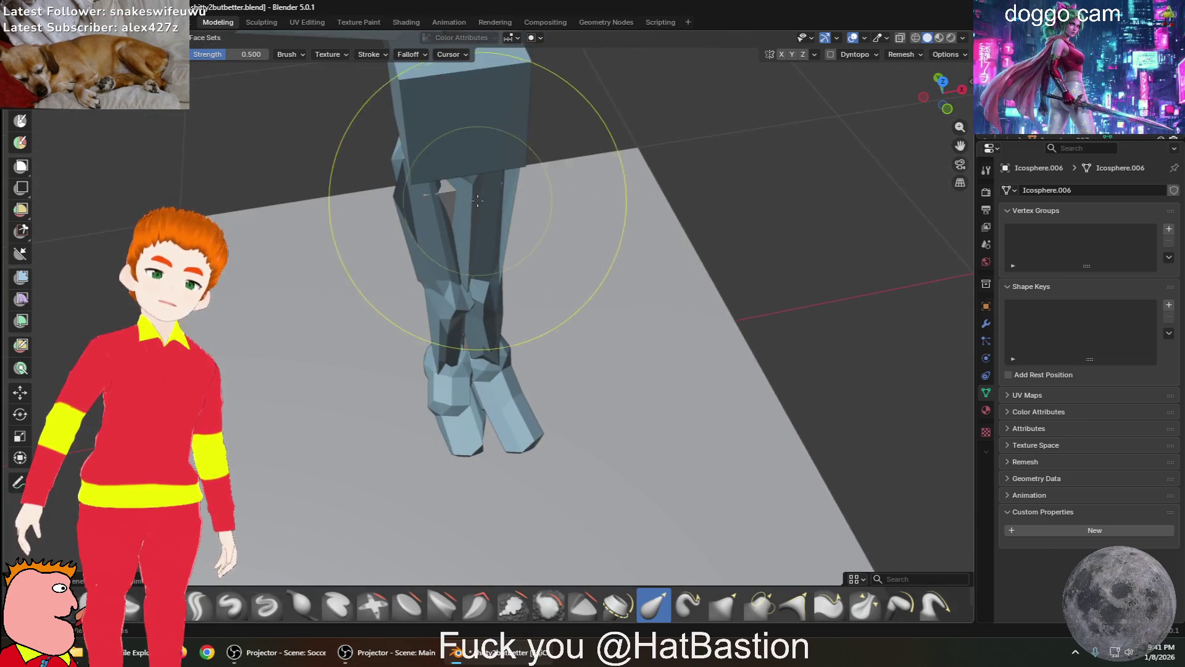
key("Tab")
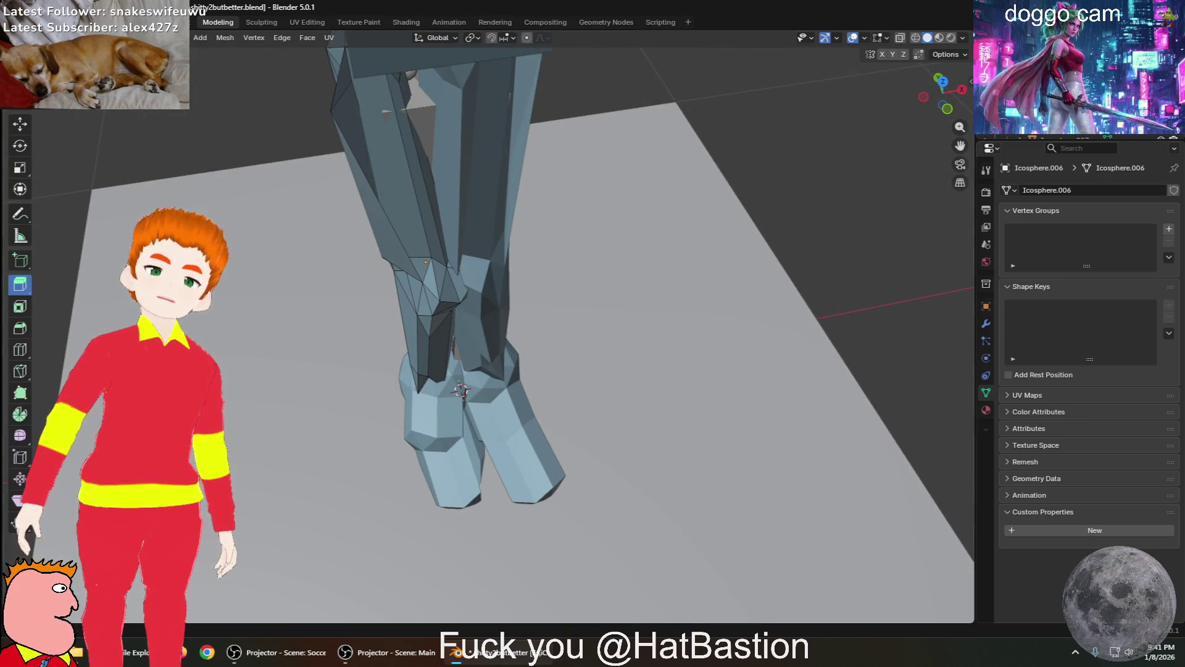
middle_click_drag(258, 238, 237, 210)
key("Tab")
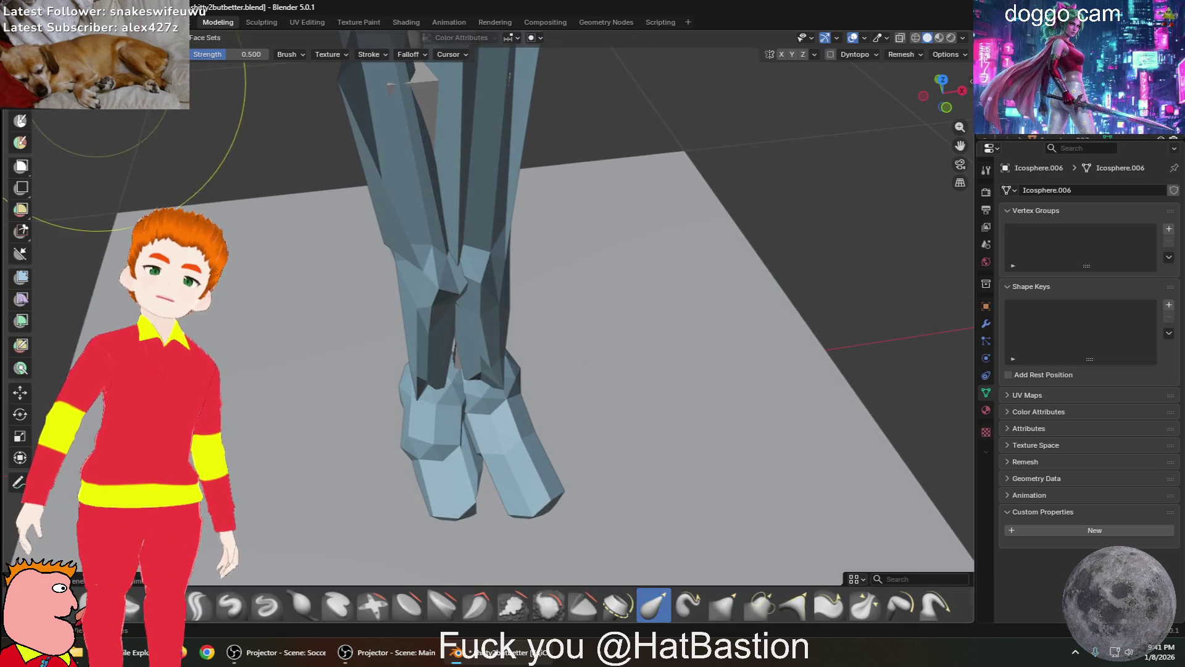
mouse_move(310, 179)
middle_mouse_down()
mouse_move(420, 278)
mouse_move(490, 318)
middle_mouse_up()
mouse_move(453, 326)
left_mouse_down()
mouse_move(482, 323)
mouse_move(471, 323)
left_mouse_up()
mouse_move(471, 323)
middle_mouse_down()
mouse_move(648, 328)
mouse_move(596, 265)
middle_mouse_up()
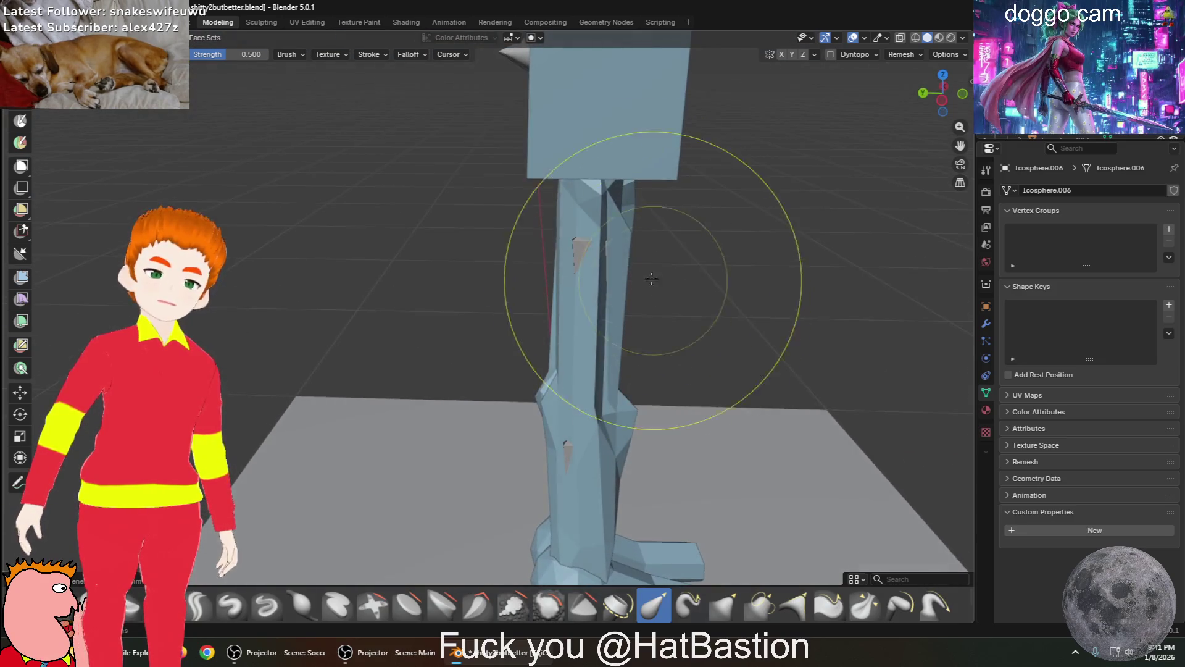
mouse_move(608, 106)
middle_mouse_down()
mouse_move(803, 233)
mouse_move(861, 291)
mouse_move(529, 146)
mouse_move(676, 173)
mouse_move(679, 216)
mouse_move(642, 131)
middle_mouse_up()
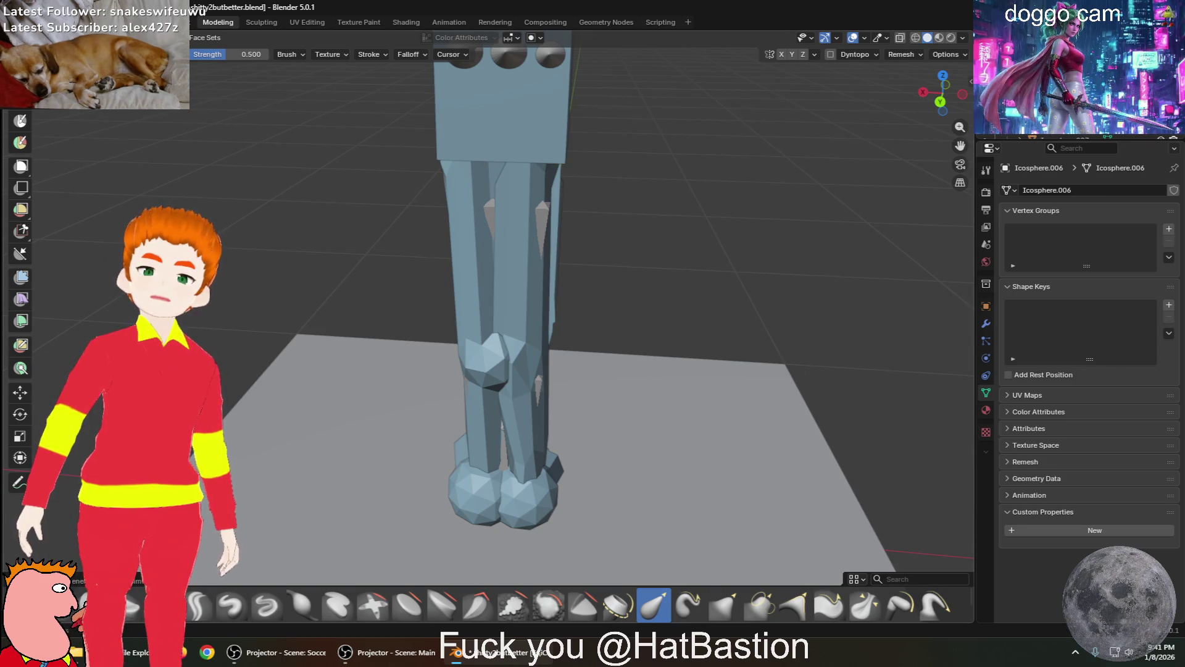
Leave Sculpt Mode back to Object Mode and select the cube torso
key("ctrl+Tab")
left_click(436, 125)
mouse_move(374, 153)
middle_mouse_down()
mouse_move(376, 142)
mouse_move(358, 143)
middle_mouse_up()
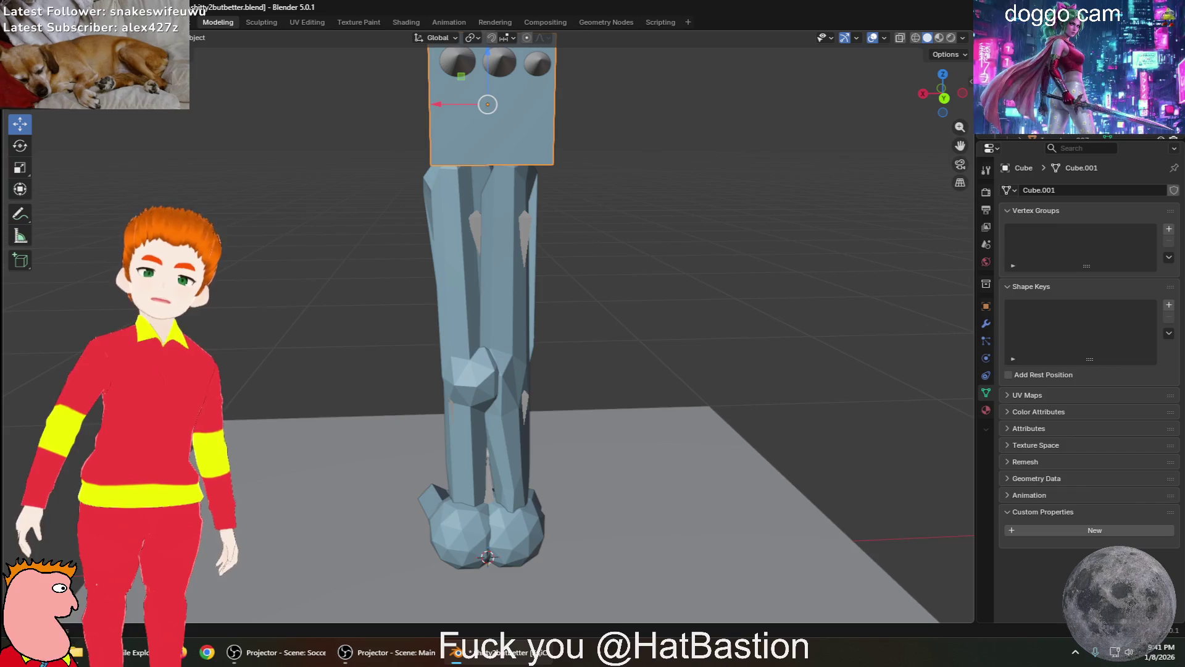
In Edit Mode on the torso cube, inset a selected face with Inset Faces
key("Tab")
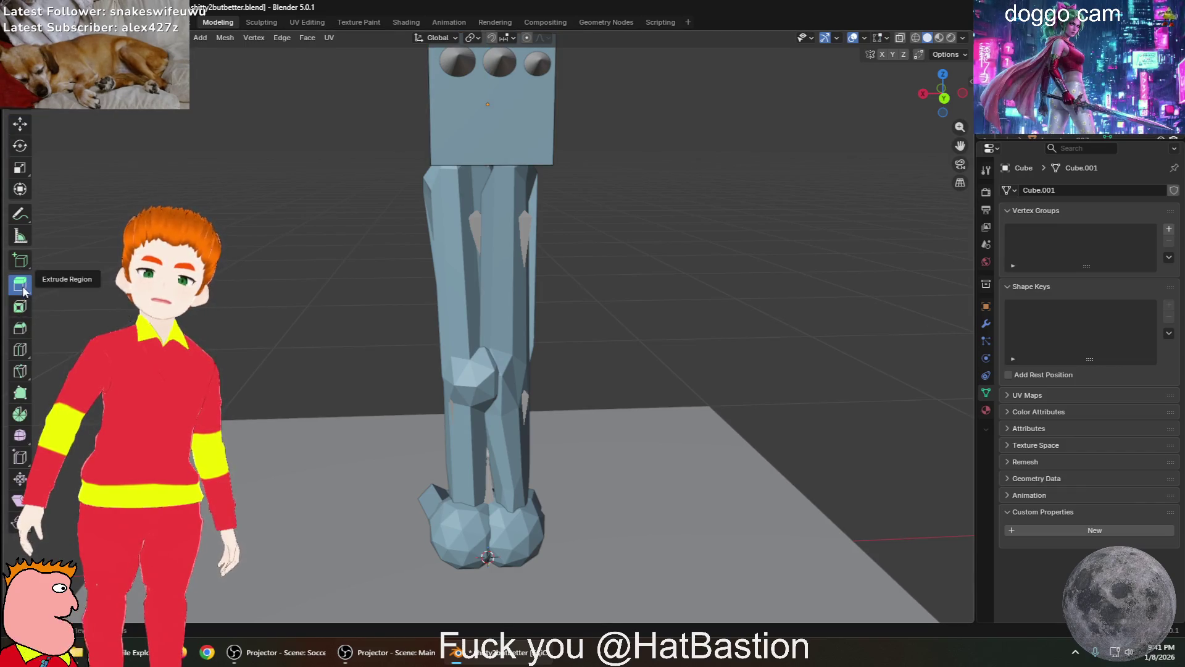
left_click(20, 307)
left_click_drag(506, 119, 525, 87)
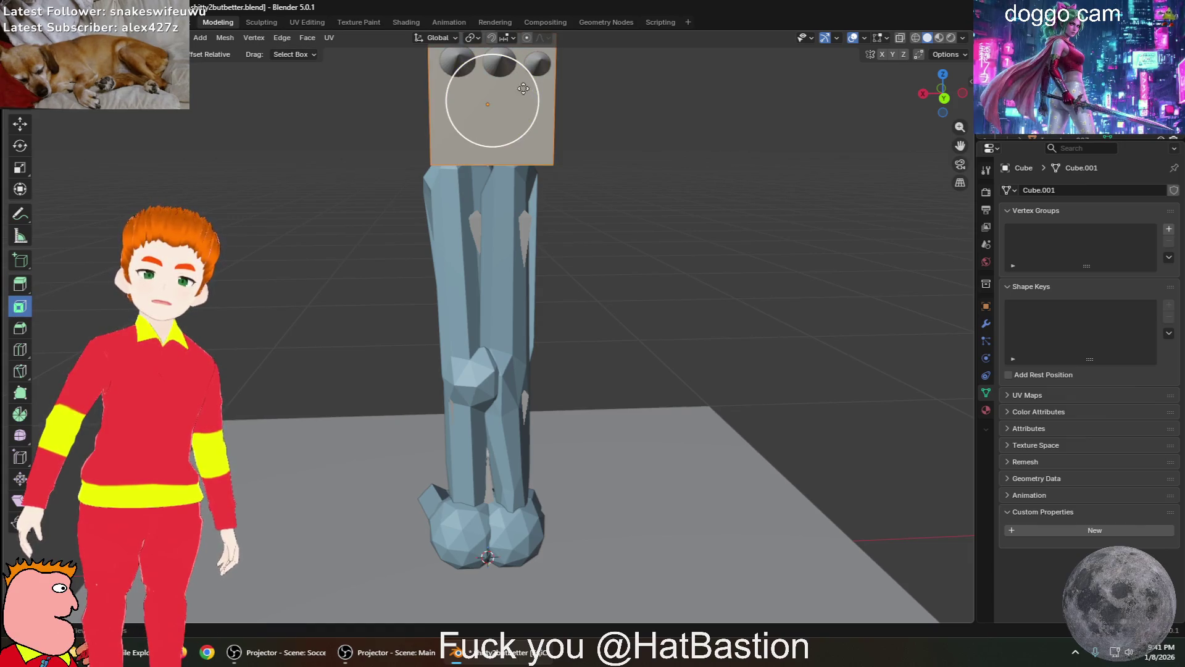
middle_click_drag(482, 121, 592, 176)
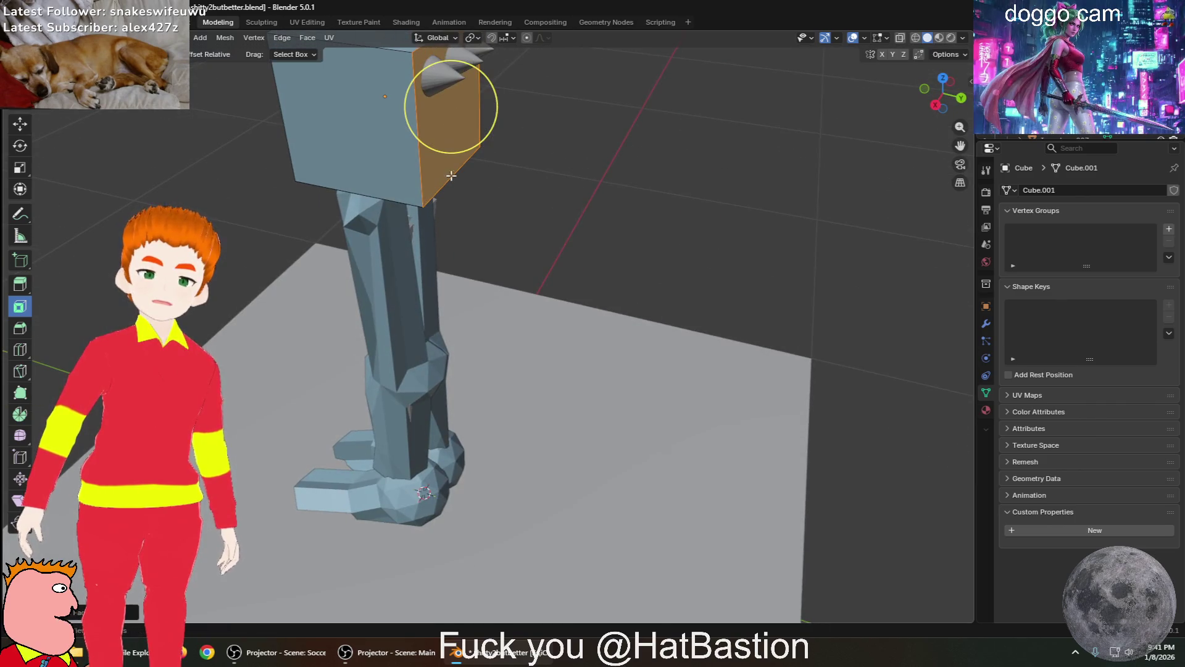
key("alt+a")
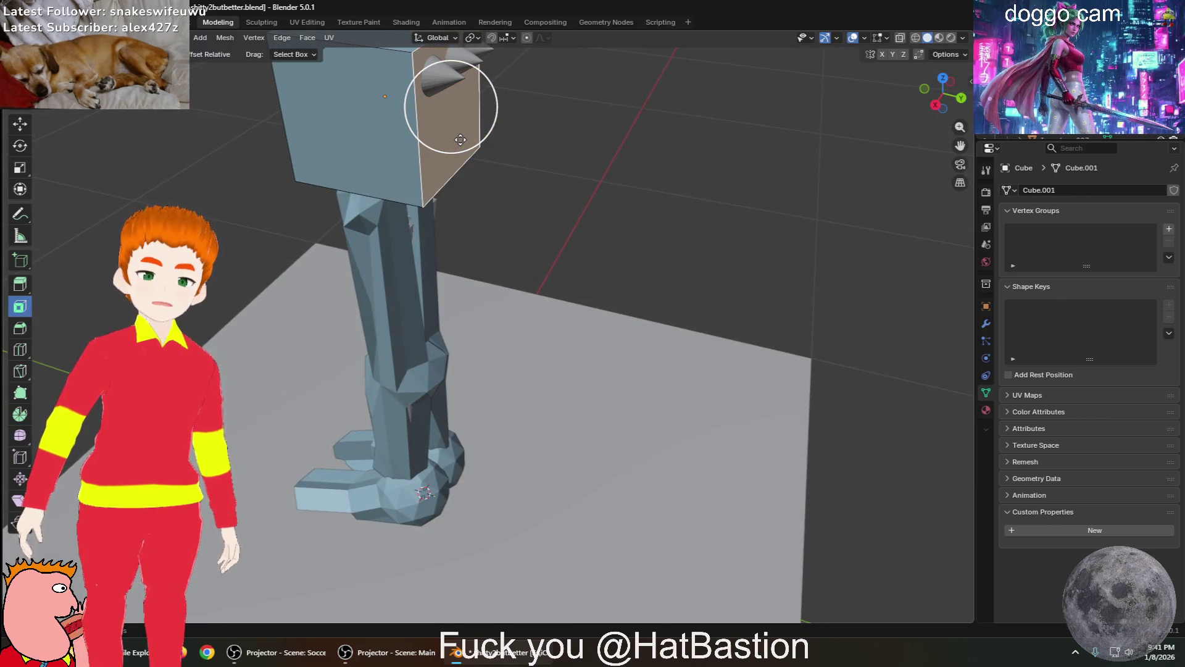
scroll(460, 139, "up", 3)
scroll(458, 137, "down", 5)
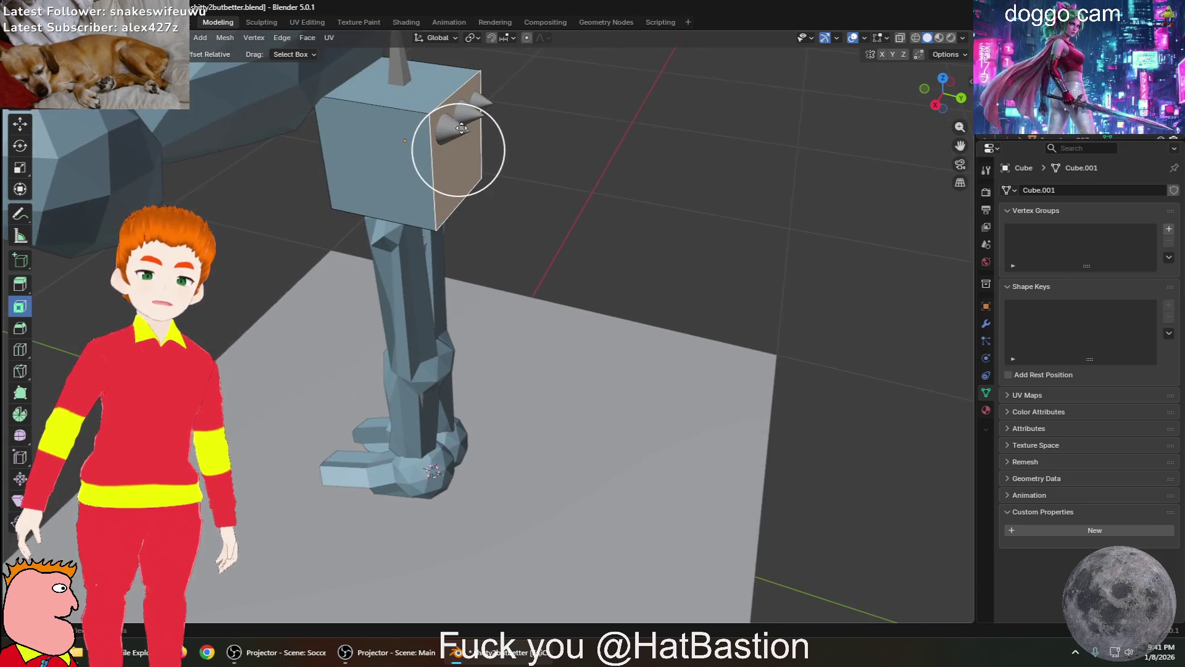
right_click(459, 124)
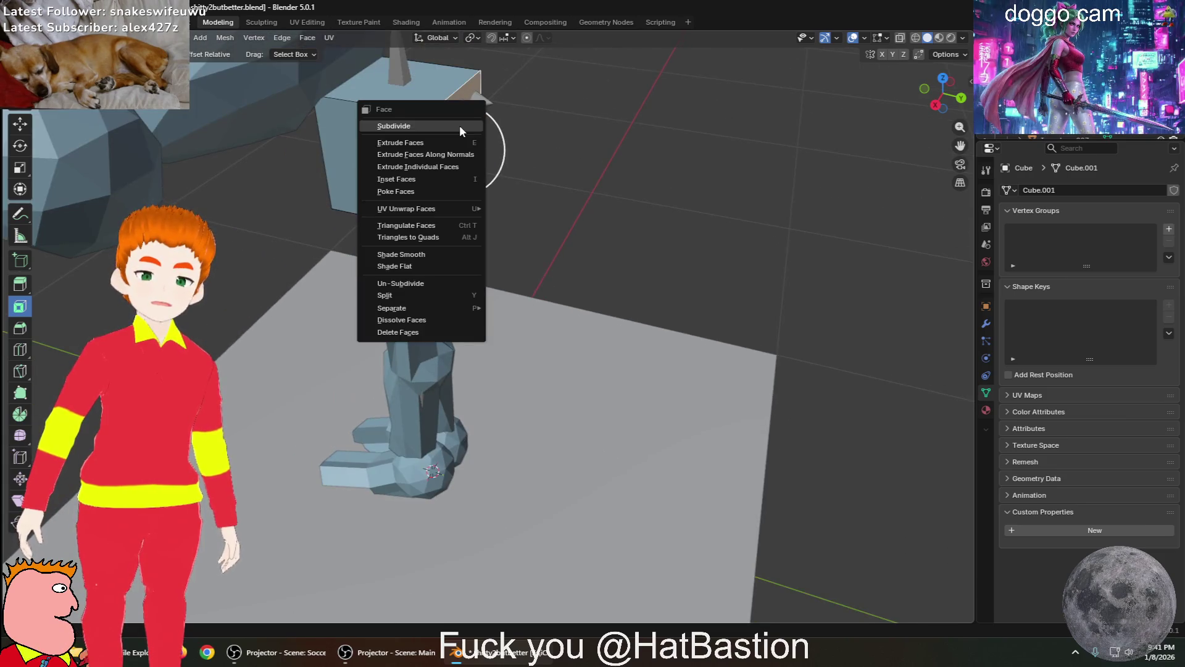
left_click(428, 179)
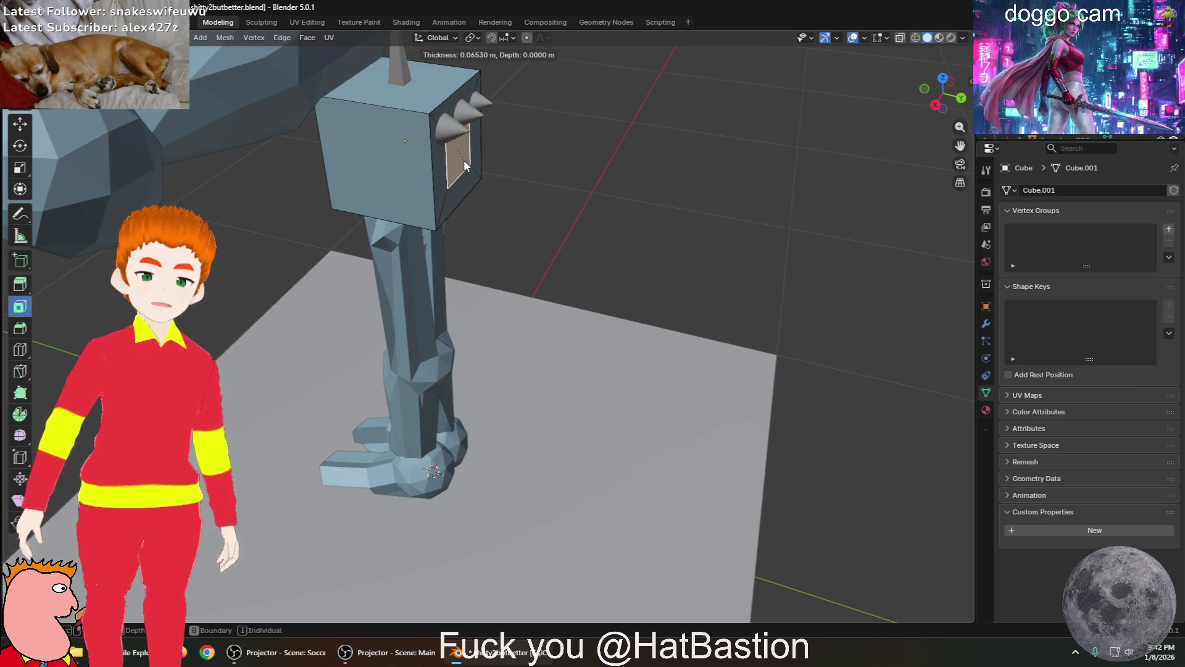
left_click(464, 166)
middle_click_drag(455, 154, 473, 143)
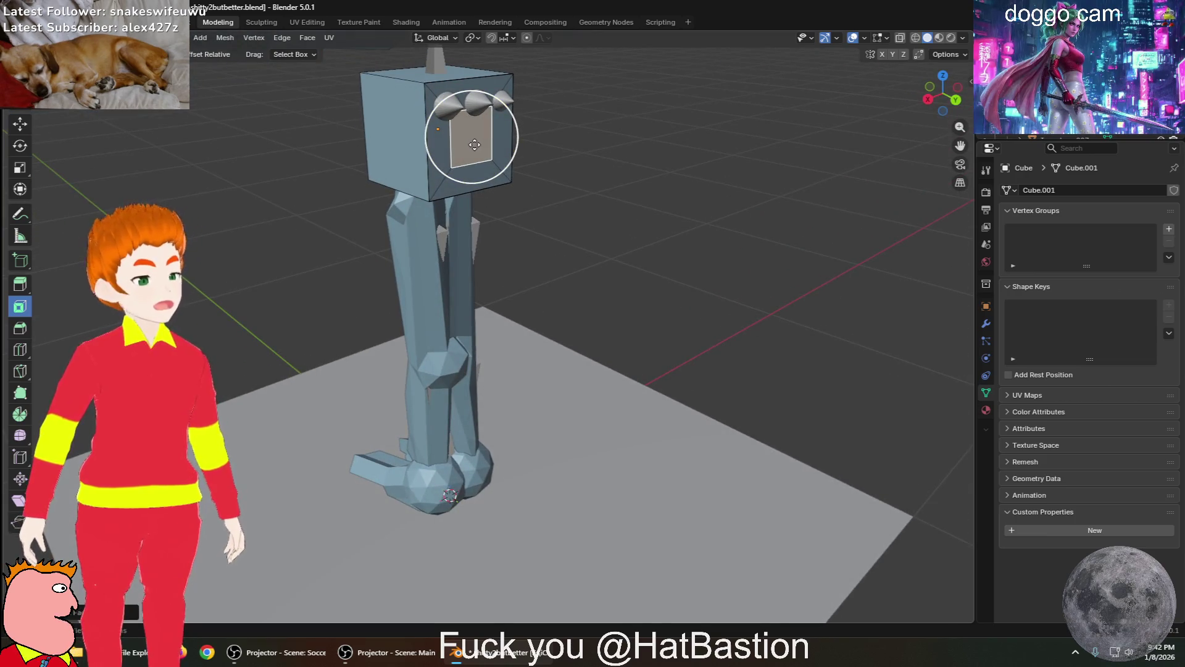
Select the torso's bottom face and inset it into a smaller bordered panel
scroll(567, 124, "up", 2)
mouse_move(546, 135)
middle_mouse_down("shift")
mouse_move(550, 175)
mouse_move(417, 353)
mouse_move(446, 291)
middle_mouse_up("shift")
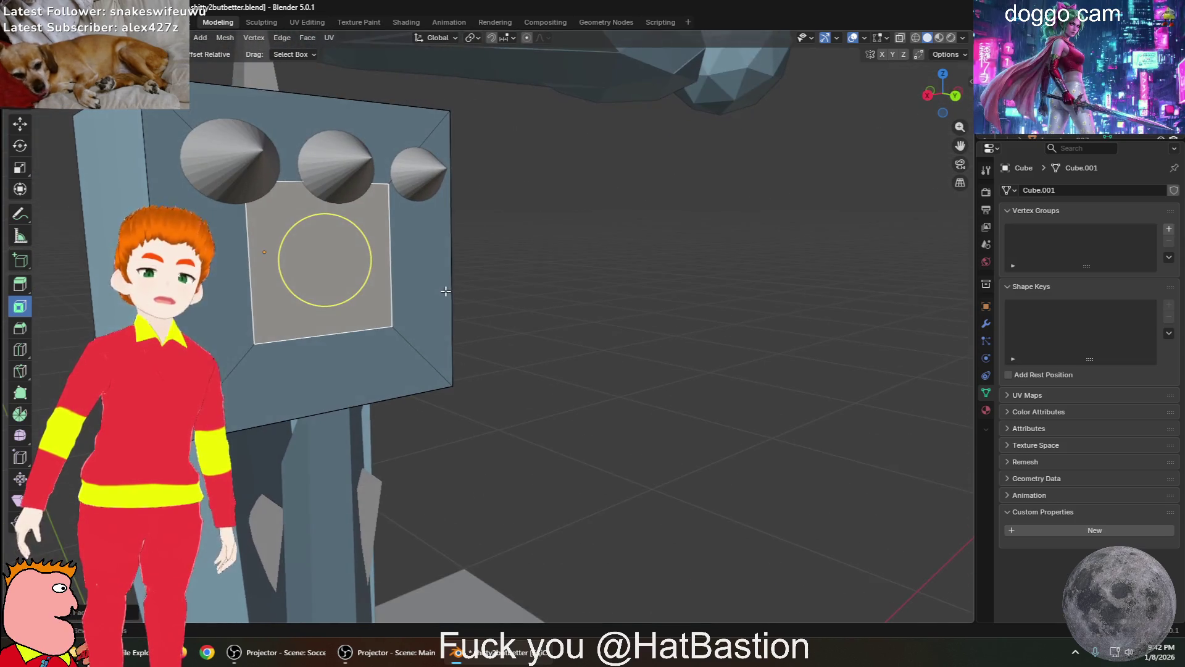
left_click(340, 378)
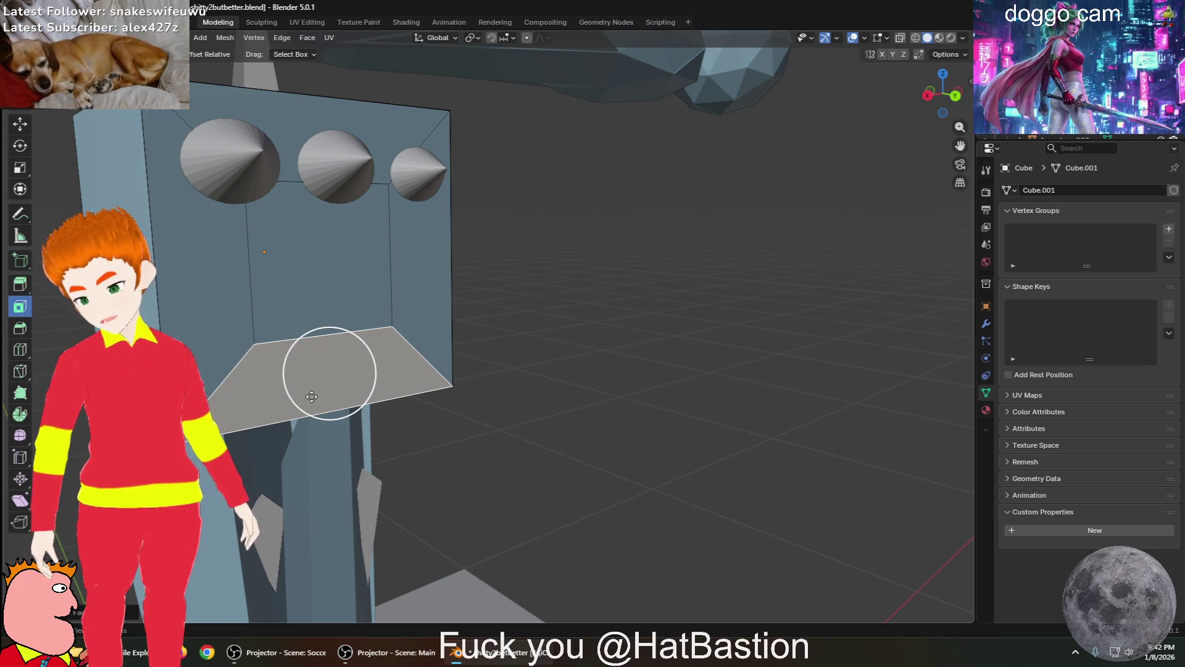
right_click(322, 384)
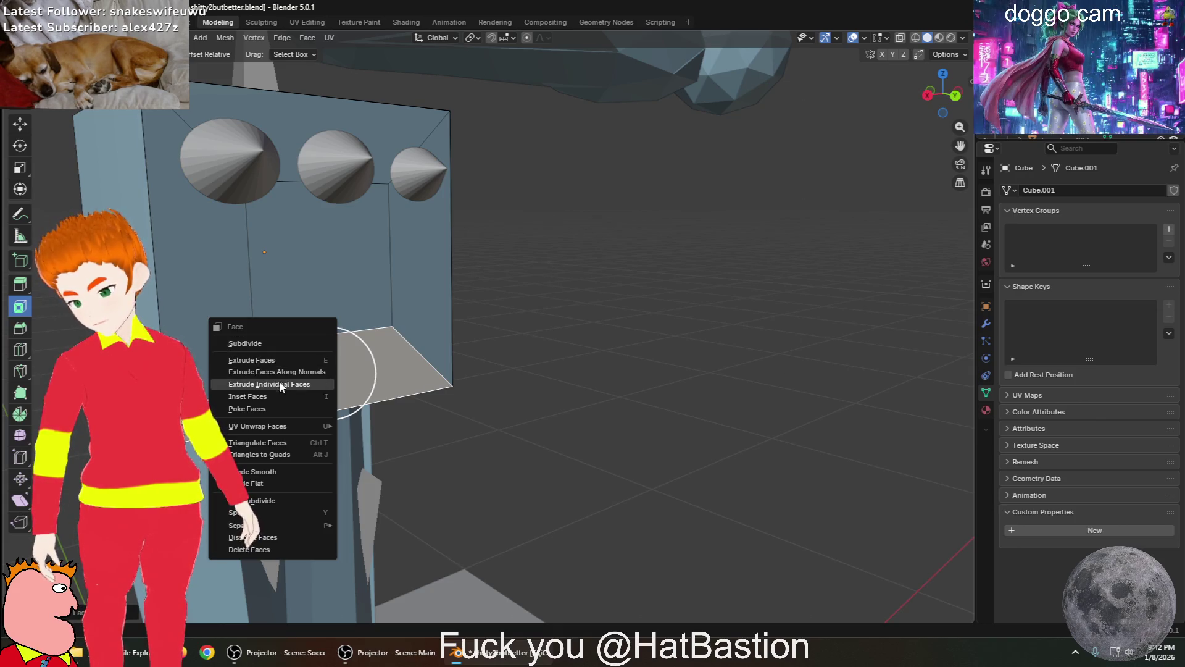
left_click(320, 398)
right_click(329, 373)
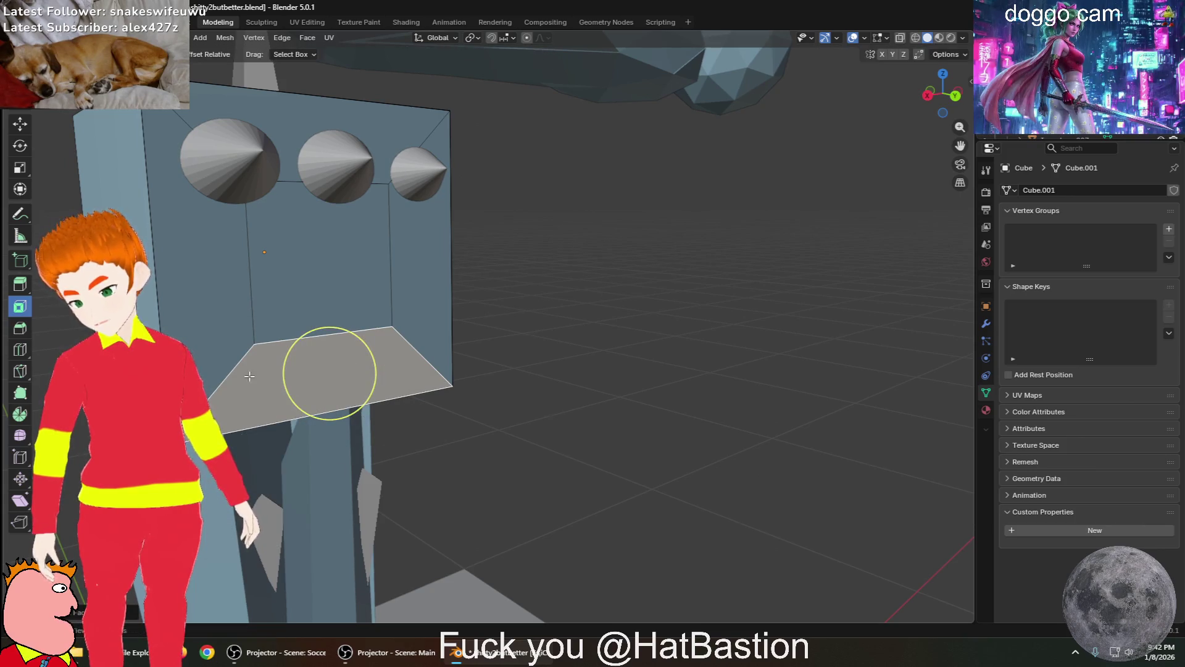
key("i")
right_click(328, 372)
key("i")
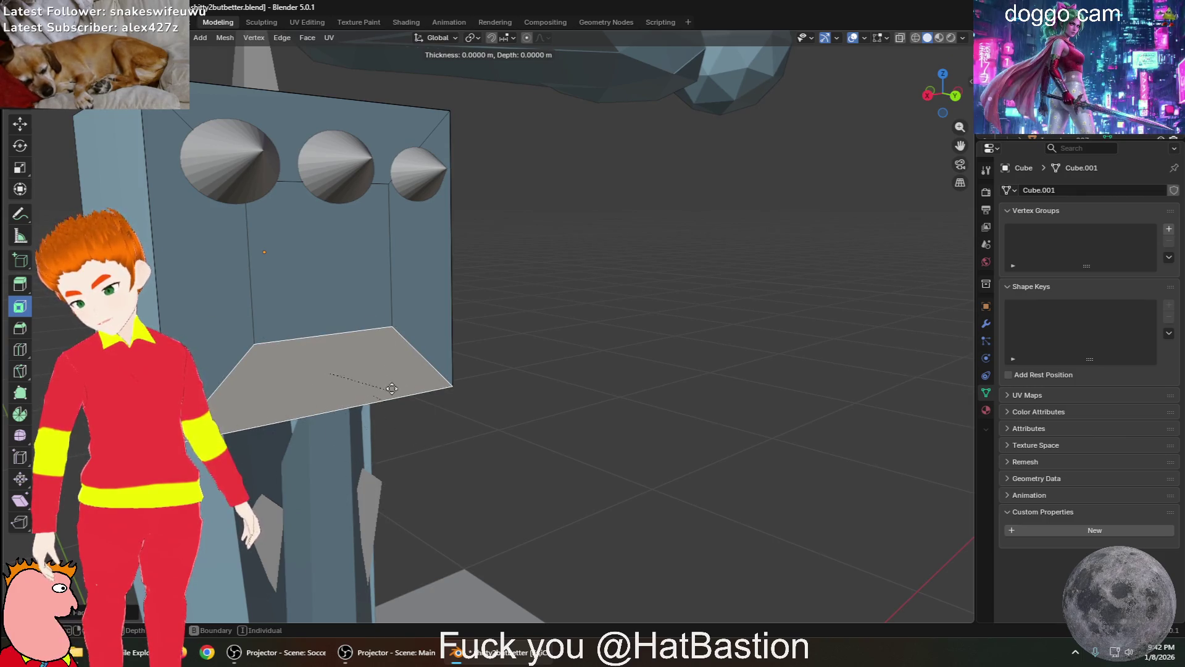
middle_click_drag(328, 370, 433, 364)
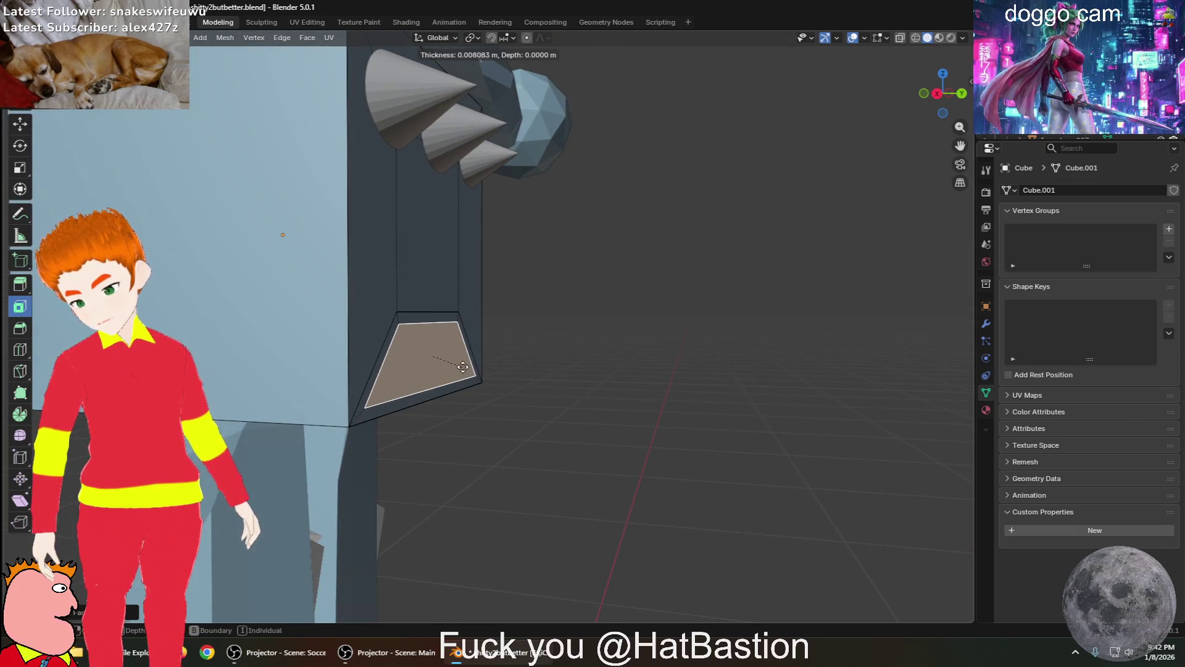
left_click(428, 357)
mouse_move(432, 349)
middle_mouse_down()
mouse_move(307, 344)
mouse_move(336, 386)
mouse_move(369, 385)
middle_mouse_up()
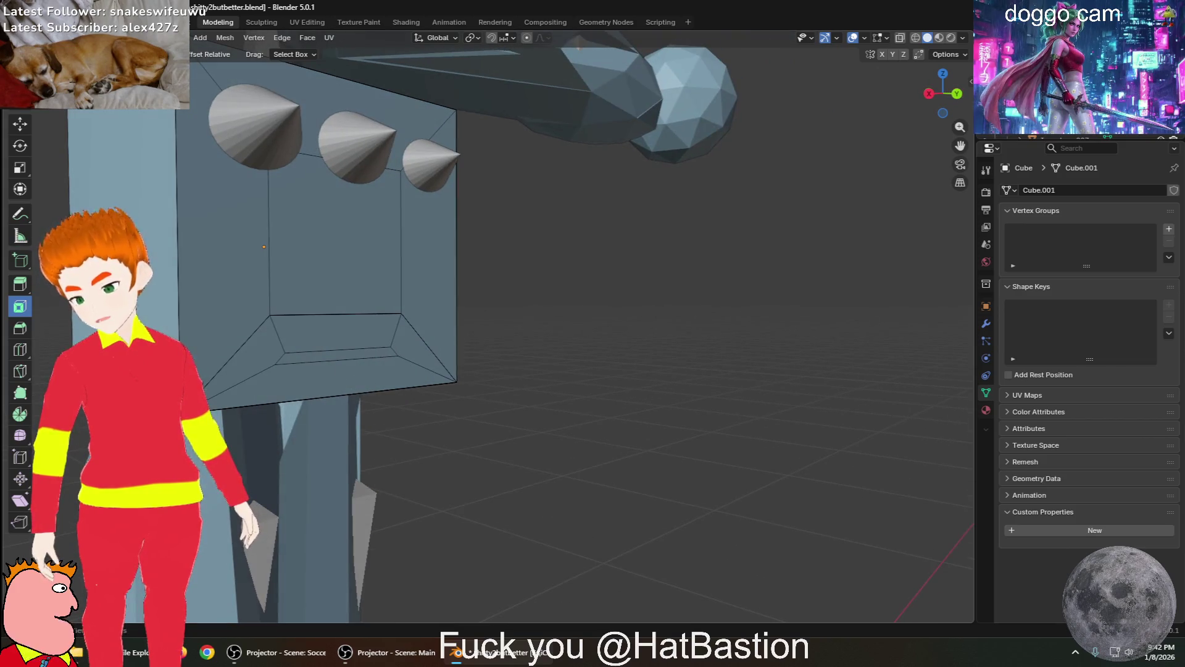
left_click(21, 332)
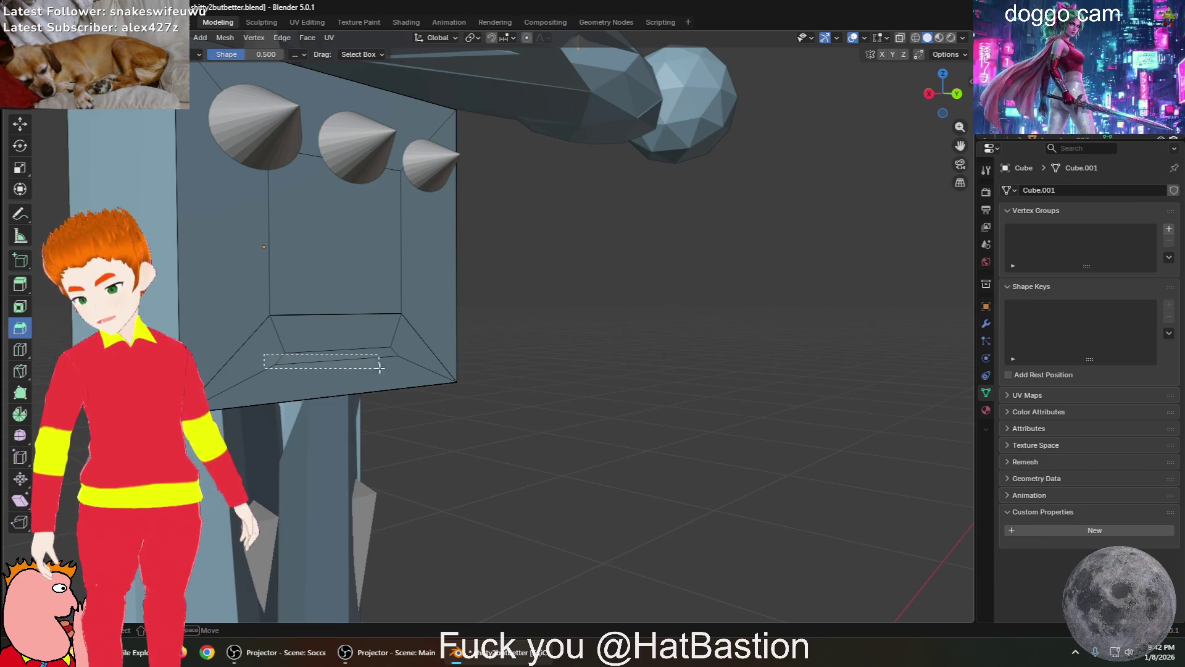
Bevel the inner edges of the torso's inset bottom panel
left_click_drag(378, 368, 420, 371)
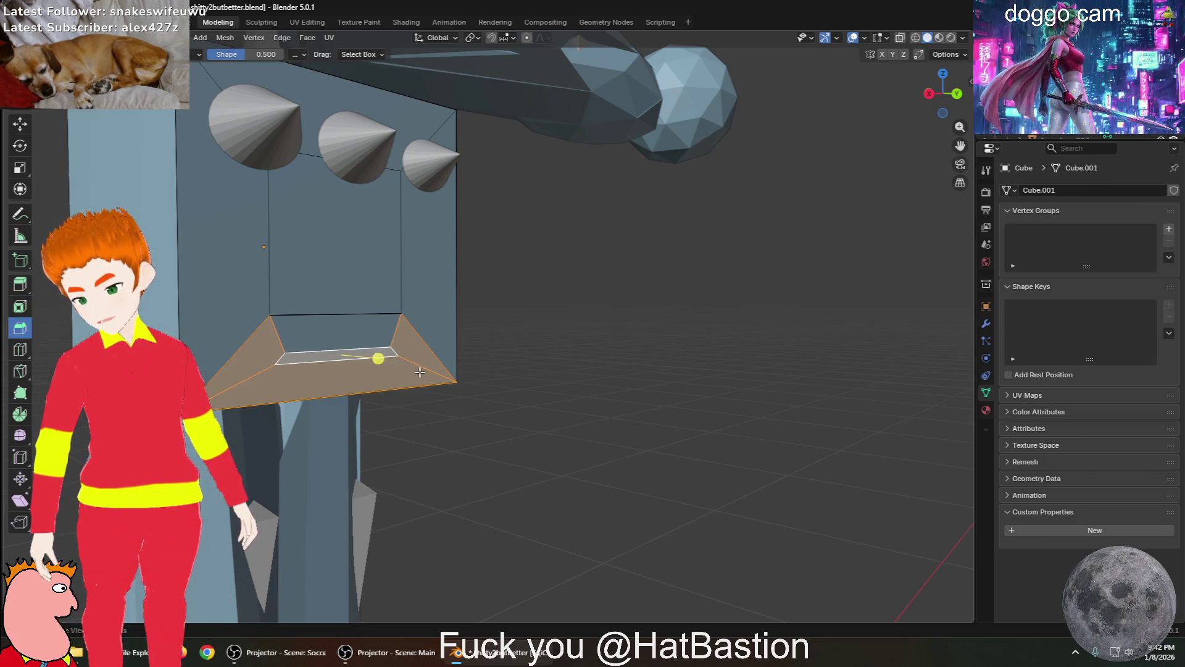
left_click(335, 334)
mouse_move(369, 362)
left_mouse_down()
mouse_move(502, 397)
mouse_move(407, 383)
mouse_move(426, 380)
left_mouse_up()
mouse_move(491, 391)
middle_mouse_down()
mouse_move(621, 389)
mouse_move(590, 396)
middle_mouse_up()
left_click(626, 420)
key("a")
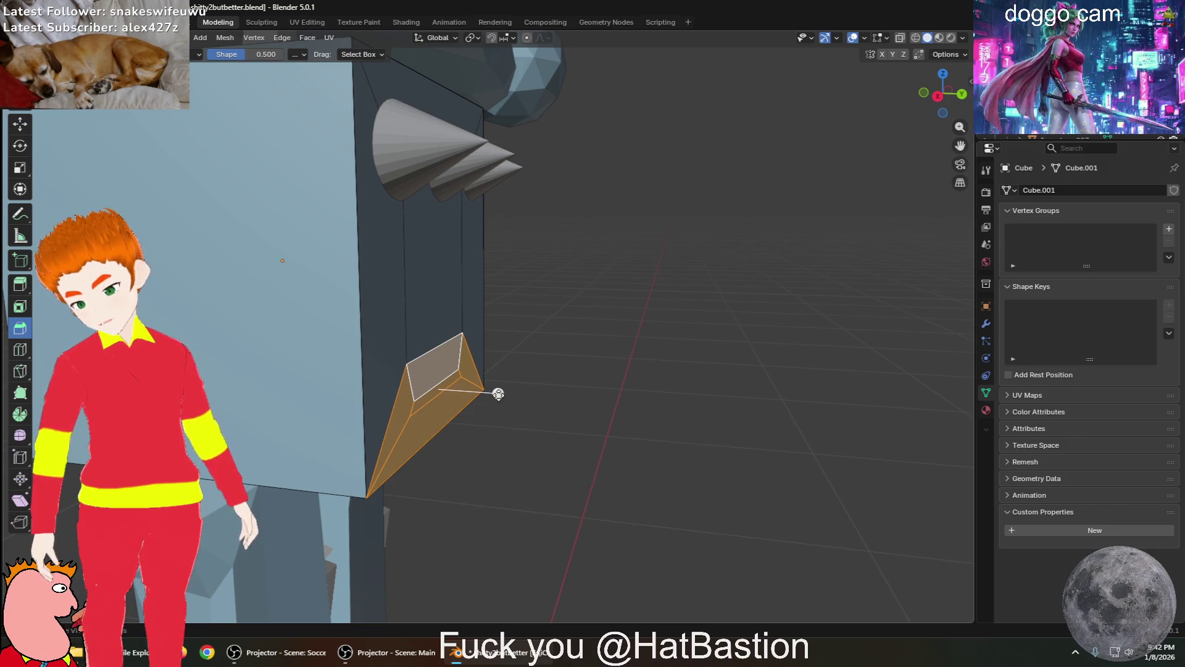
mouse_move(498, 394)
left_mouse_down()
mouse_move(450, 416)
mouse_move(524, 368)
mouse_move(518, 376)
left_mouse_up()
middle_click_drag(503, 400, 505, 405)
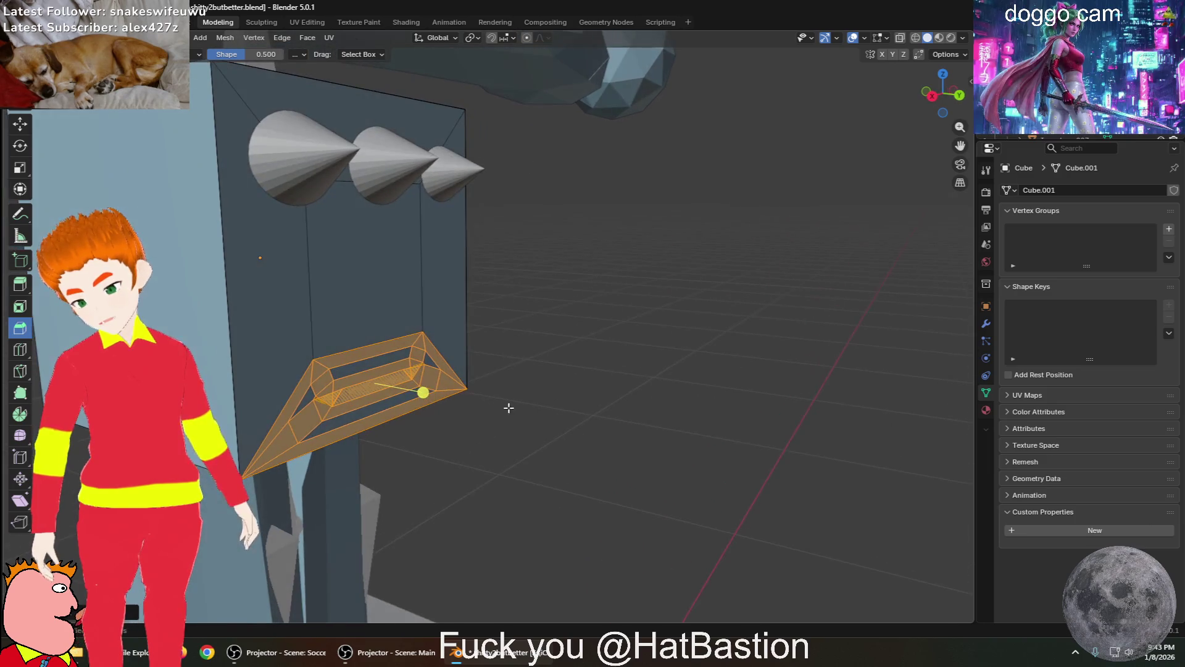
left_click(573, 454)
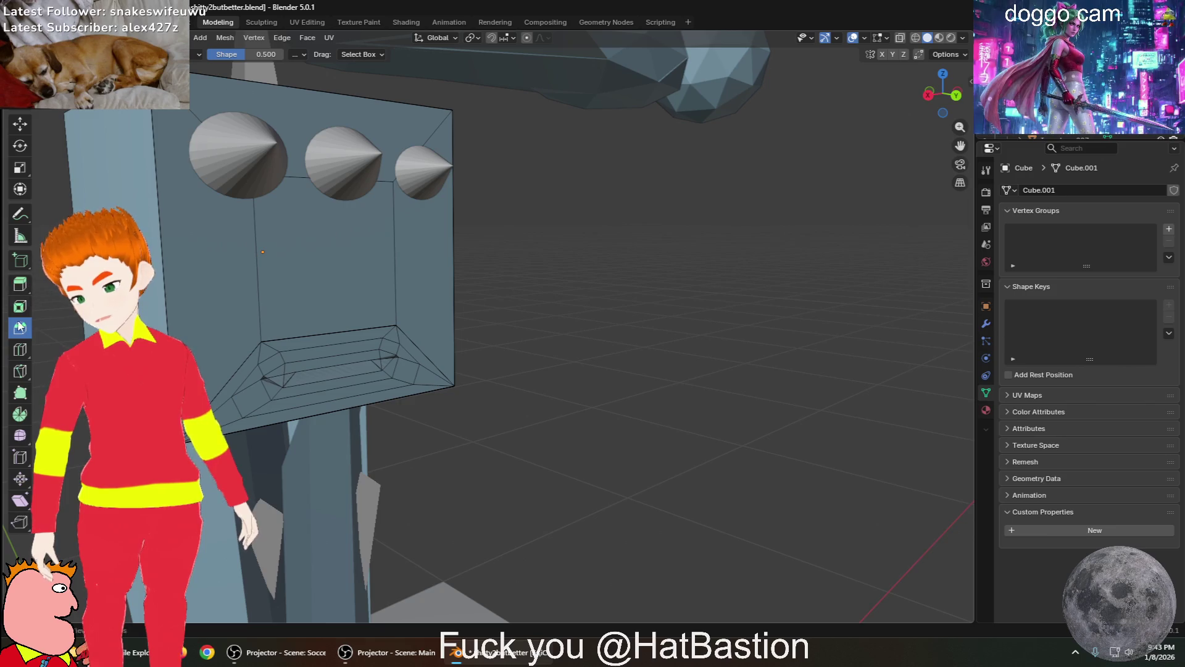
With the Extrude Region tool, select all the faces of the bottom panel
left_click(20, 287)
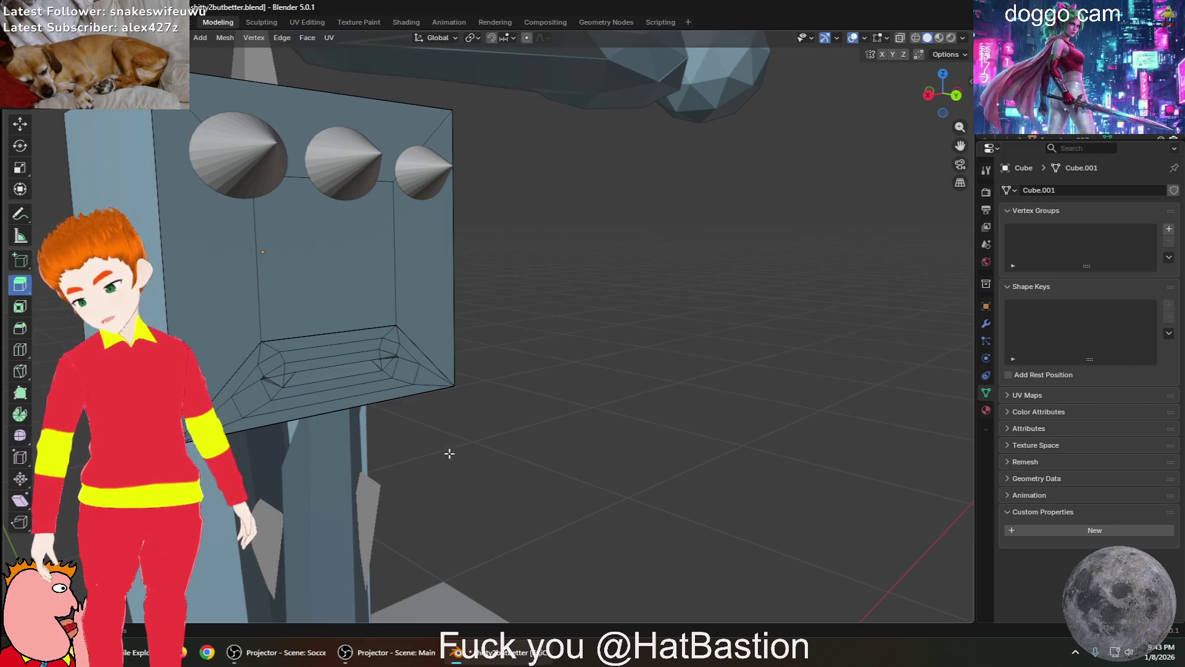
middle_click_drag(450, 455, 382, 436)
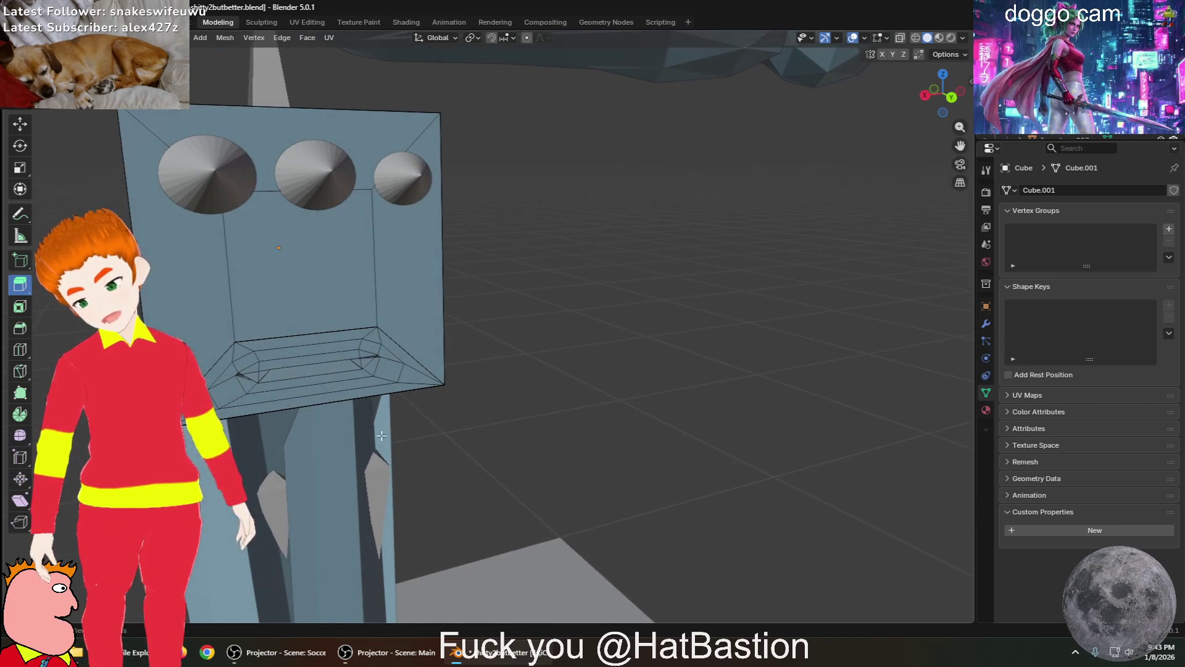
left_click(394, 360, "alt")
left_click(245, 385)
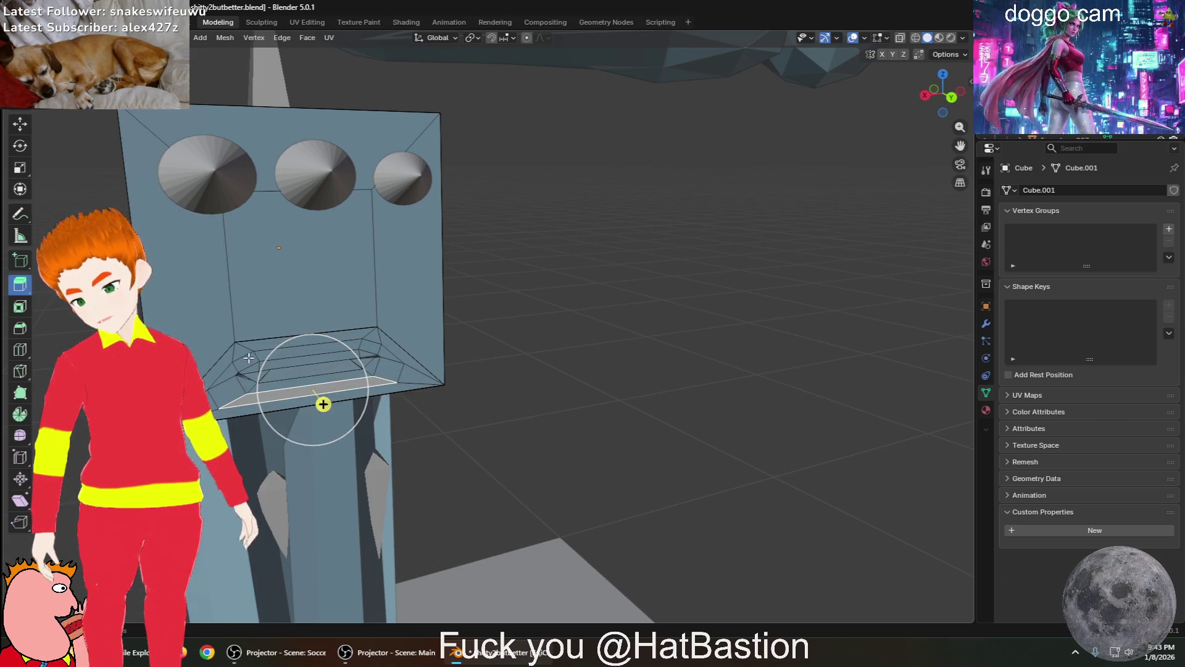
left_click_drag(386, 390, 396, 383)
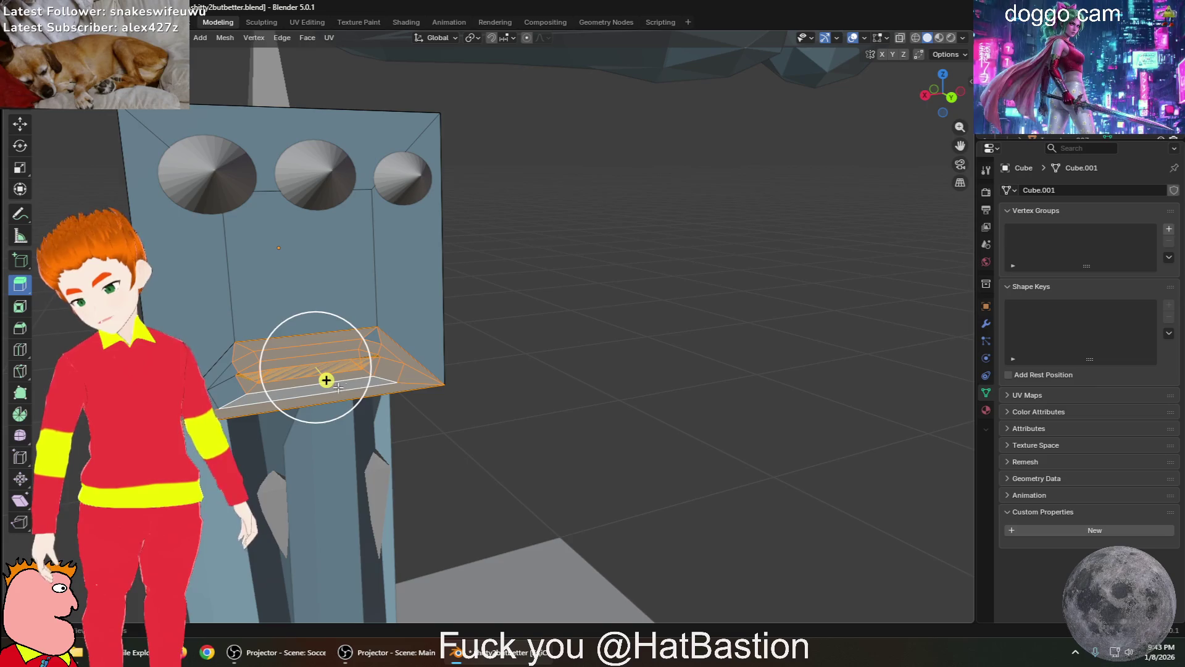
left_click(376, 337, "shift")
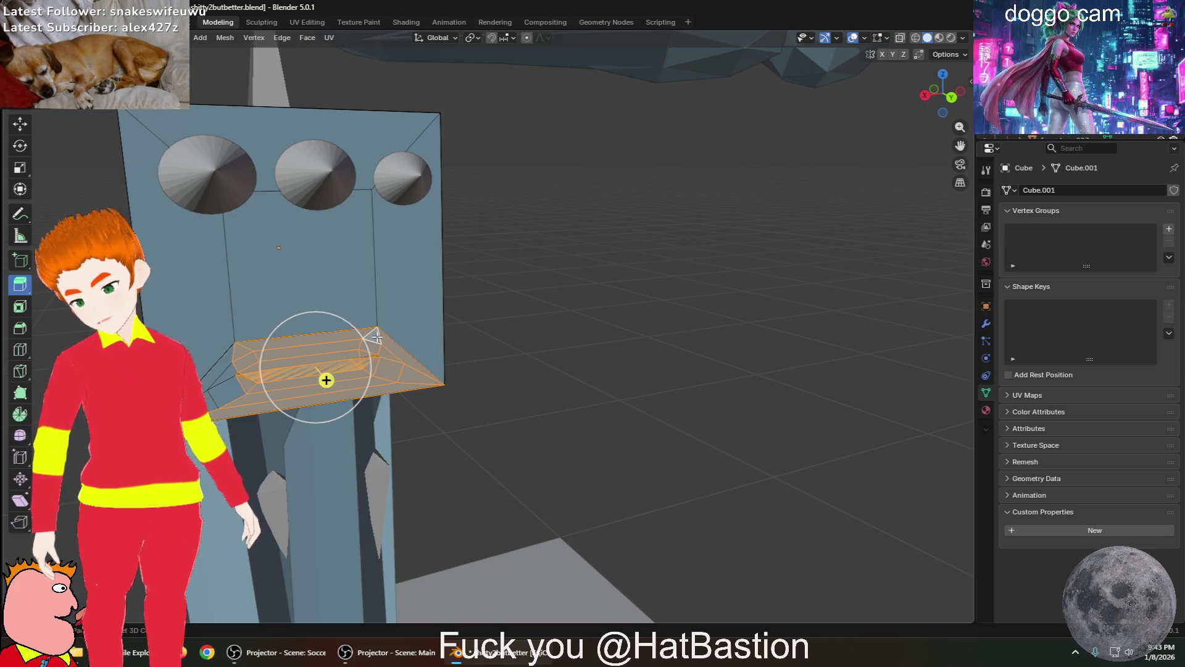
left_click(231, 386, "shift")
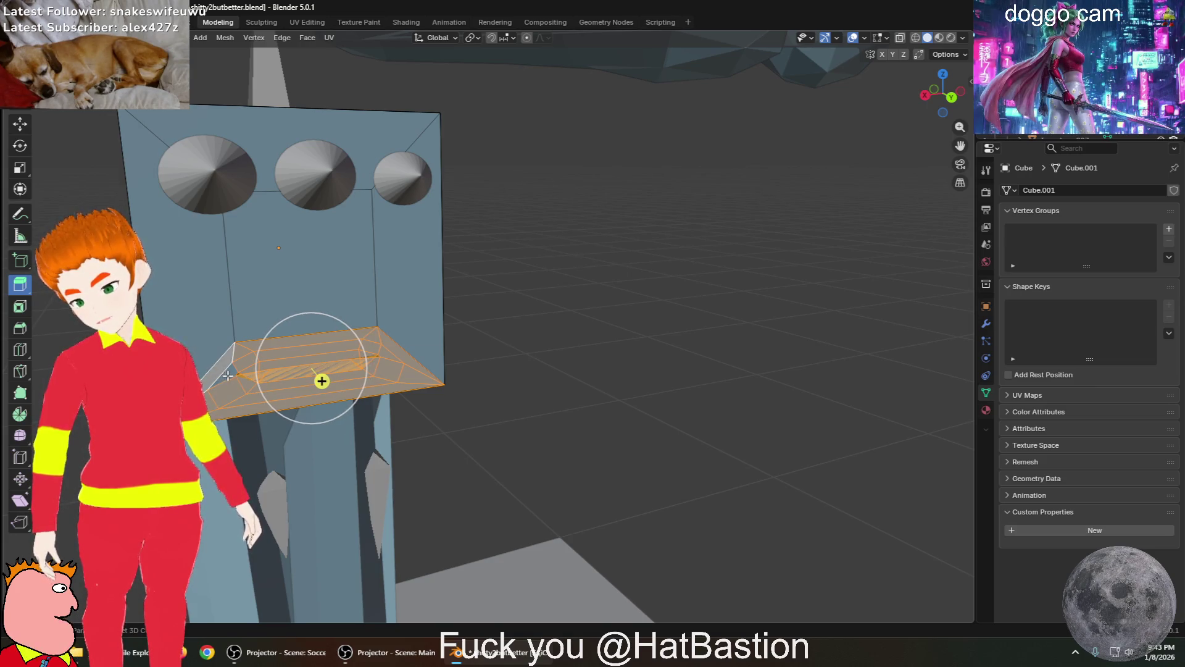
mouse_move(232, 376)
middle_mouse_down()
mouse_move(209, 395)
mouse_move(308, 373)
middle_mouse_up()
Extrude the selected panel faces outward into a wedge-shaped block
mouse_move(453, 375)
left_mouse_down()
mouse_move(617, 395)
mouse_move(636, 376)
left_mouse_up()
mouse_move(636, 376)
middle_mouse_down()
mouse_move(698, 410)
mouse_move(660, 436)
mouse_move(662, 468)
mouse_move(461, 480)
mouse_move(391, 472)
mouse_move(636, 479)
mouse_move(531, 473)
middle_mouse_up()
key("alt+a")
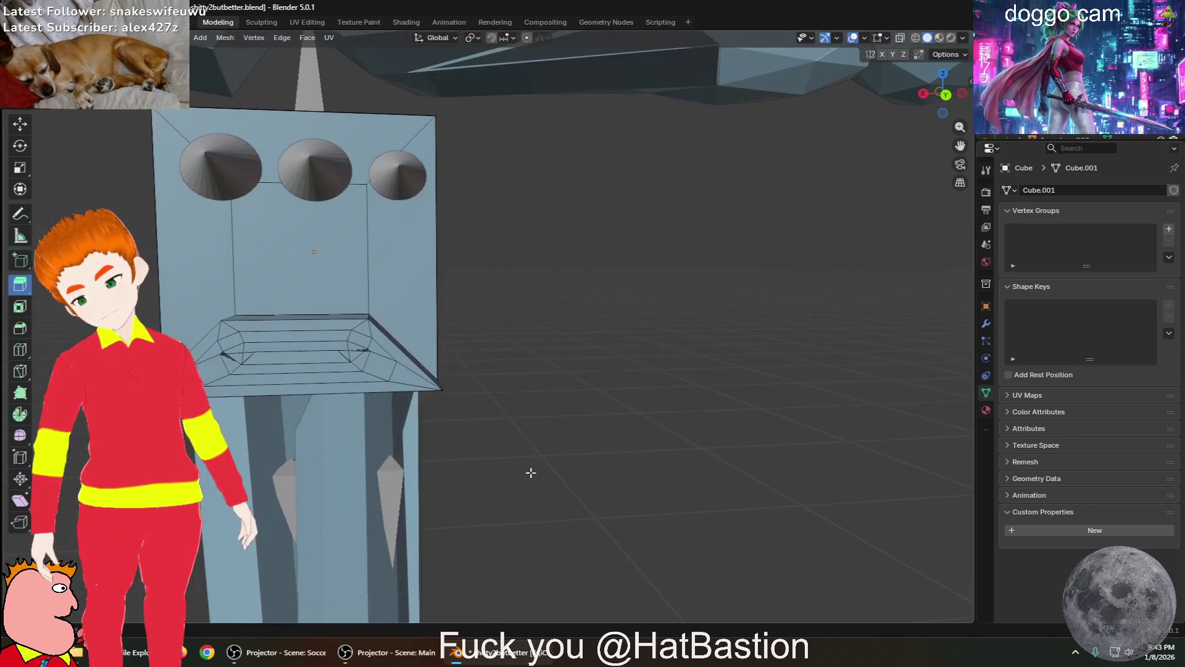
mouse_move(436, 463)
middle_mouse_down()
mouse_move(556, 470)
mouse_move(391, 471)
middle_mouse_up()
middle_click_drag(247, 454, 341, 428)
scroll(341, 429, "down", 5)
scroll(591, 401, "up", 4)
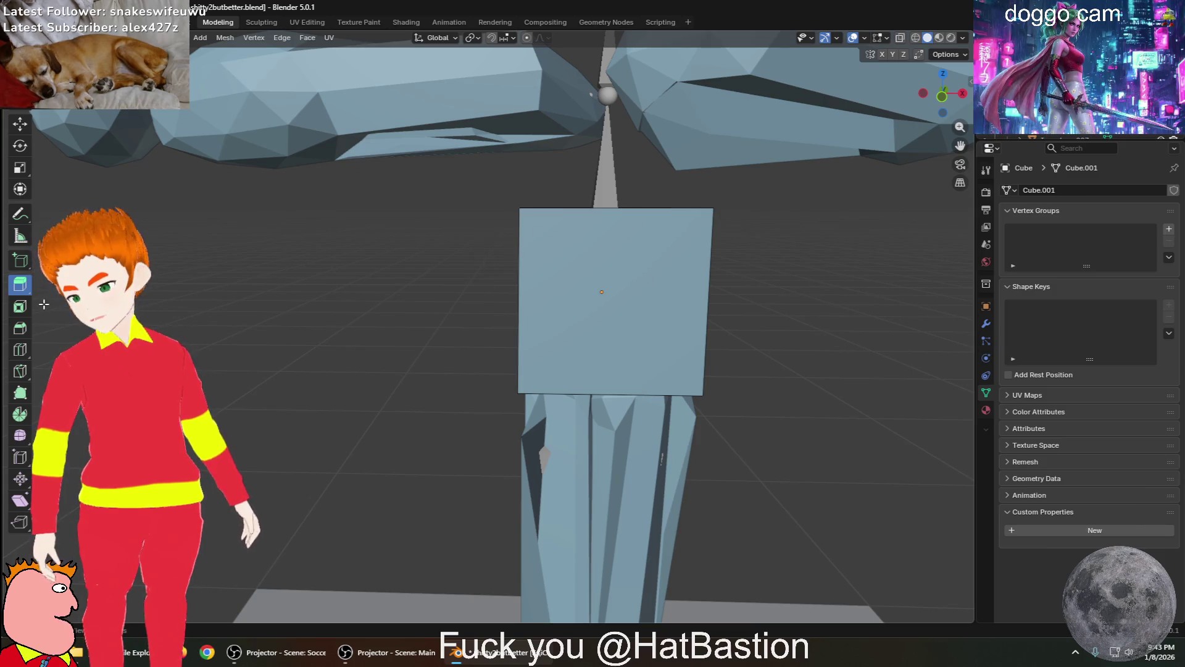
Inset the cube's front face by about 0.017 m with the Inset Faces tool
left_click(20, 306)
left_click(641, 268)
left_click_drag(643, 273, 602, 288)
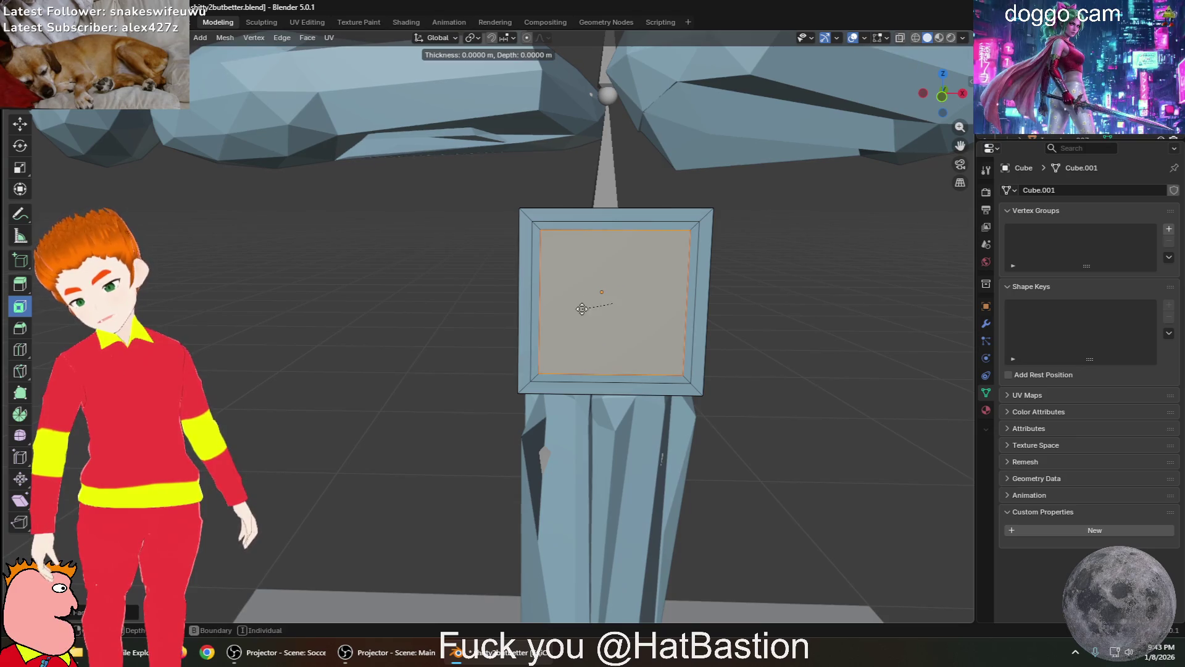
middle_click_drag(788, 366, 794, 365)
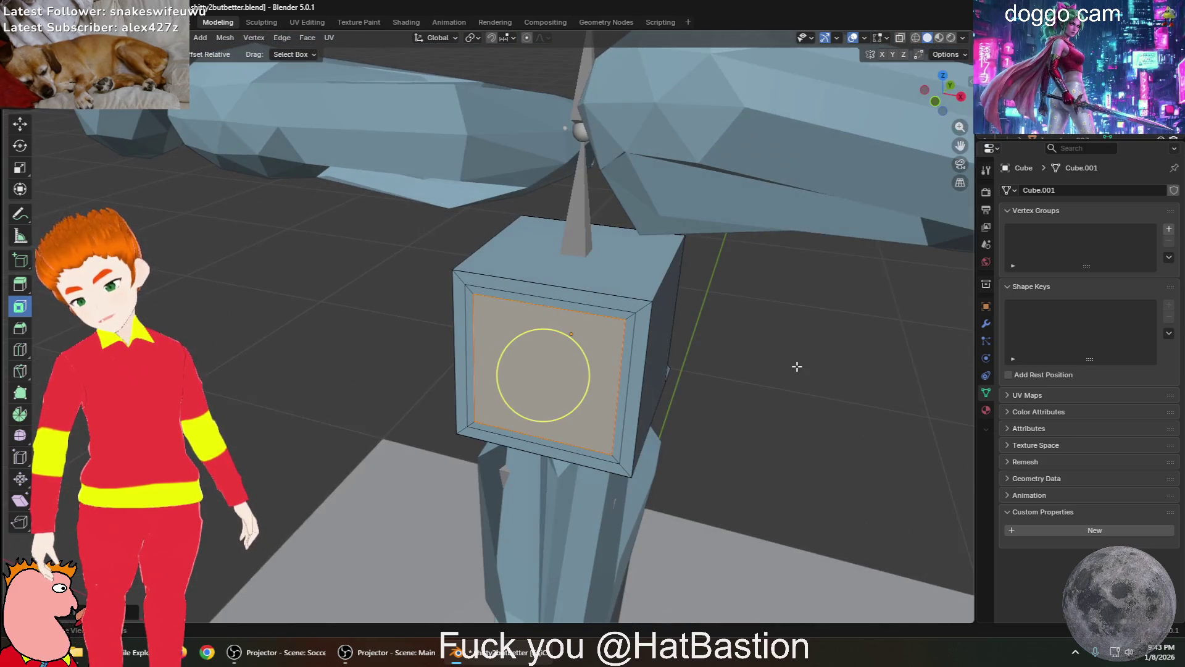
left_click(775, 411)
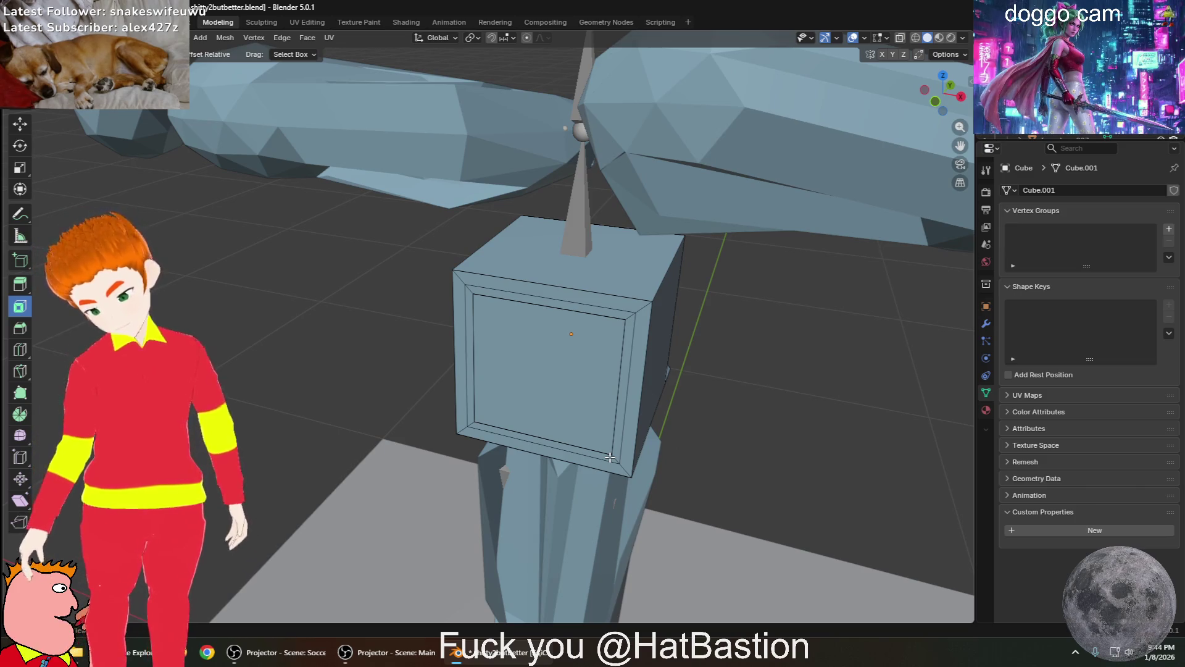
mouse_move(794, 494)
middle_mouse_down()
mouse_move(651, 453)
mouse_move(572, 466)
mouse_move(811, 488)
middle_mouse_up()
scroll(810, 488, "down", 2)
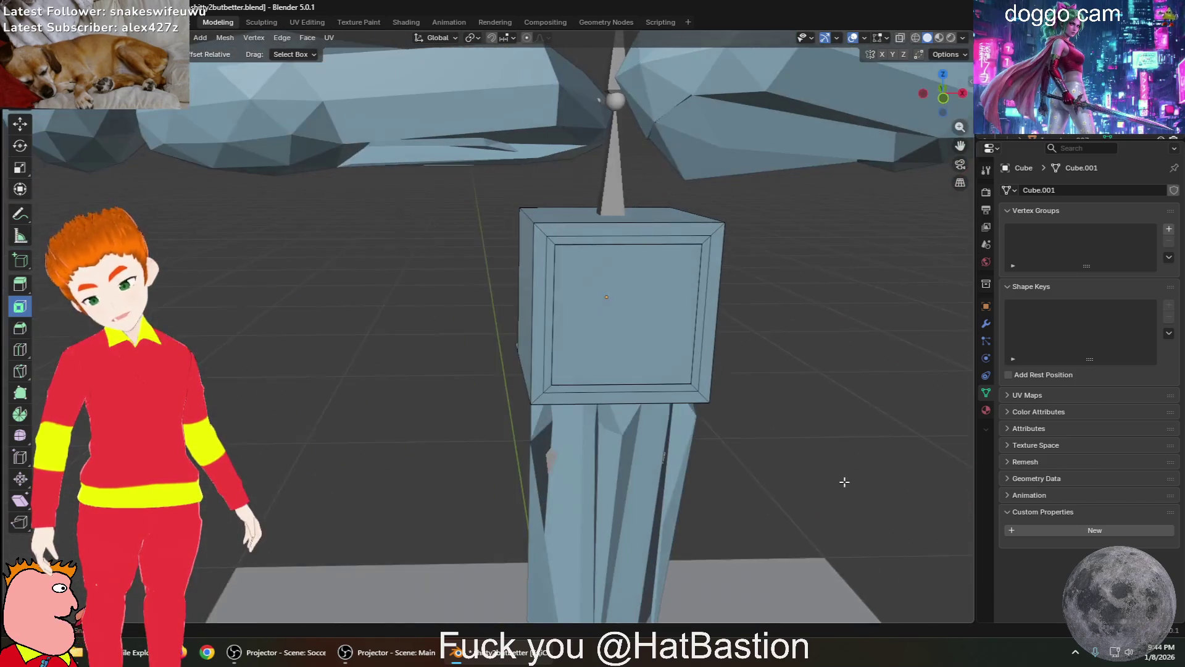
scroll(794, 455, "down", 4)
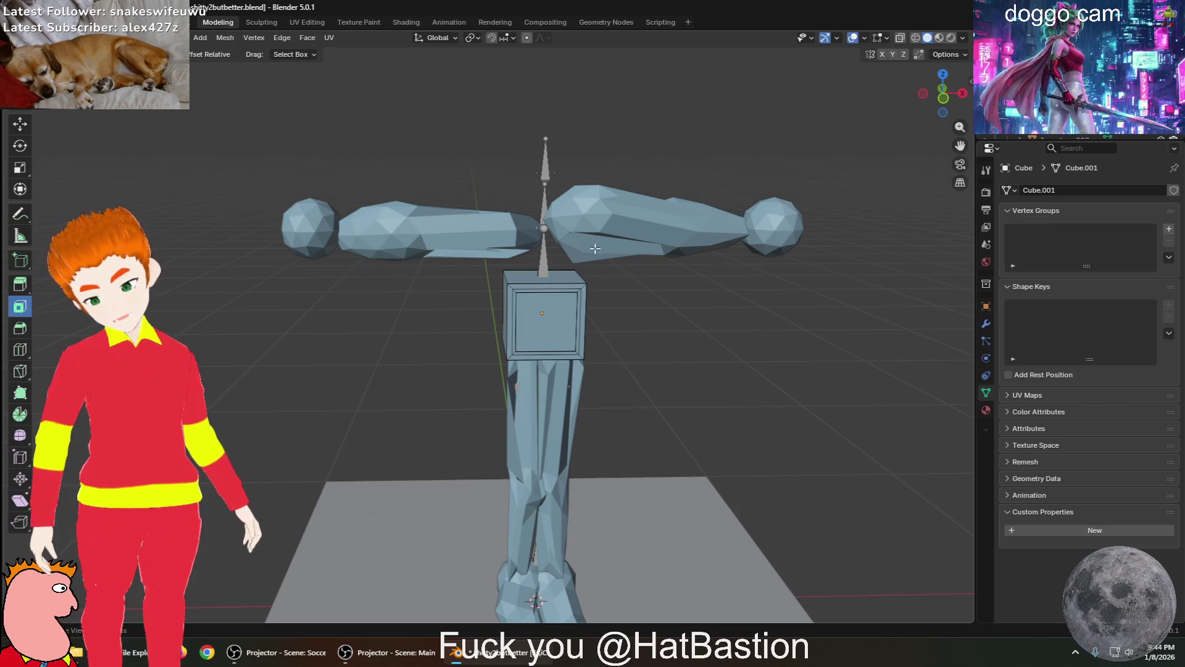
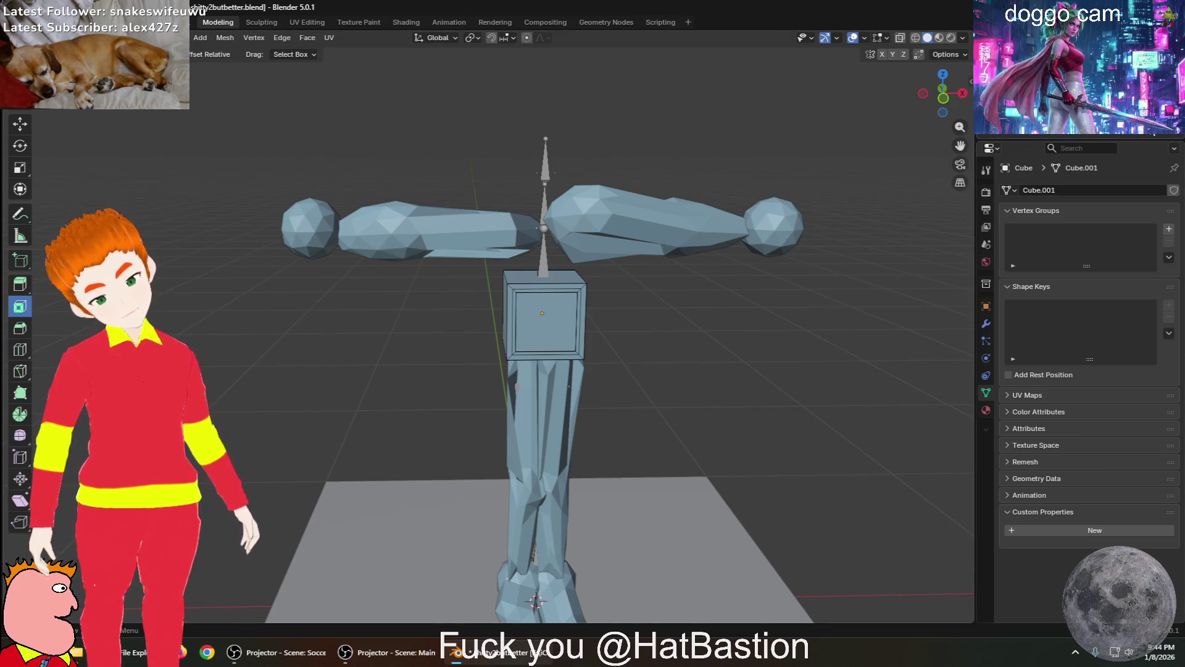
Unhide the sphere head with Alt+H and orbit to view the figure from above
key("alt+h")
mouse_move(720, 124)
middle_mouse_down()
mouse_move(566, 145)
mouse_move(693, 184)
mouse_move(730, 132)
middle_mouse_up()
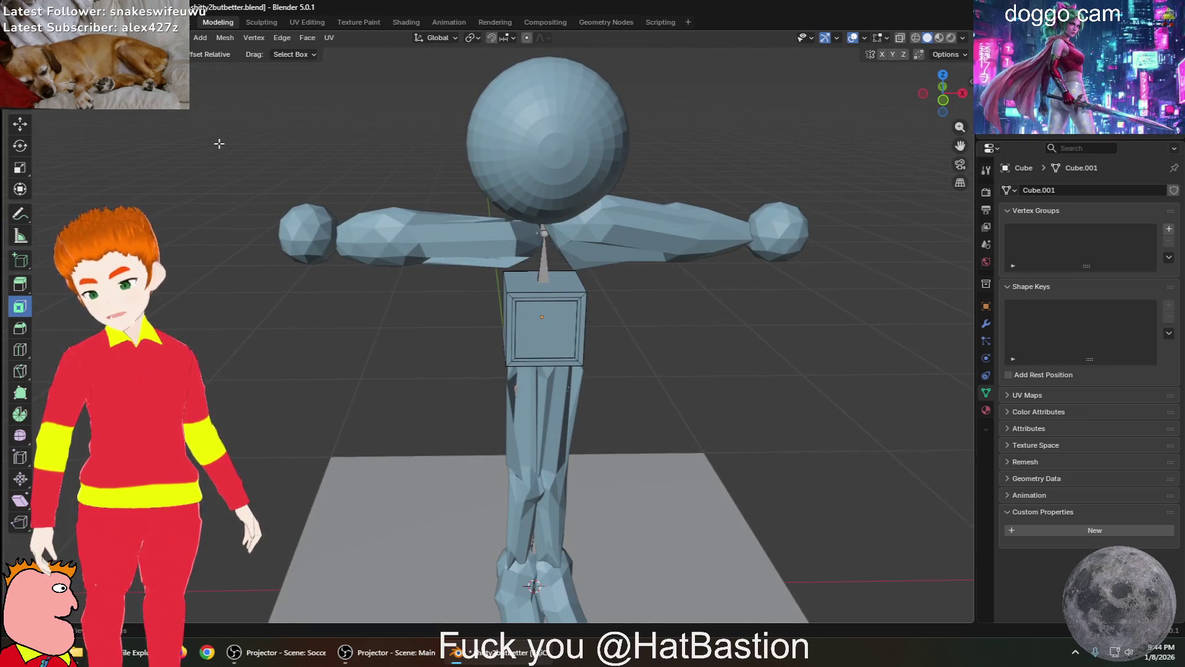
scroll(371, 84, "up", 3)
mouse_move(373, 133)
middle_mouse_down("shift")
mouse_move(373, 177)
mouse_move(329, 281)
middle_mouse_up("shift")
mouse_move(334, 131)
middle_mouse_down()
mouse_move(354, 140)
mouse_move(325, 134)
middle_mouse_up()
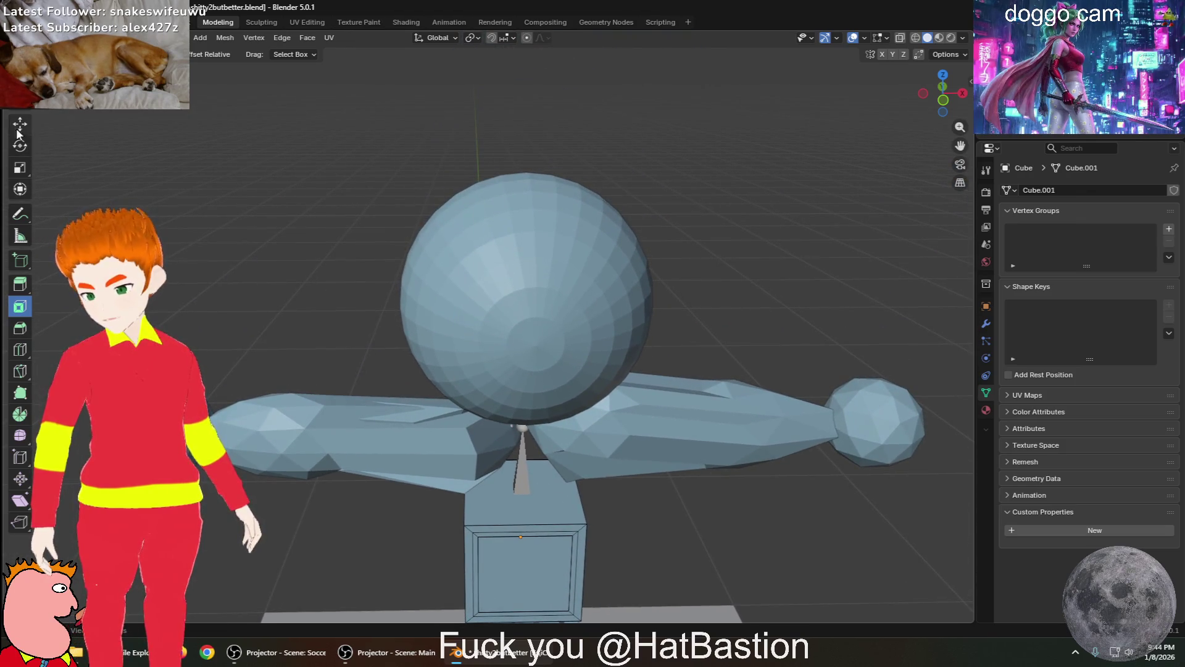
middle_click_drag(375, 296, 395, 287)
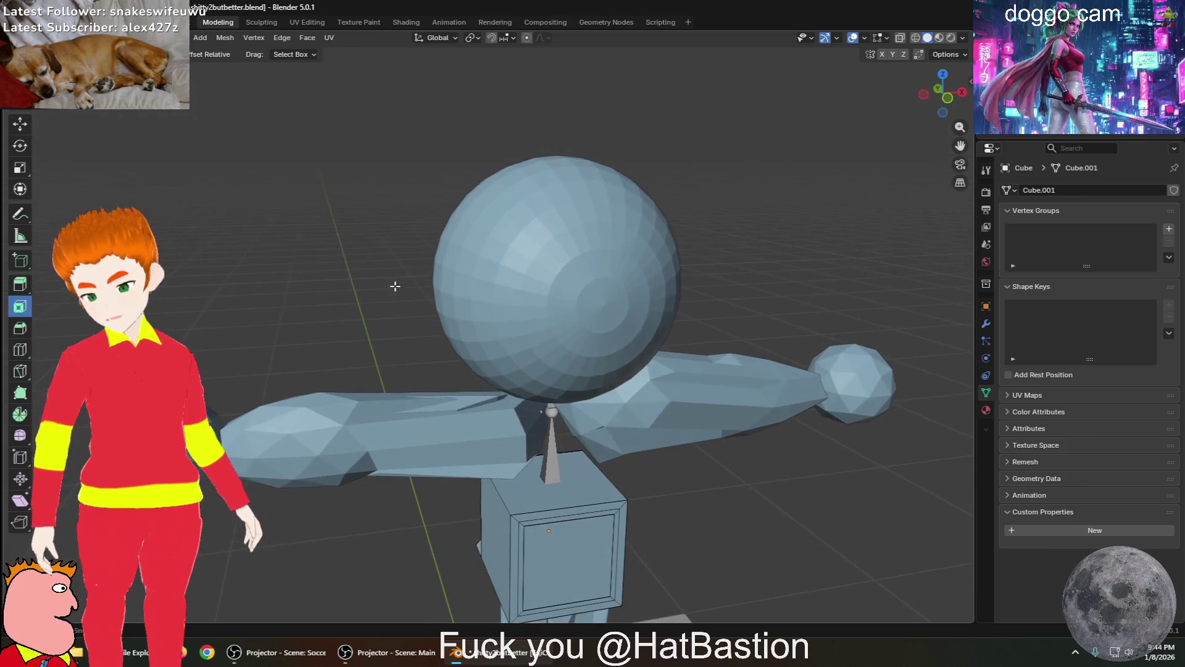
Return to Object Mode, select the sphere head and switch it to Sculpt Mode
key("Tab")
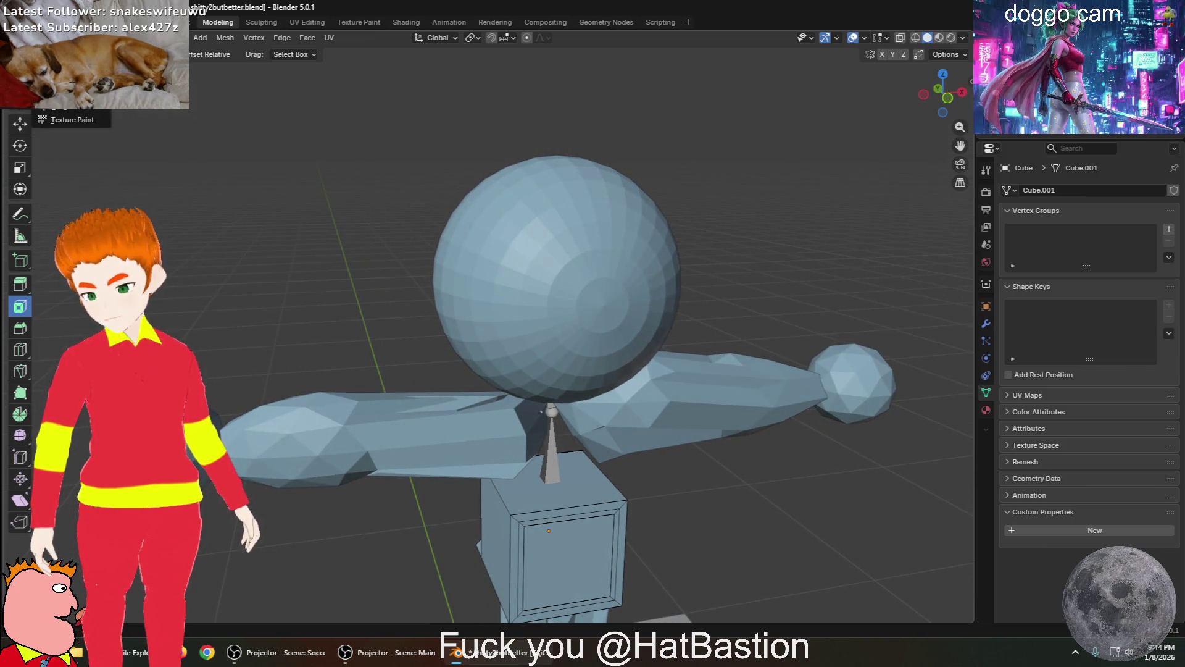
left_click(554, 274)
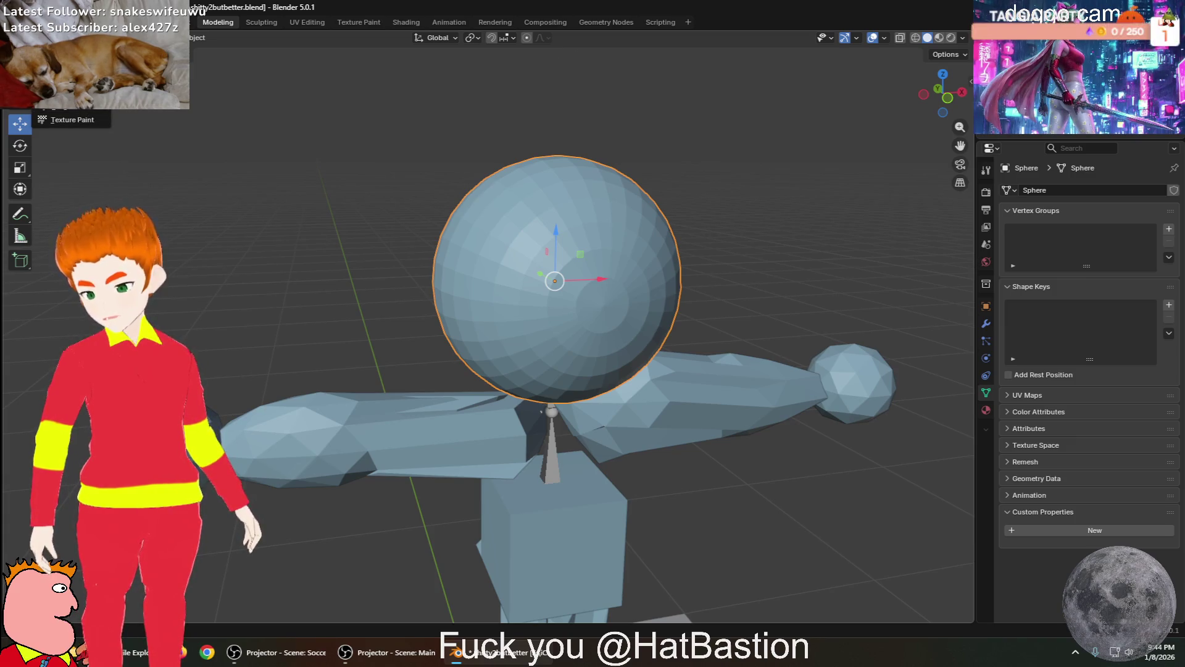
left_click(68, 73)
Pick a pulling brush at lower strength, try pulling the sphere's front, and undo the bulge
scroll(558, 305, "up", 3)
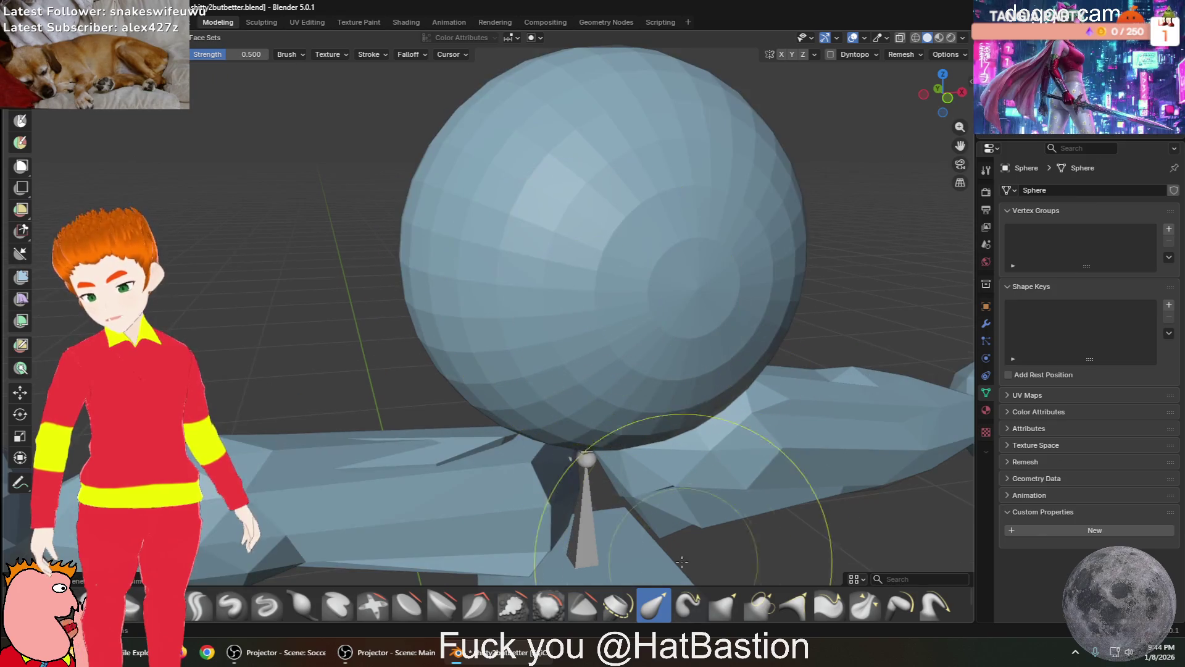
left_click(618, 604)
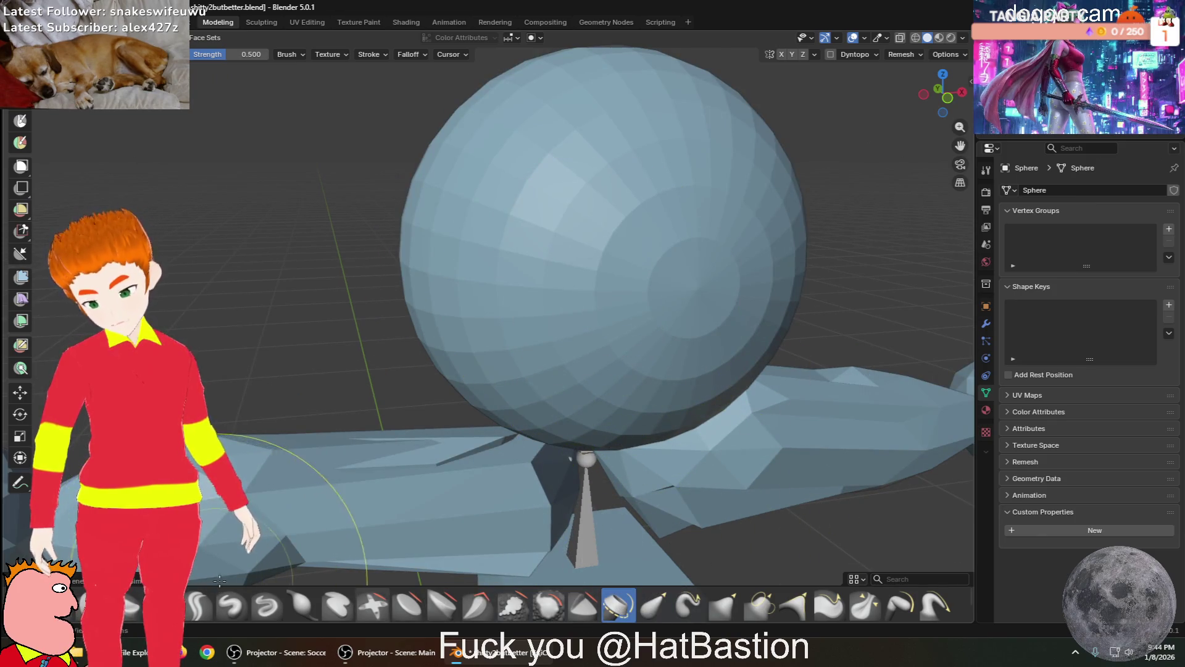
mouse_move(551, 394)
middle_mouse_down()
mouse_move(436, 369)
mouse_move(564, 317)
middle_mouse_up()
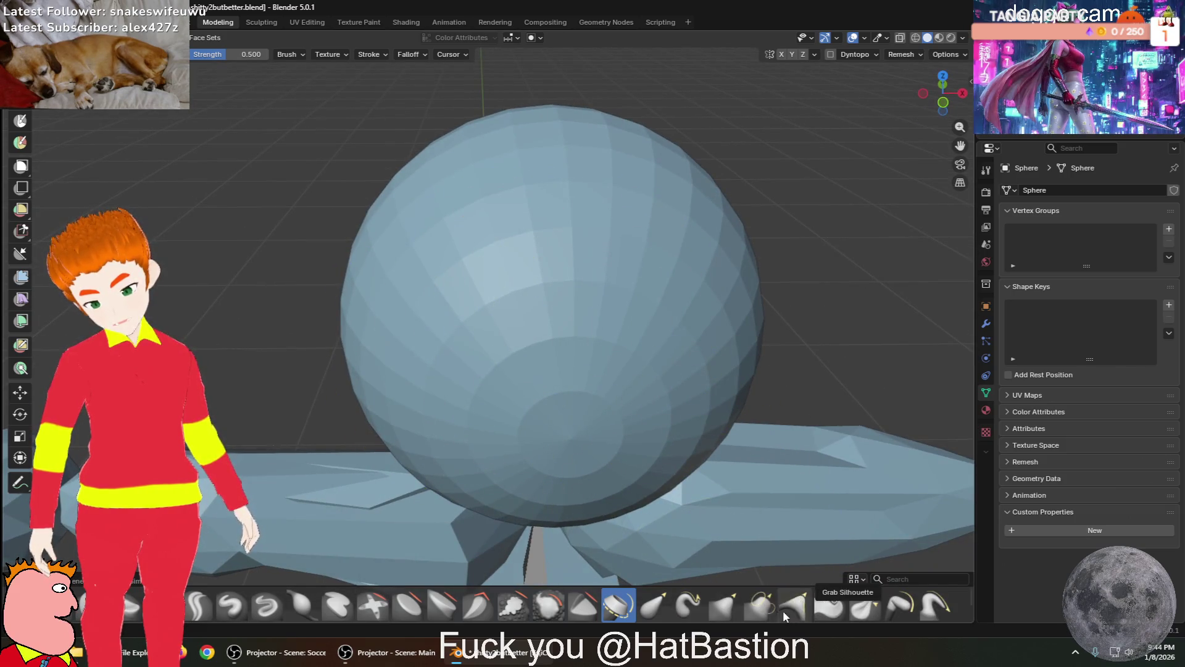
left_click(760, 606)
mouse_move(556, 424)
left_mouse_down()
mouse_move(507, 352)
mouse_move(469, 364)
left_mouse_up()
key("ctrl+z")
mouse_move(197, 204)
middle_mouse_down()
mouse_move(679, 308)
mouse_move(803, 370)
middle_mouse_up()
Dent the sphere's right side and pull out its lower right into an egg shape
left_click_drag(841, 289, 772, 265)
mouse_move(772, 265)
middle_mouse_down()
mouse_move(723, 245)
mouse_move(609, 264)
mouse_move(436, 370)
middle_mouse_up()
middle_click_drag(248, 281, 232, 353)
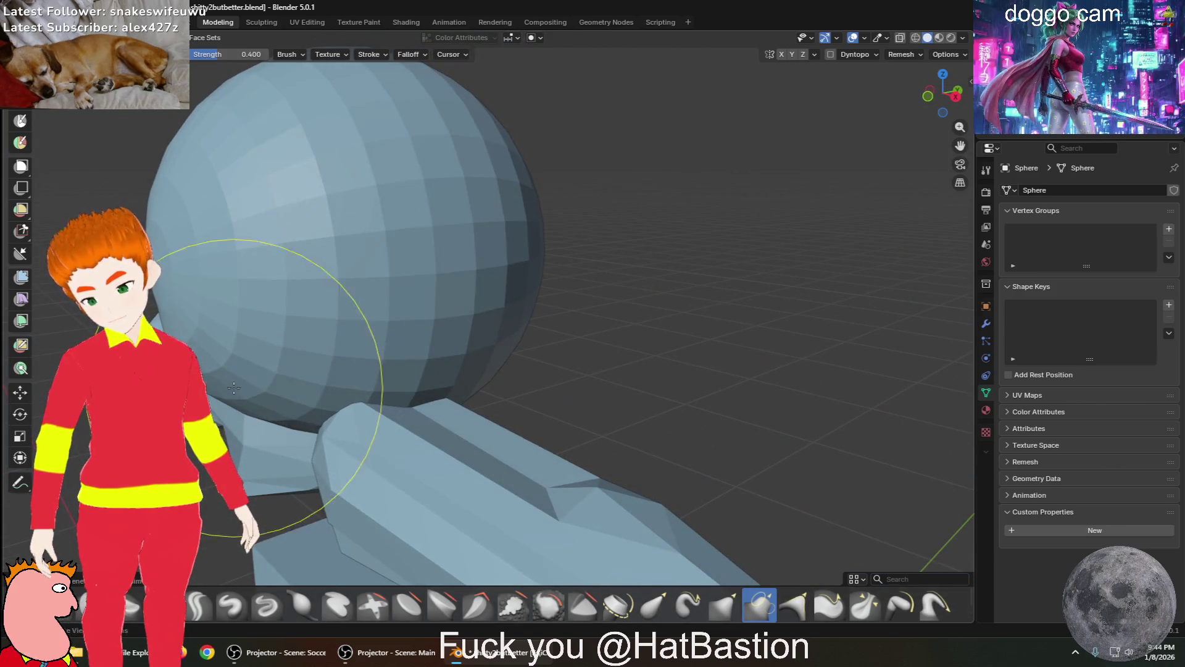
middle_click_drag(303, 433, 332, 358)
middle_click_drag(793, 312, 779, 305)
left_click_drag(779, 305, 818, 453)
mouse_move(818, 453)
middle_mouse_down()
mouse_move(813, 401)
mouse_move(771, 383)
mouse_move(820, 371)
middle_mouse_up()
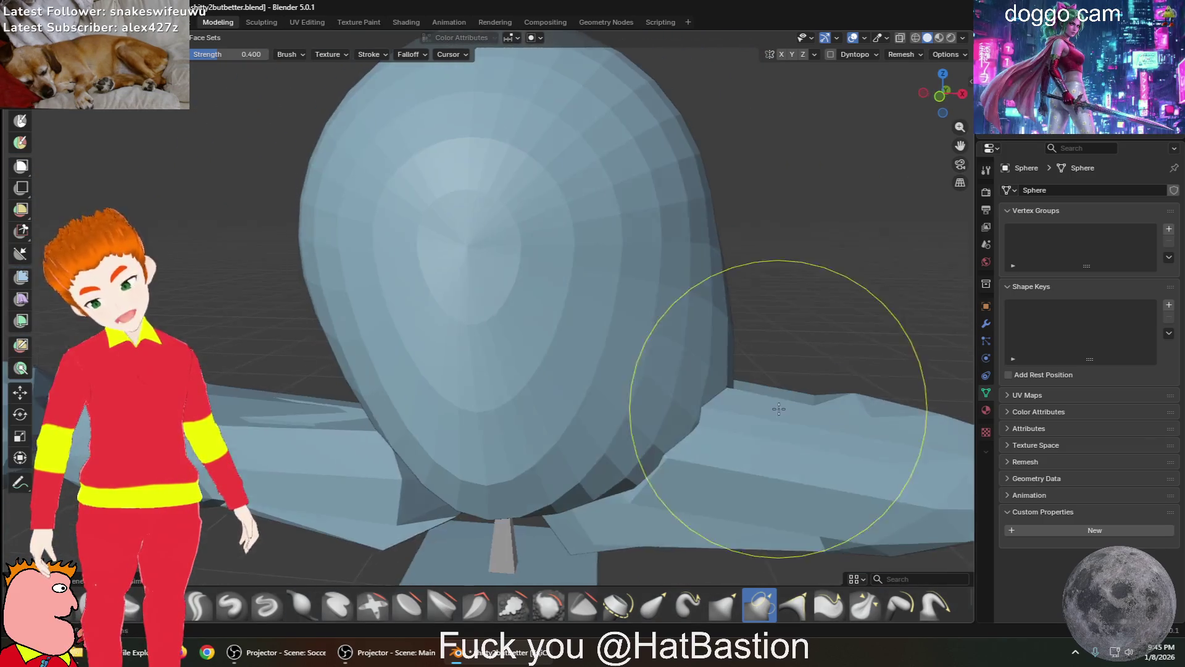
mouse_move(614, 323)
middle_mouse_down()
mouse_move(682, 343)
mouse_move(608, 291)
middle_mouse_up()
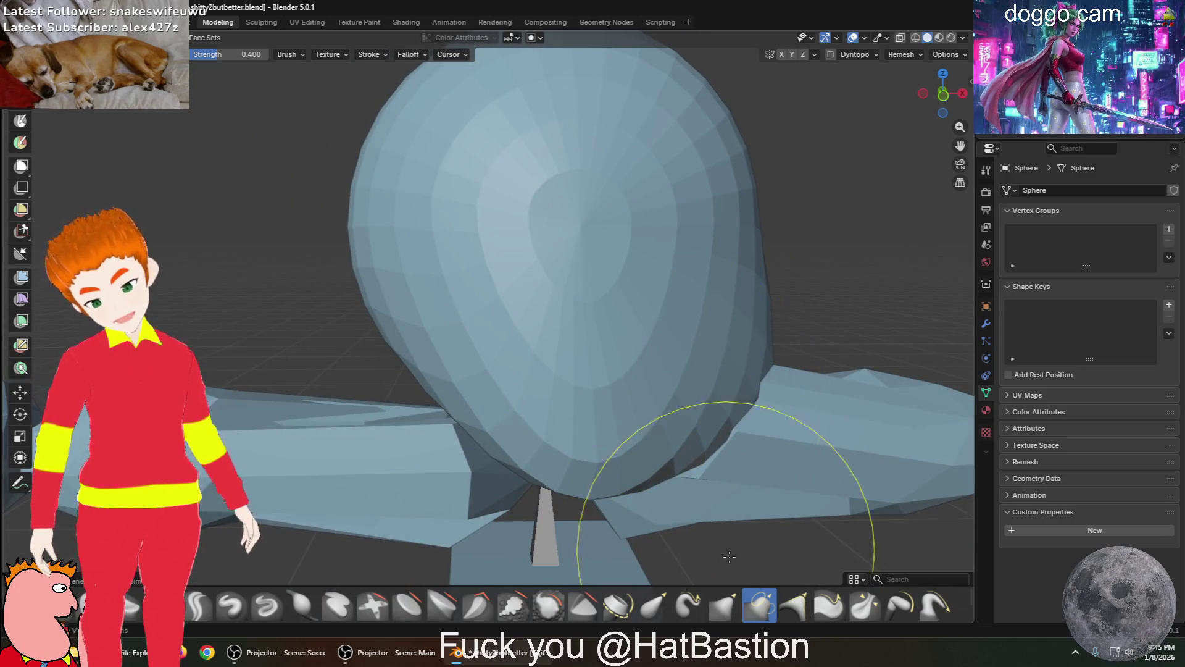
Select the Trim brush, then undo and redo the egg-shaped reshaping
left_click(590, 613)
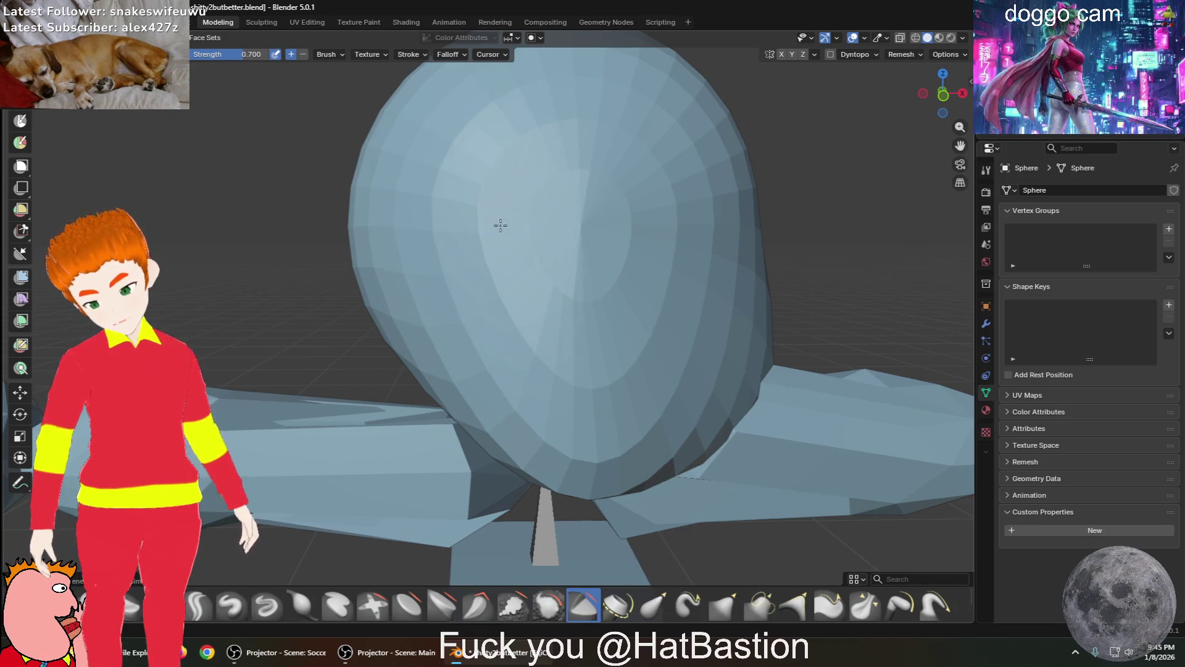
key("ctrl+z")
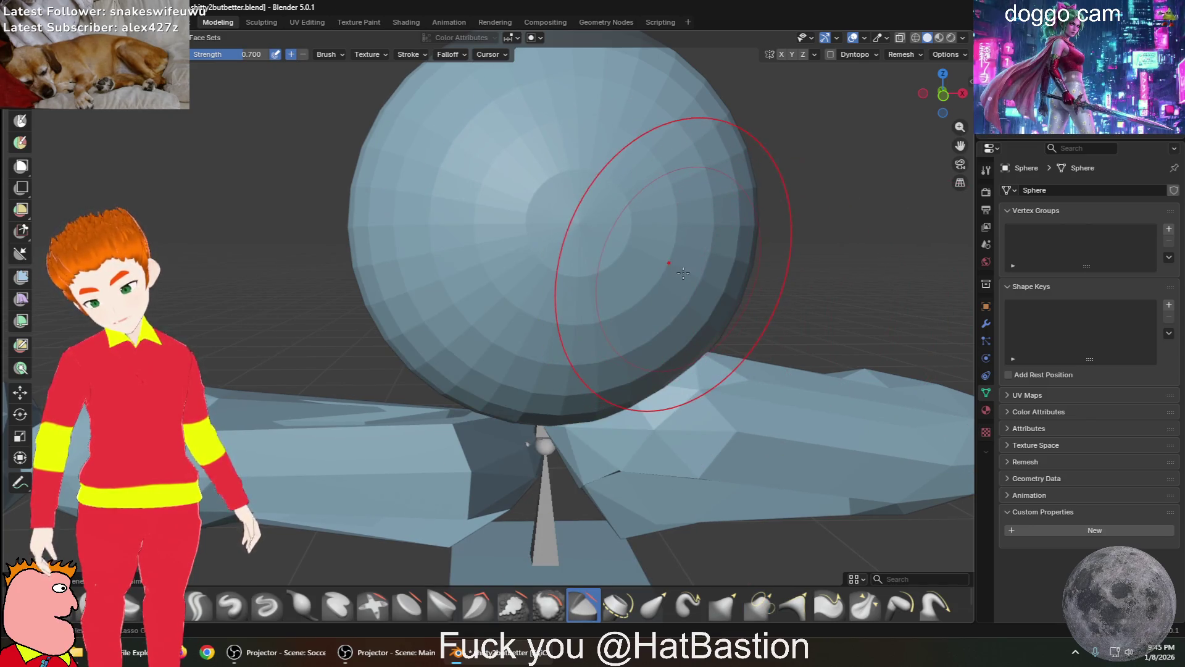
key("ctrl+shift+z")
mouse_move(457, 267)
middle_mouse_down()
mouse_move(397, 231)
mouse_move(437, 242)
middle_mouse_up()
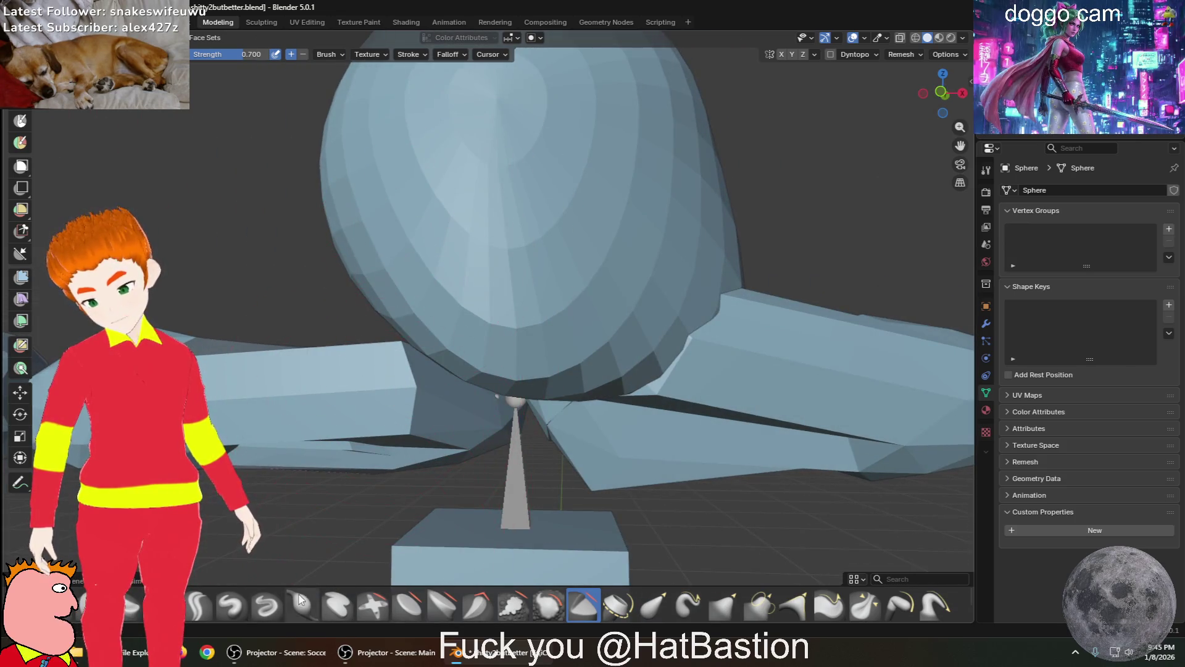
Try the Blob brush, then lift the head's lower part and neck with a push/pull brush
left_click(655, 606)
middle_click_drag(539, 363, 540, 346)
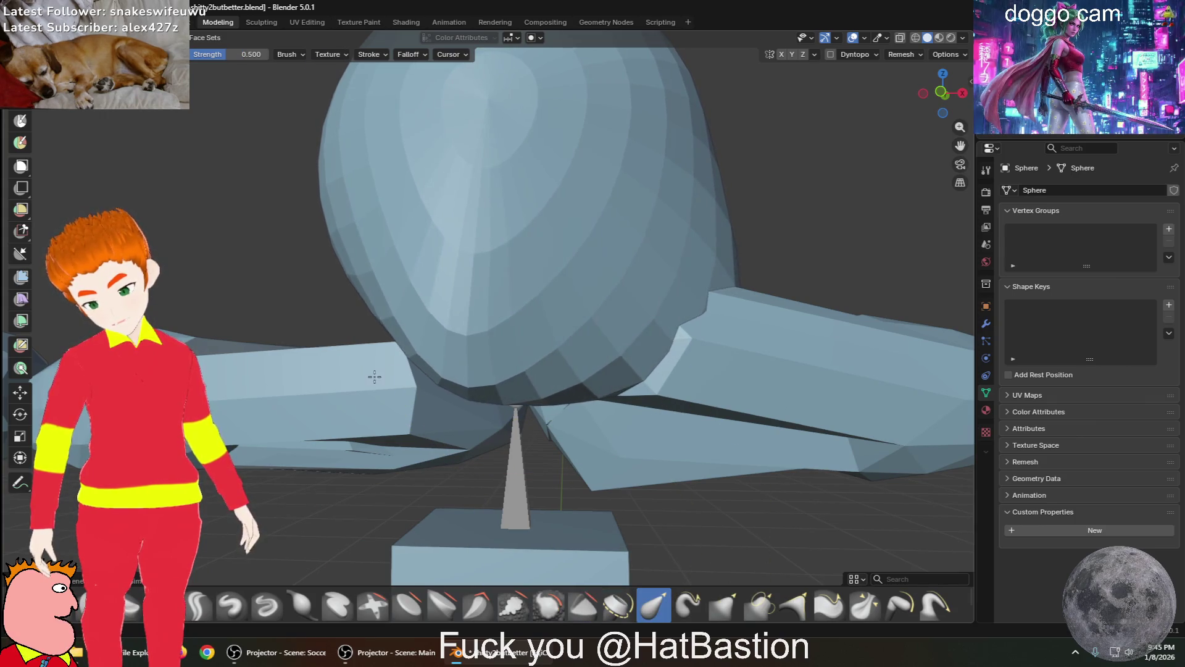
scroll(674, 407, "up", 3)
middle_click_drag(674, 407, 685, 395)
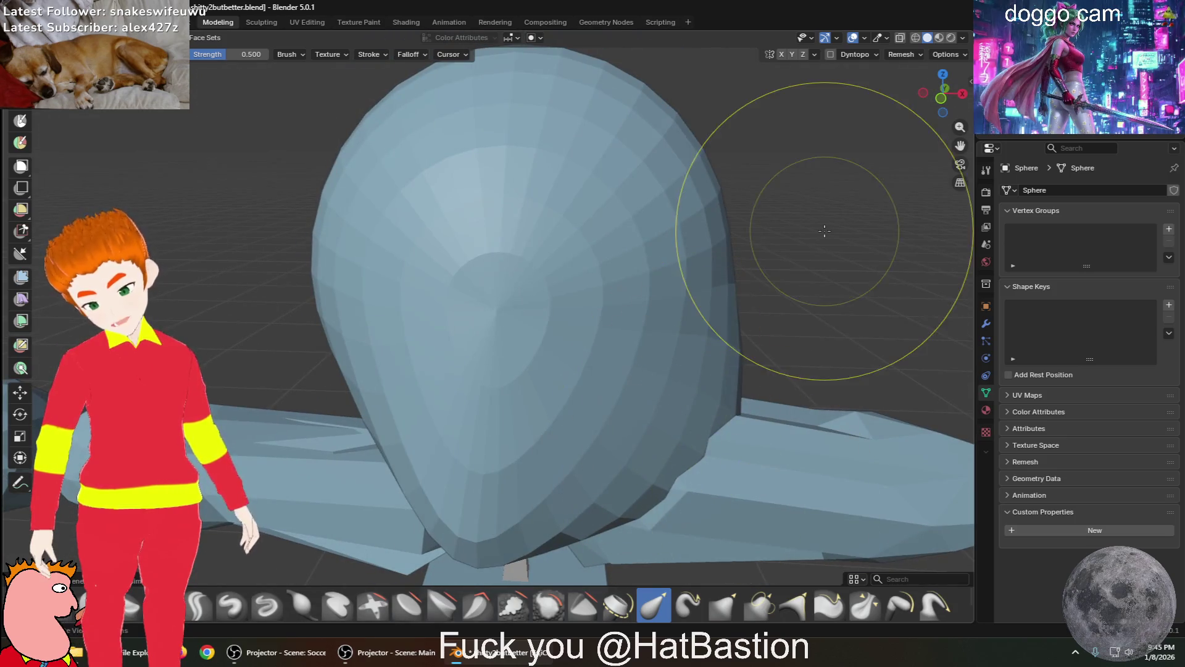
left_click(865, 604)
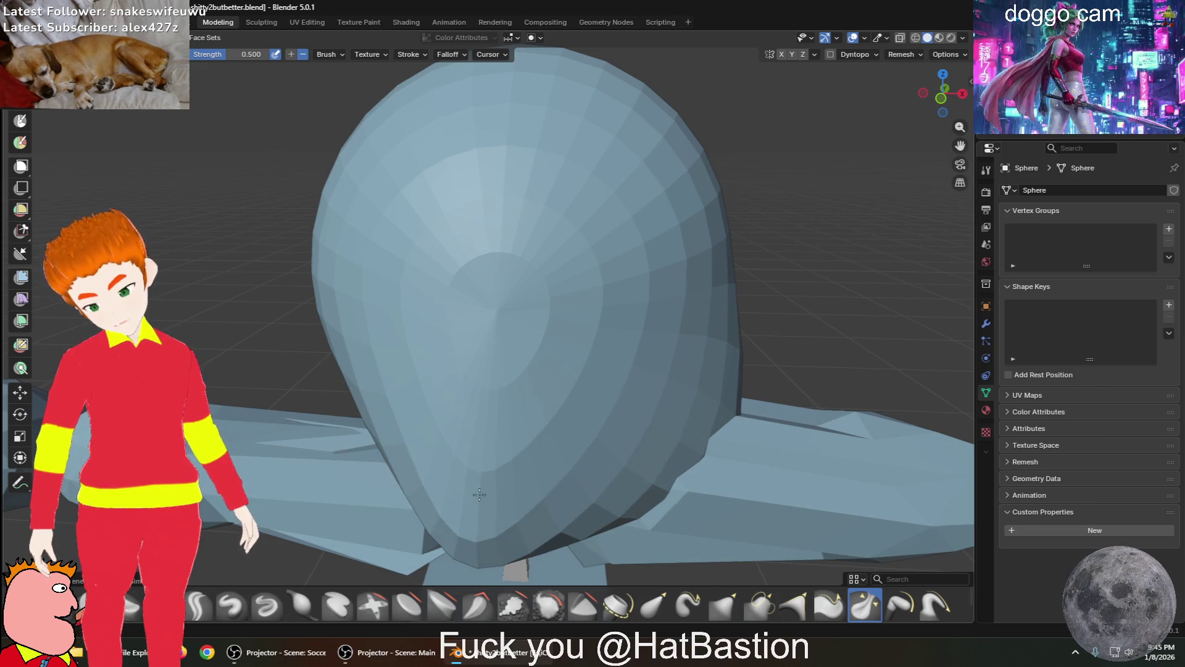
left_click_drag(511, 455, 508, 443)
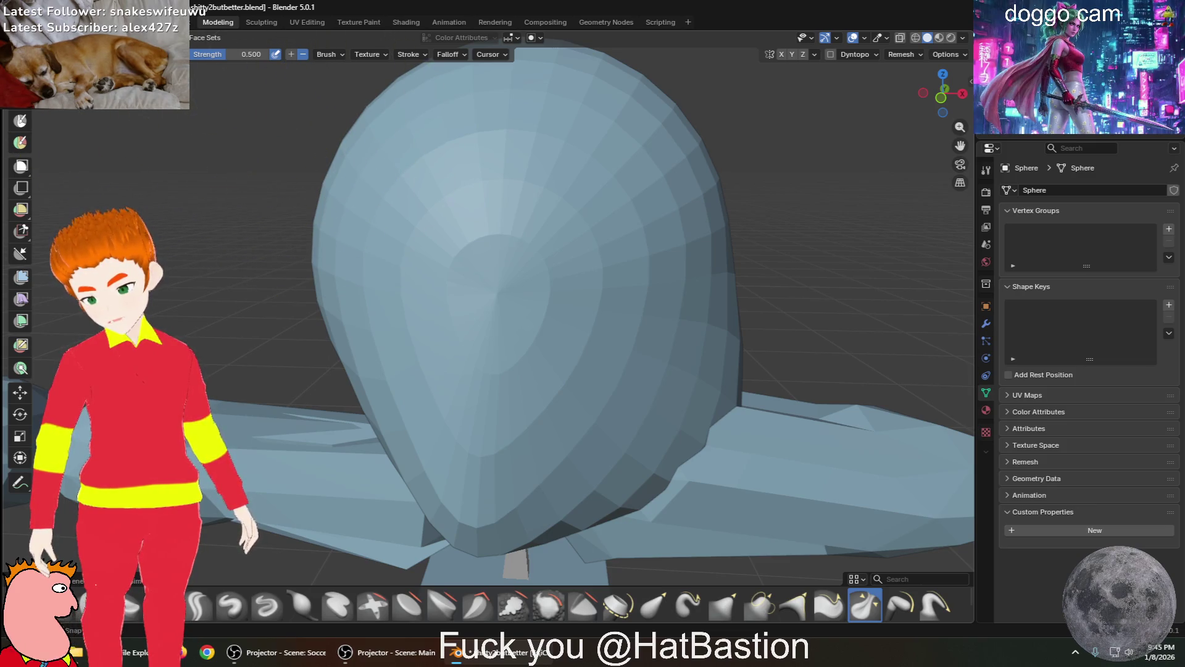
scroll(395, 415, "up", 6)
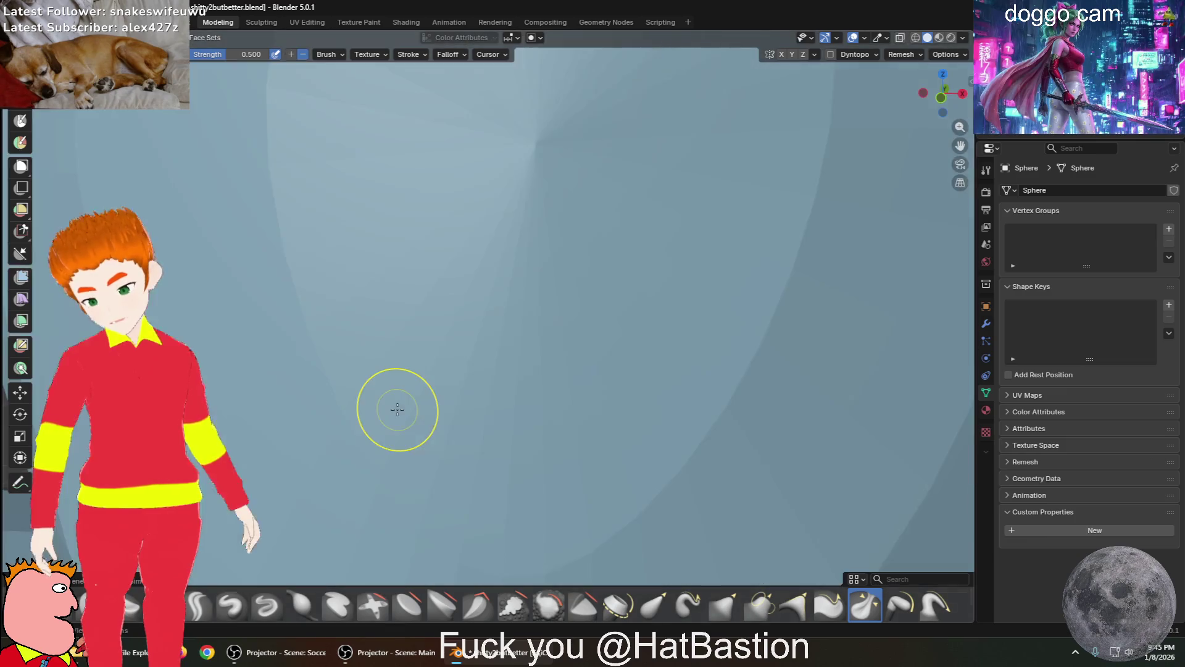
Set the sculpt brush strength to 0.788
scroll(447, 397, "down", 3)
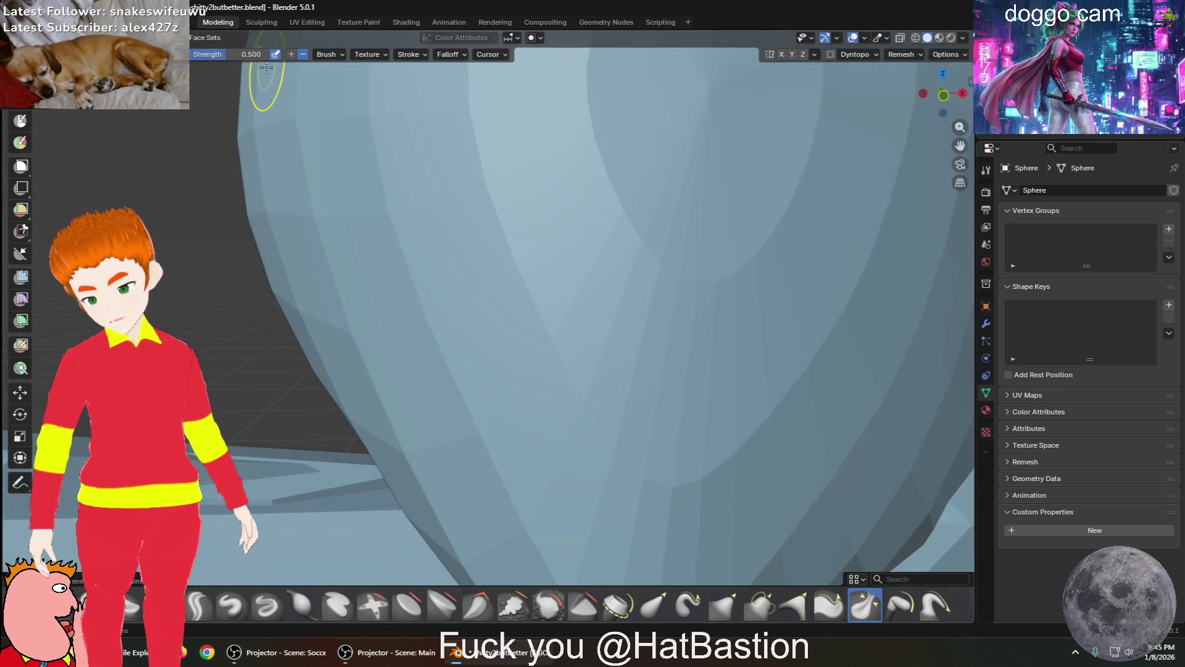
key("shift+f")
left_click(640, 419)
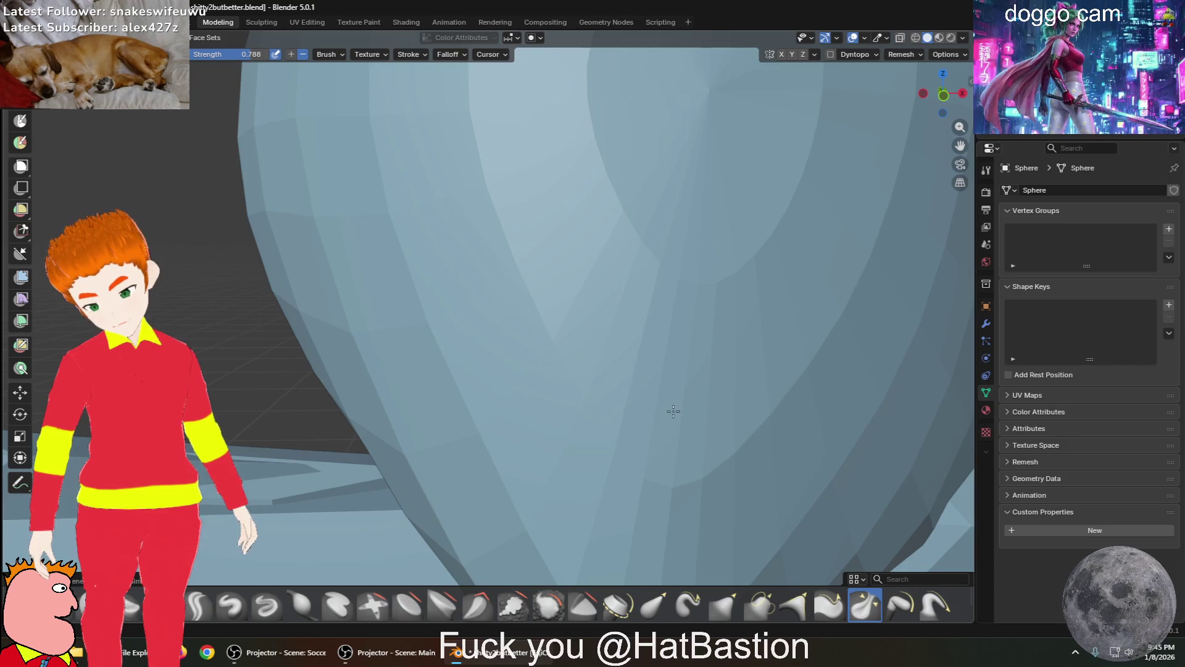
scroll(673, 411, "down", 5)
middle_click_drag(661, 410, 714, 386)
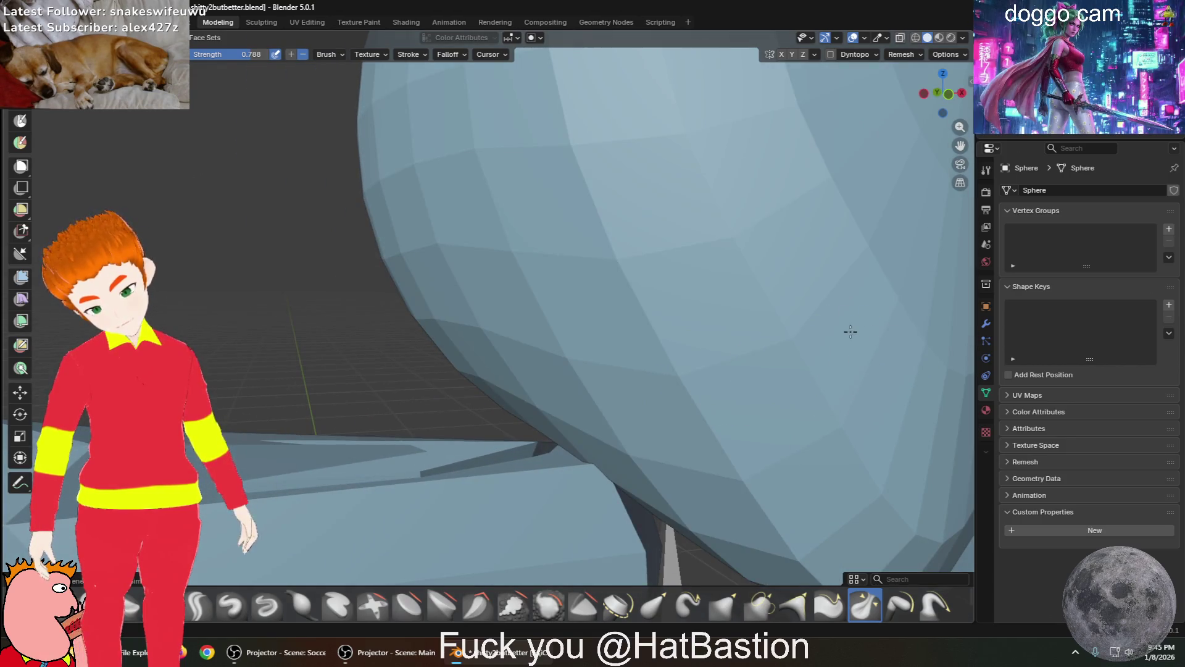
scroll(828, 336, "up", 3)
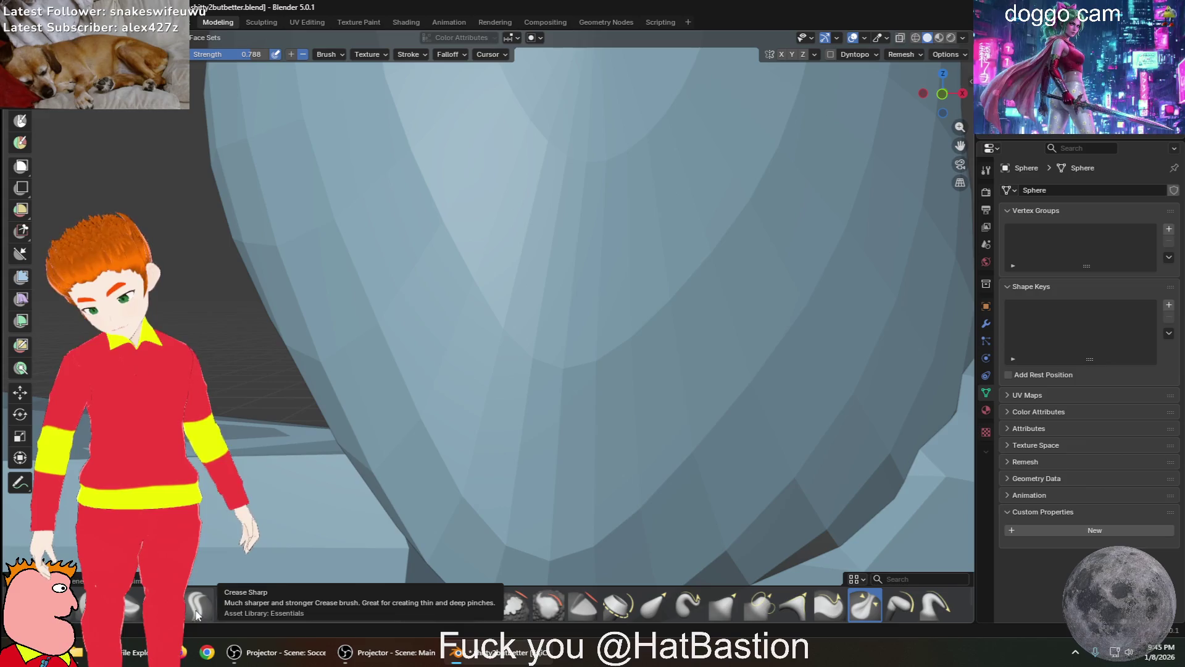
Choose the Crease Polish brush at 0.250 strength, then paint dark strokes onto the head
left_click(196, 606)
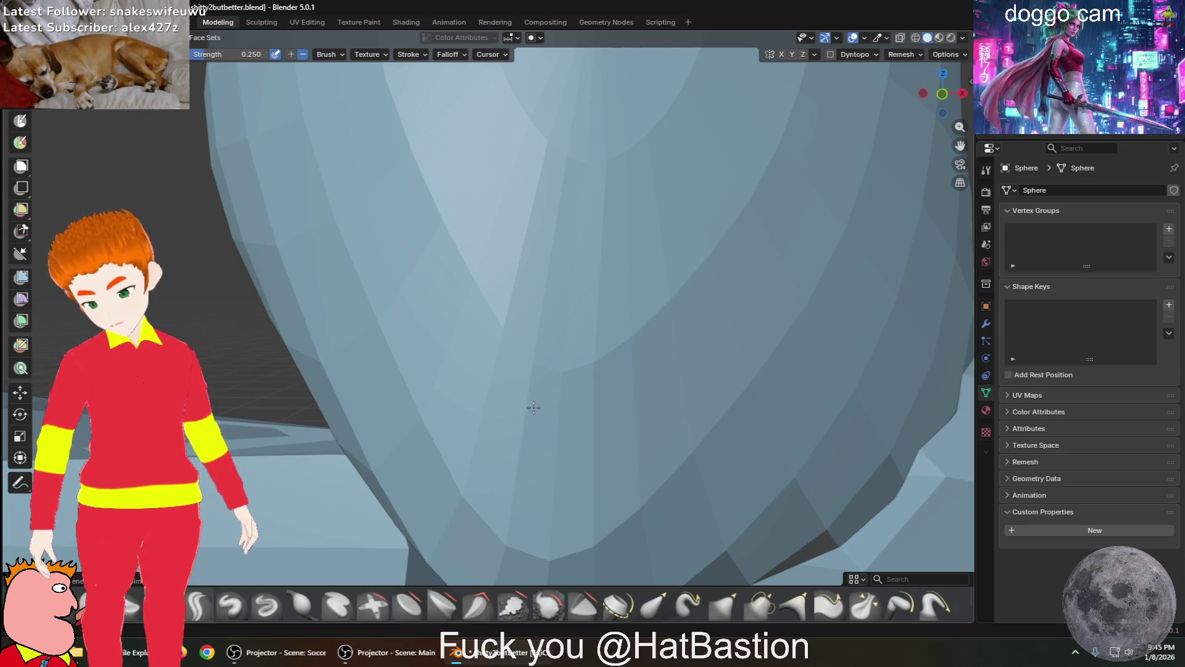
scroll(500, 377, "down", 5)
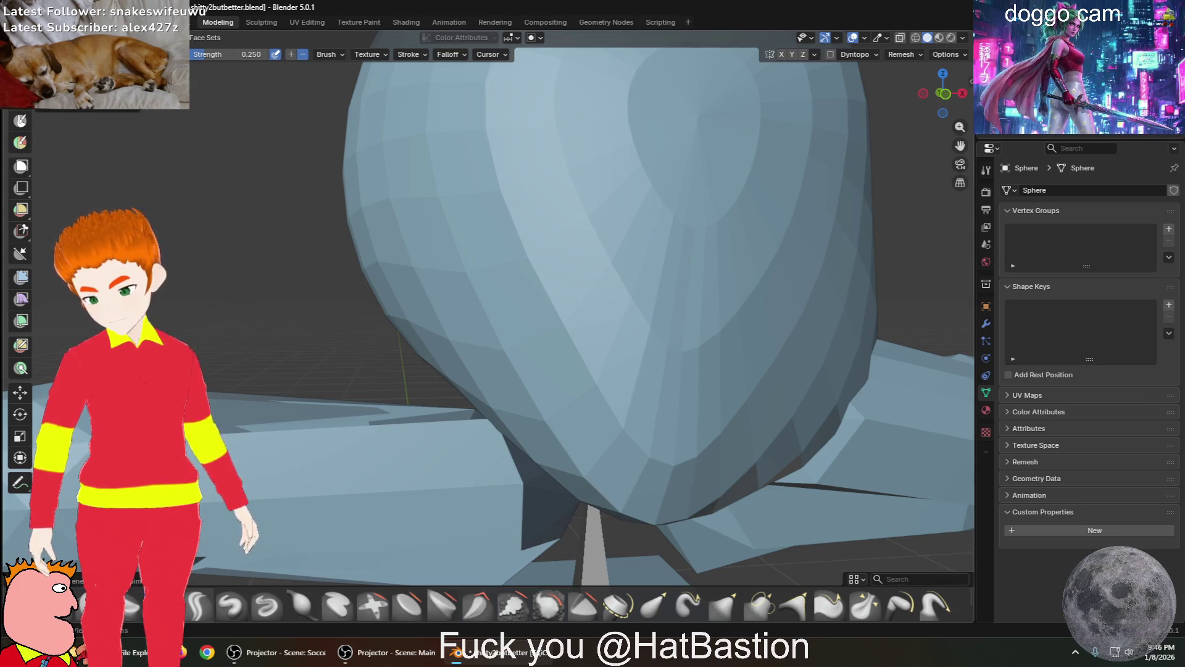
left_click(17, 115)
mouse_move(617, 370)
left_mouse_down()
mouse_move(728, 371)
mouse_move(620, 329)
left_mouse_up()
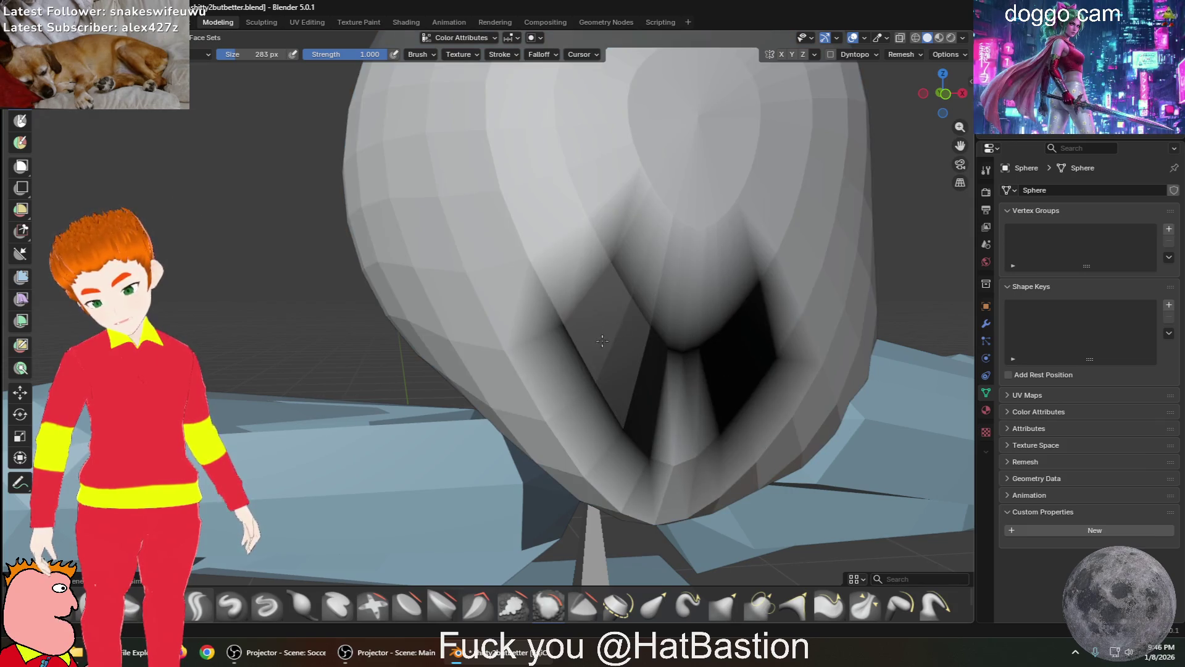
Undo the dark paint, then try several sculpt brushes with a test stroke, undone afterwards
key("ctrl+z")
key("ctrl+z")
key("ctrl+z")
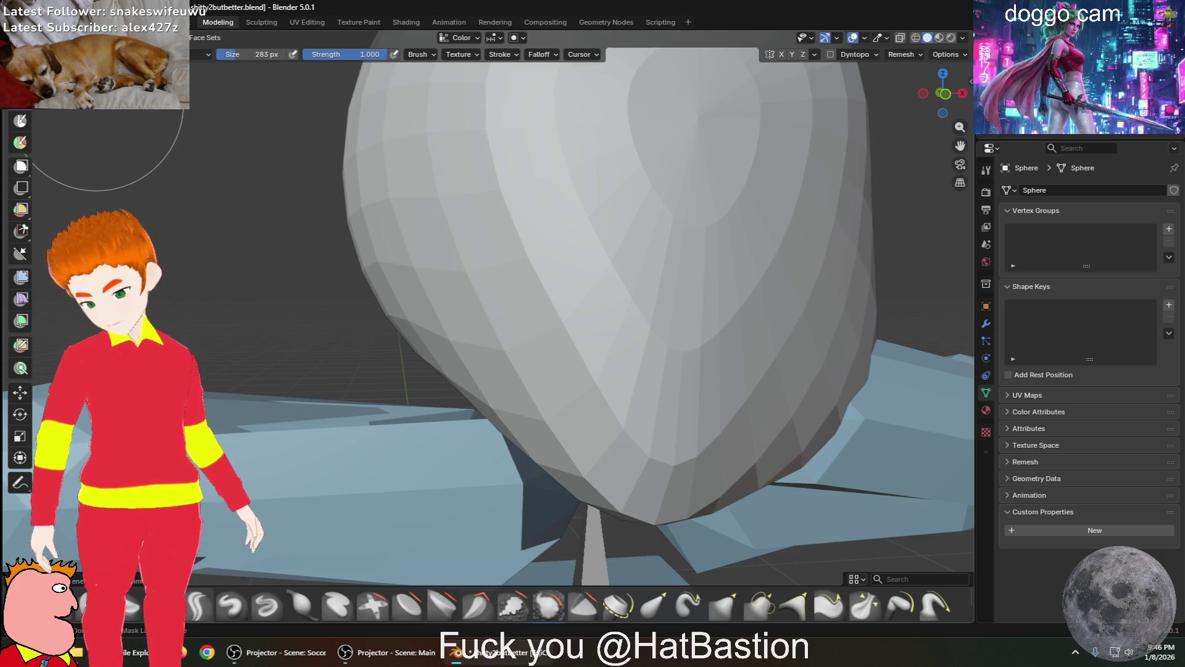
left_click(374, 608)
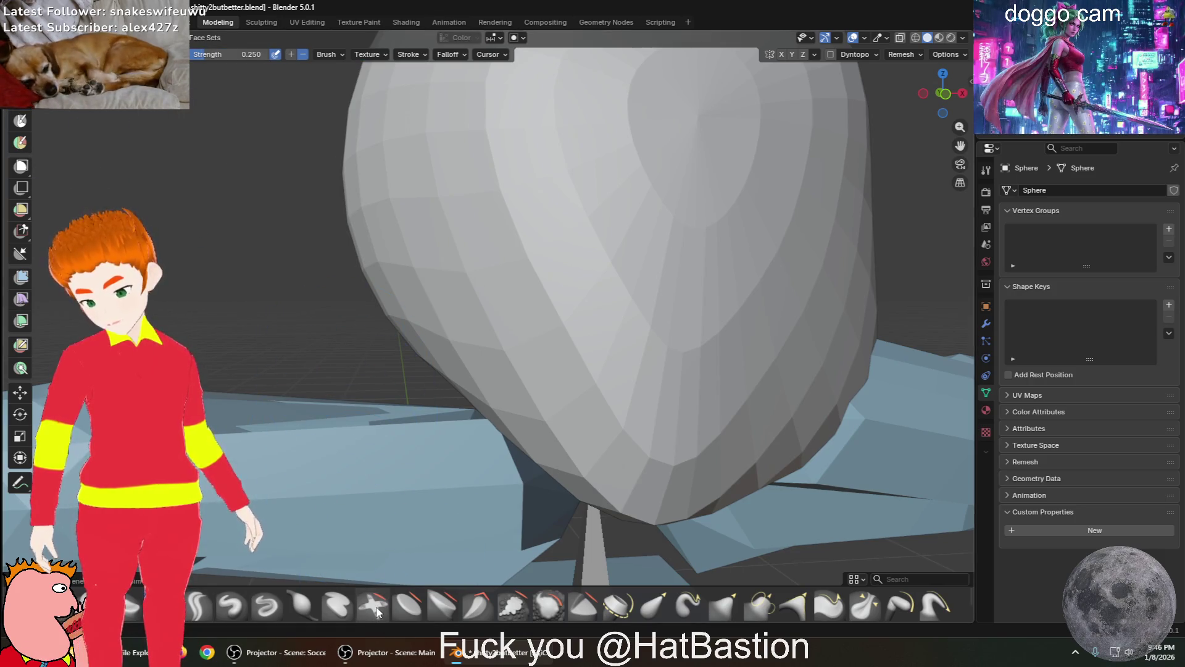
left_click(413, 607)
mouse_move(556, 463)
middle_mouse_down()
mouse_move(643, 370)
mouse_move(662, 296)
middle_mouse_up()
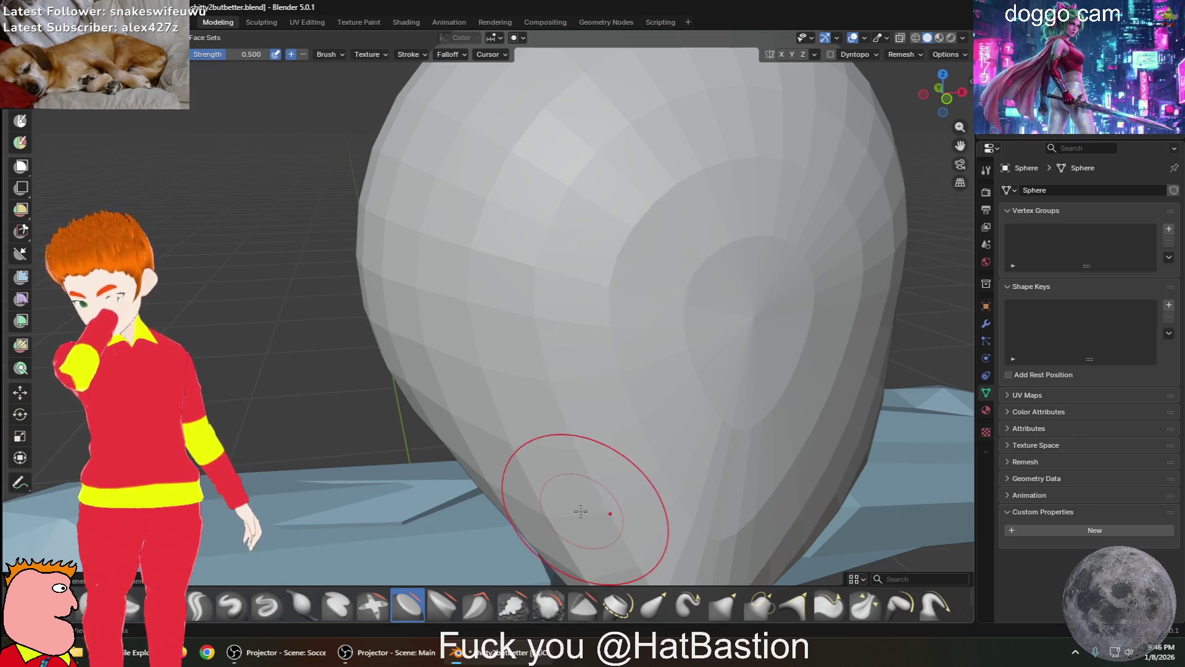
left_click(440, 608)
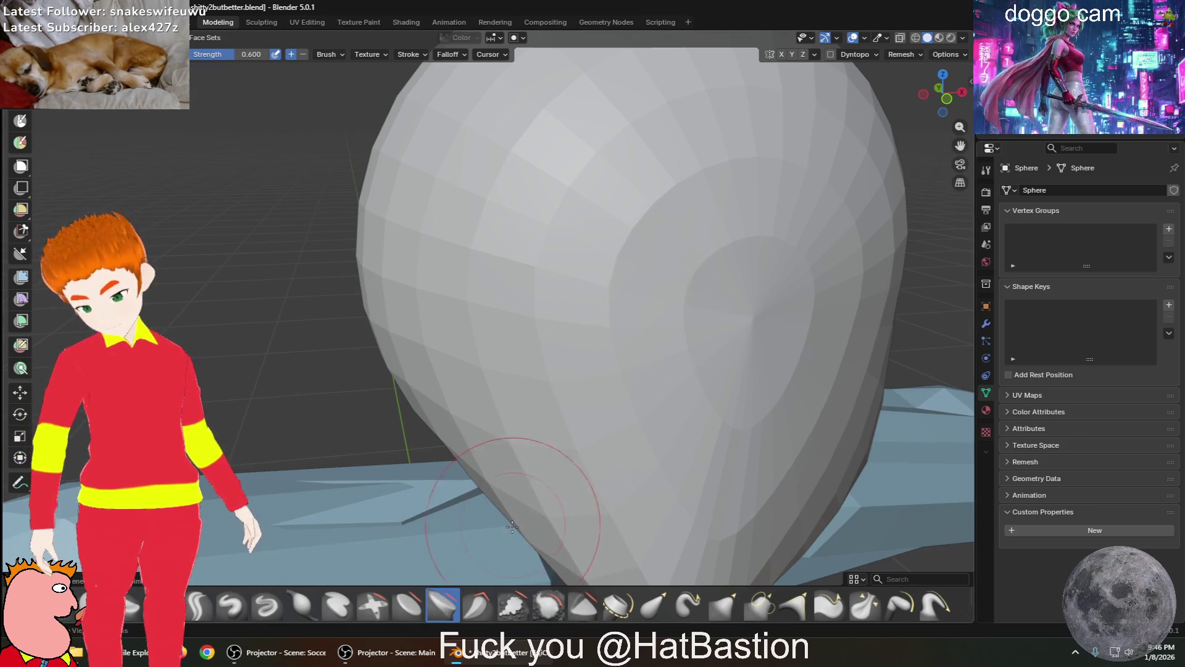
left_click_drag(525, 148, 667, 259)
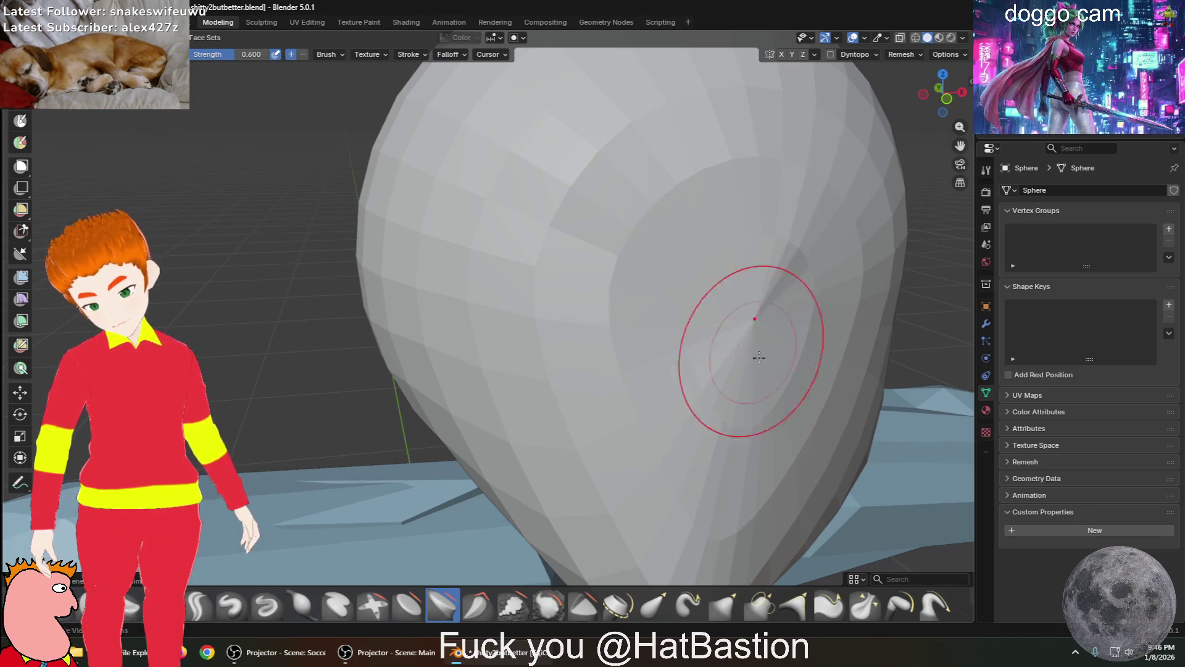
key("ctrl+z")
Carve the sphere's lower facets using the trim brush
middle_click_drag(636, 402, 656, 383)
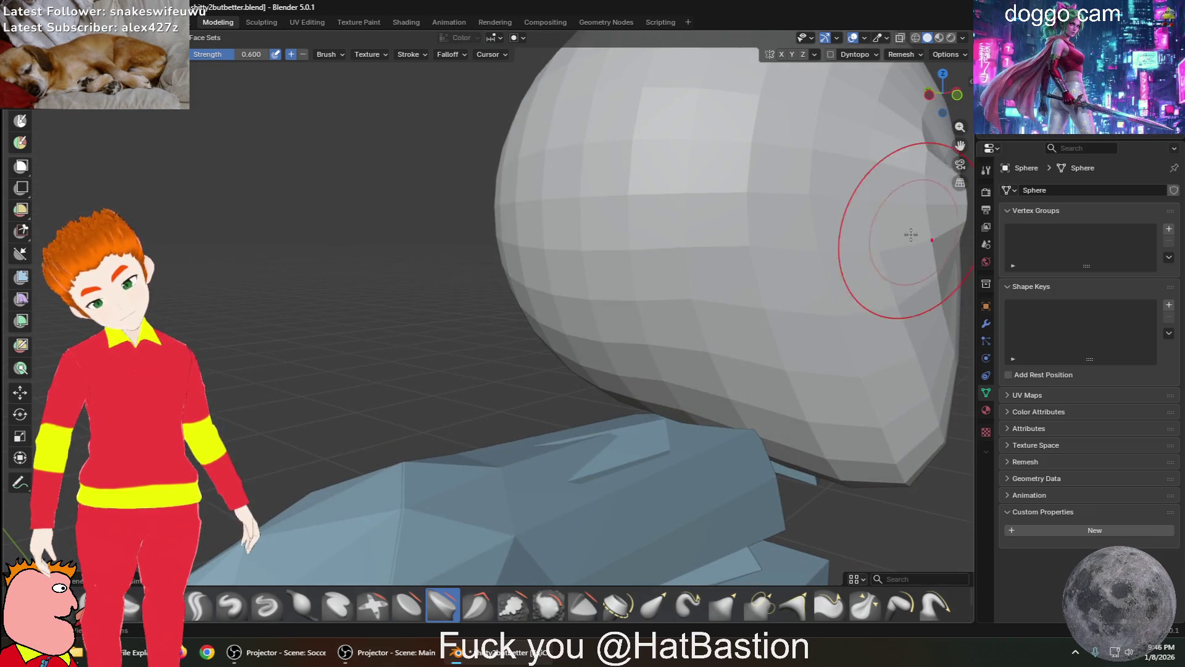
mouse_move(887, 238)
middle_mouse_down()
mouse_move(863, 256)
mouse_move(813, 225)
mouse_move(849, 309)
middle_mouse_up()
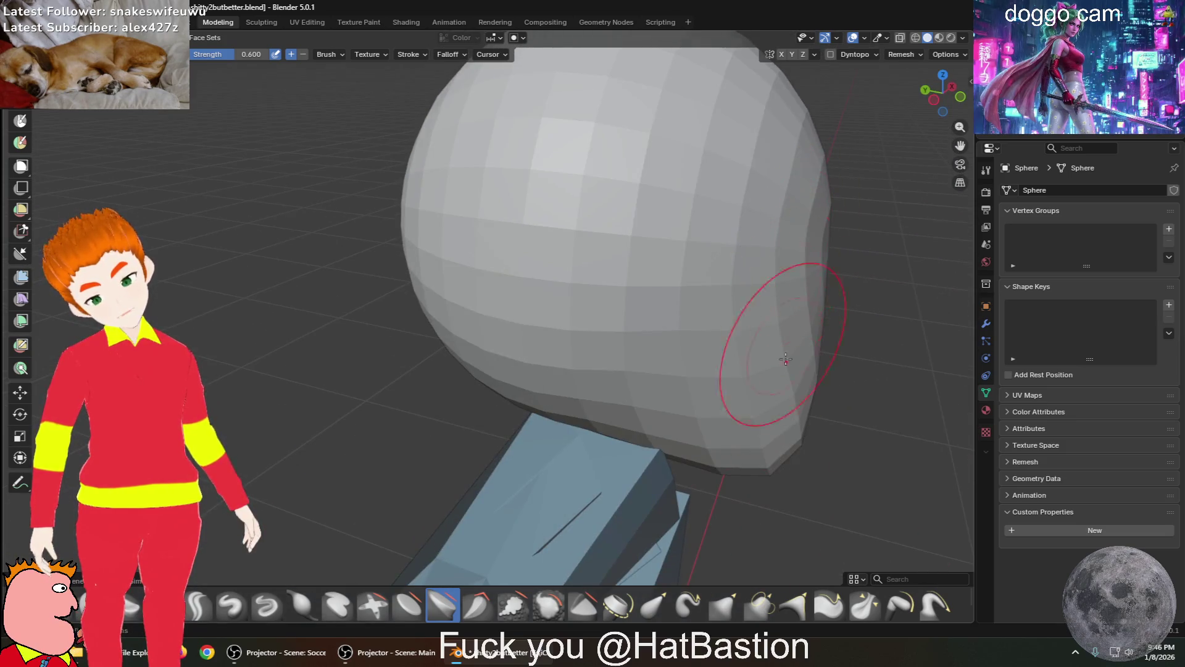
left_click(591, 614)
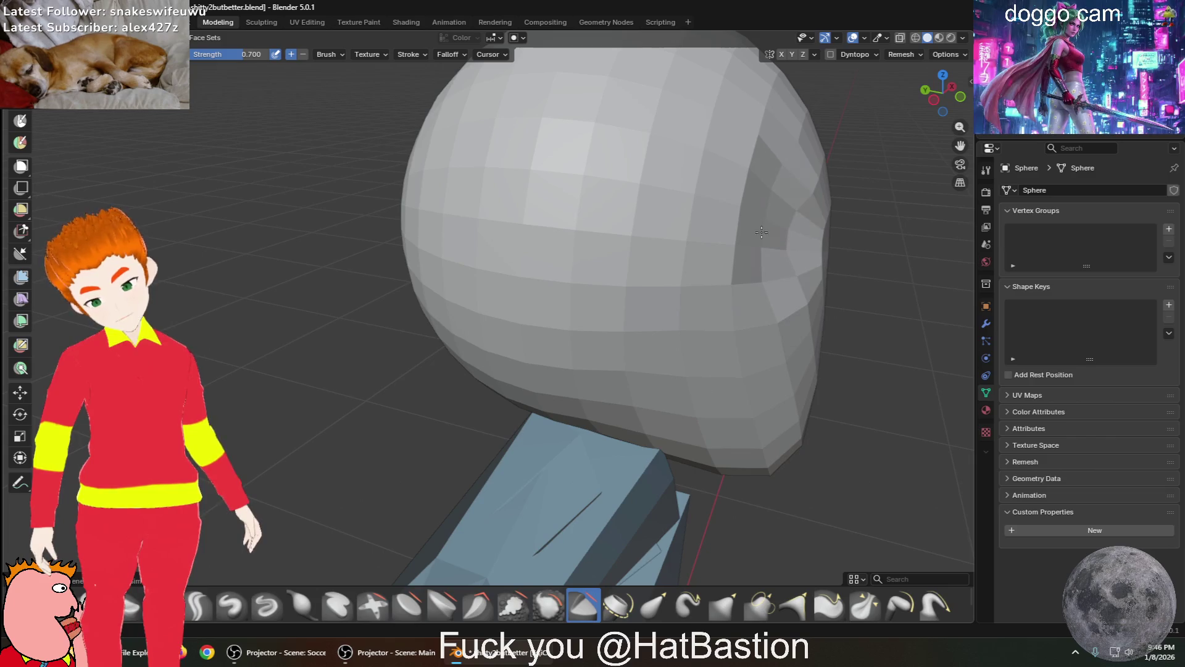
middle_click_drag(768, 249, 530, 239)
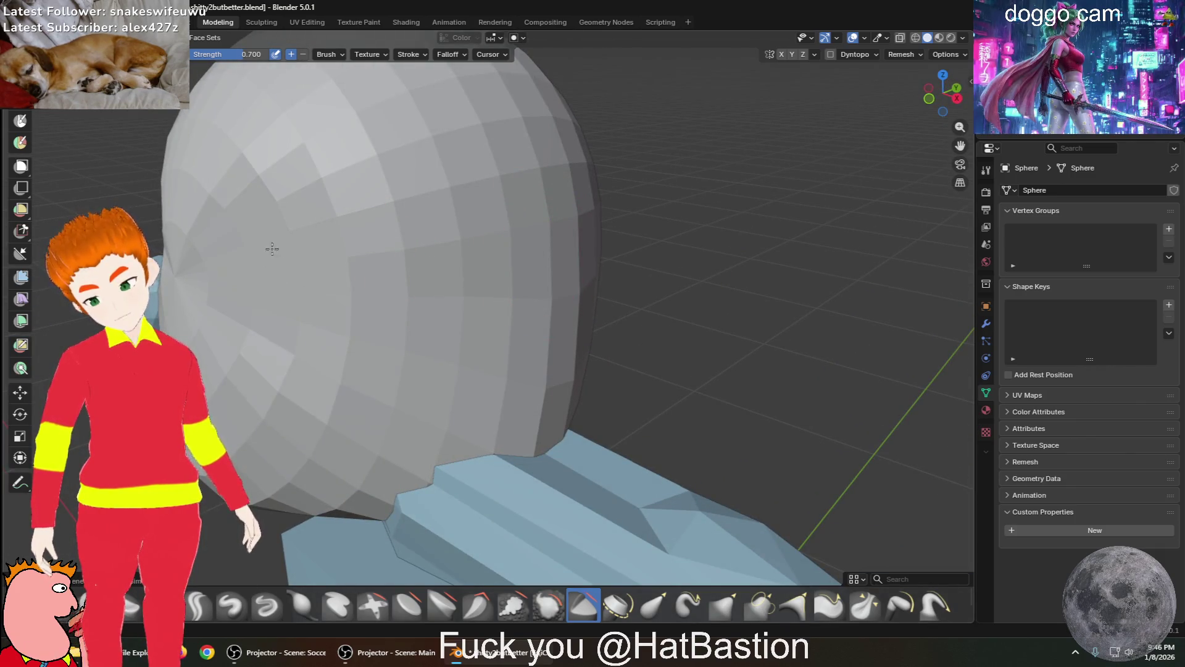
middle_click_drag(331, 290, 613, 239)
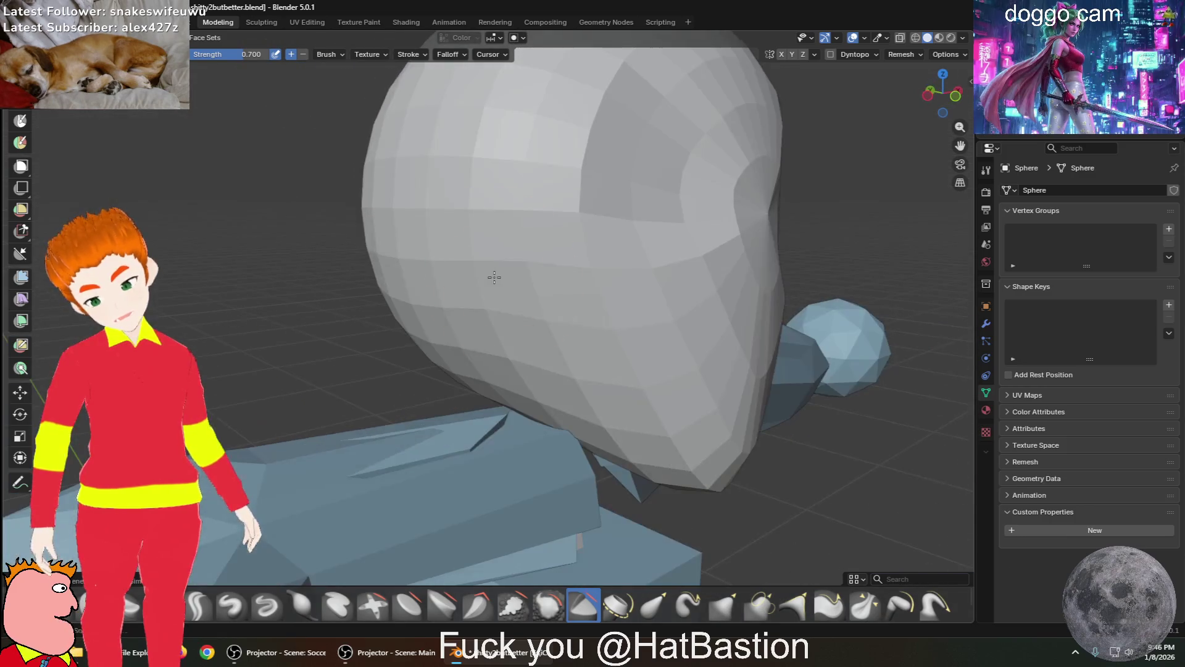
mouse_move(614, 312)
middle_mouse_down()
mouse_move(583, 329)
mouse_move(564, 383)
middle_mouse_up()
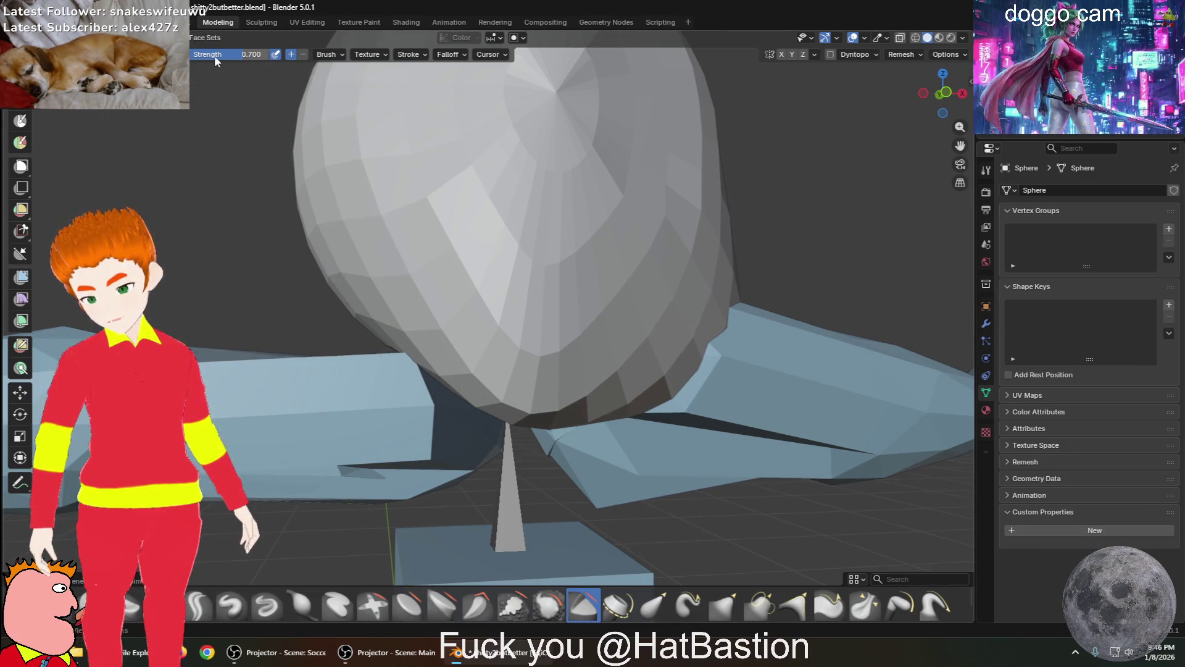
mouse_move(542, 396)
left_mouse_down()
mouse_move(532, 278)
mouse_move(584, 329)
left_mouse_up()
Sculpt sunken eye sockets and a central brow ridge into the head's front
middle_click_drag(585, 329, 249, 380)
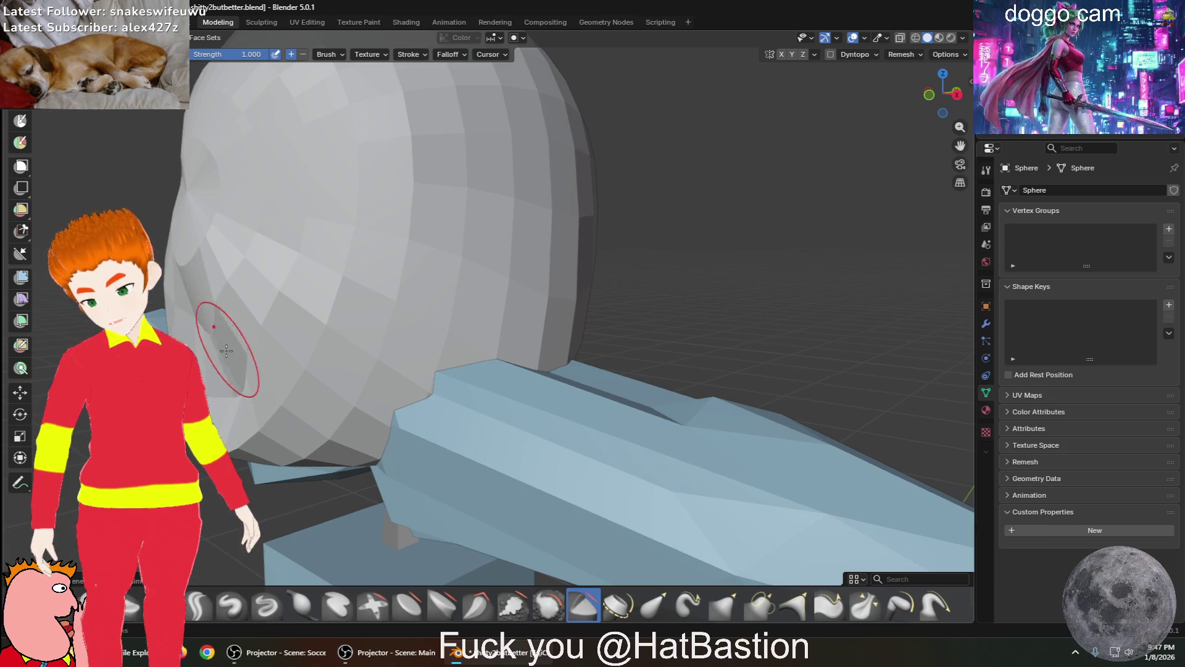
mouse_move(259, 370)
middle_mouse_down()
mouse_move(344, 397)
mouse_move(431, 366)
middle_mouse_up()
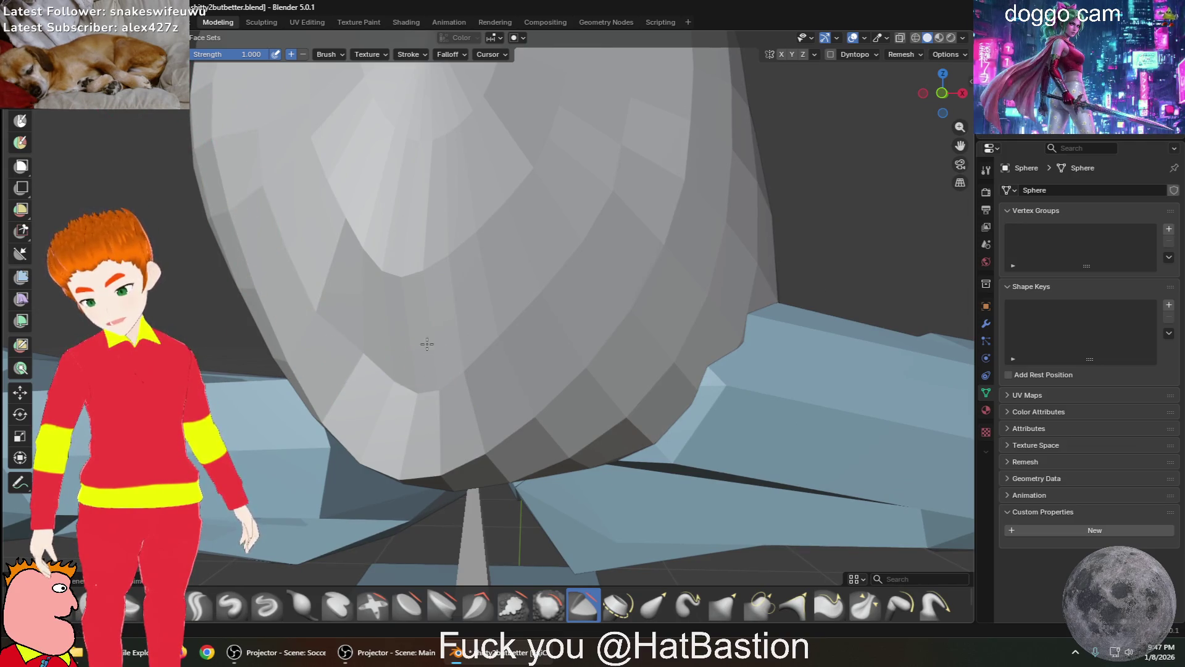
mouse_move(434, 365)
middle_mouse_down()
mouse_move(429, 349)
mouse_move(381, 356)
mouse_move(618, 359)
mouse_move(604, 351)
middle_mouse_up()
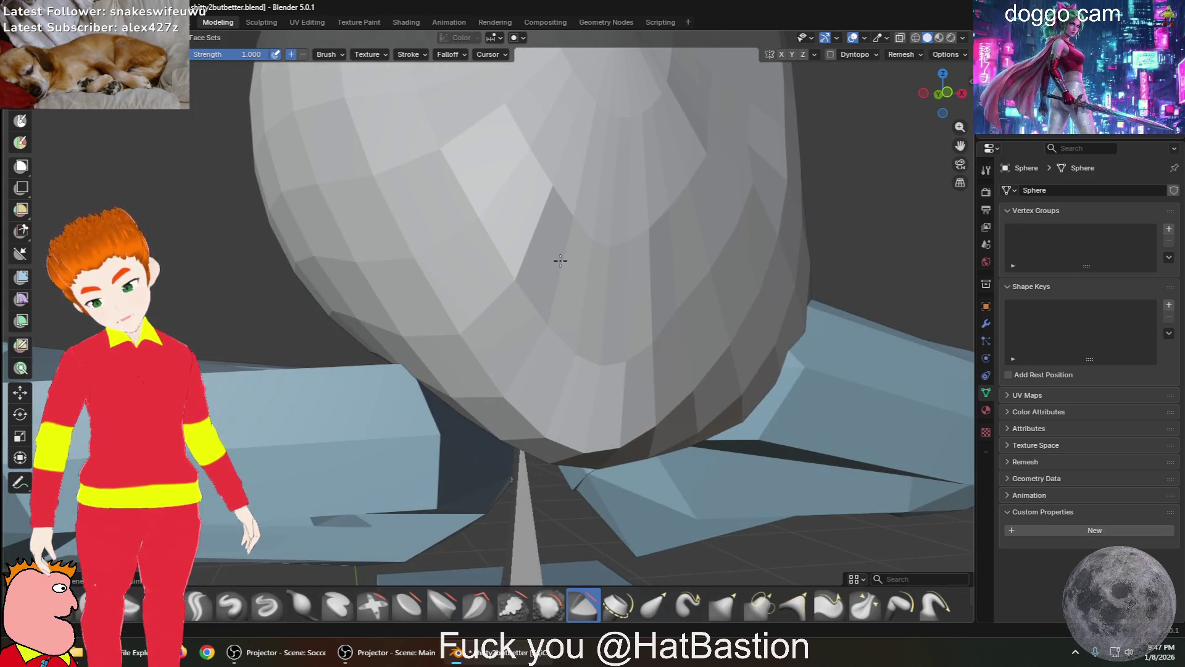
mouse_move(615, 260)
middle_mouse_down()
mouse_move(592, 278)
mouse_move(471, 298)
mouse_move(545, 331)
mouse_move(352, 339)
mouse_move(381, 358)
middle_mouse_up()
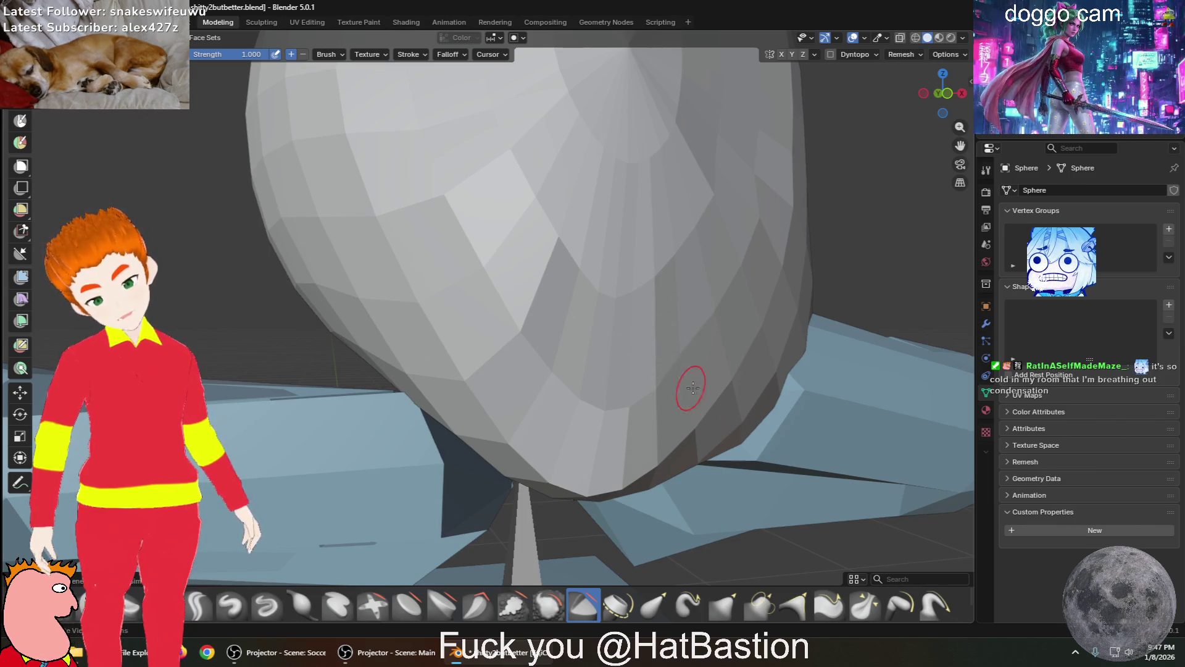
scroll(357, 216, "down", 4)
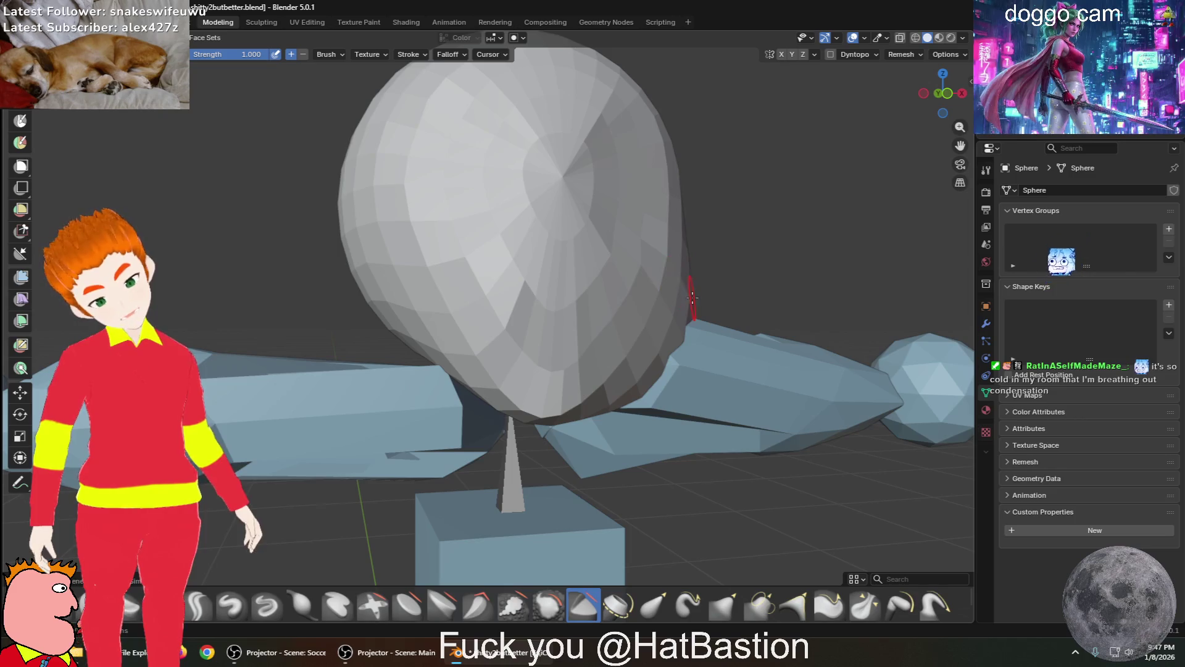
middle_click_drag(689, 291, 651, 287)
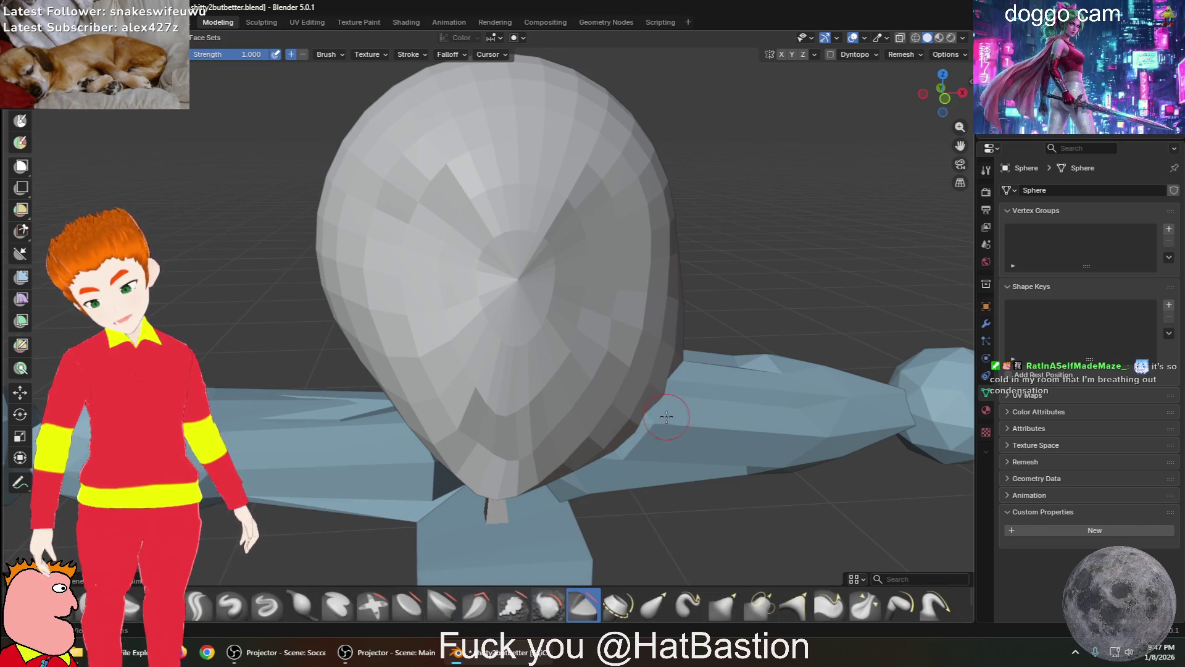
left_click(716, 610)
middle_click_drag(694, 350, 800, 361)
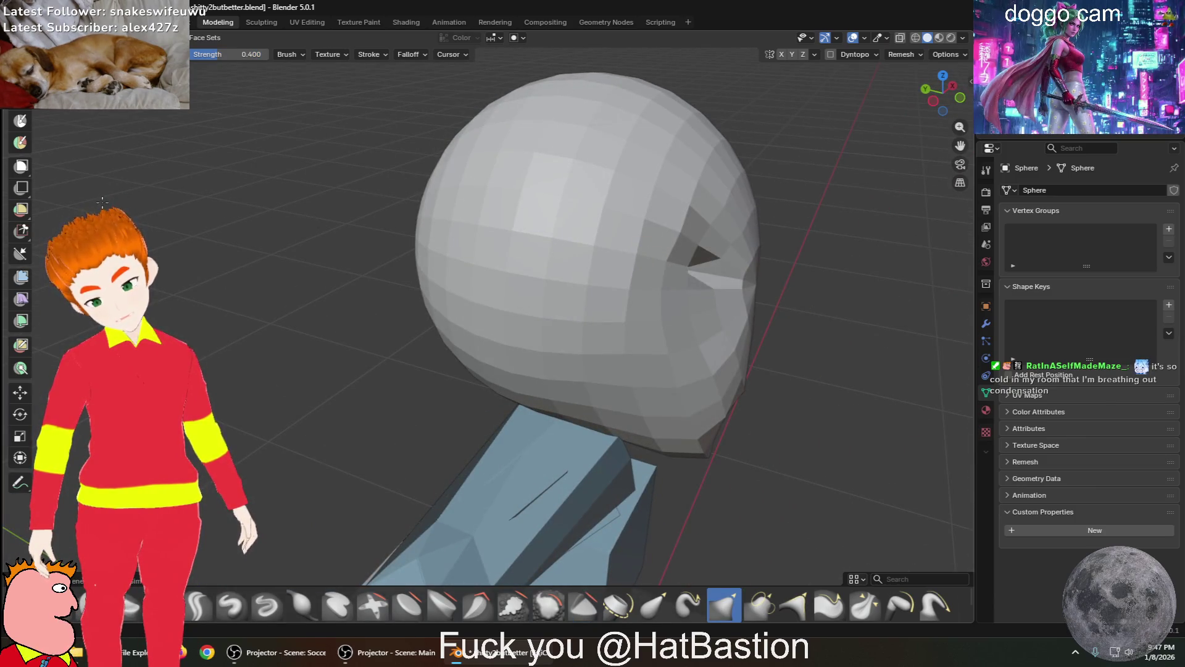
middle_click_drag(781, 296, 614, 299)
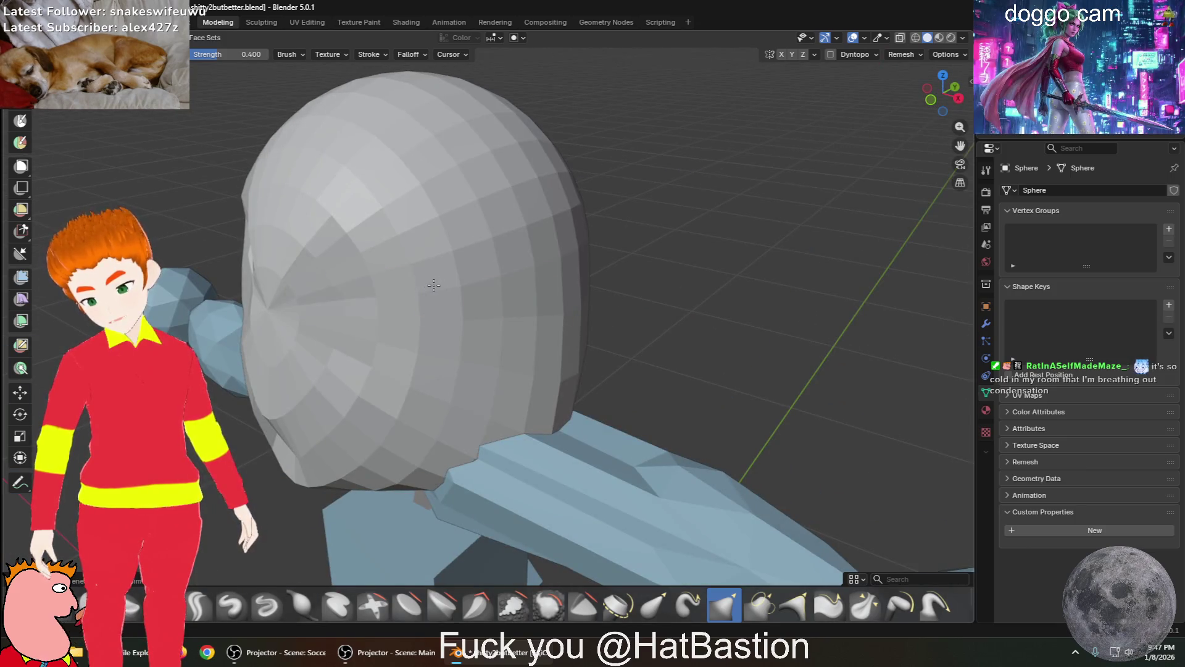
mouse_move(507, 306)
middle_mouse_down()
mouse_move(639, 251)
mouse_move(691, 256)
middle_mouse_up()
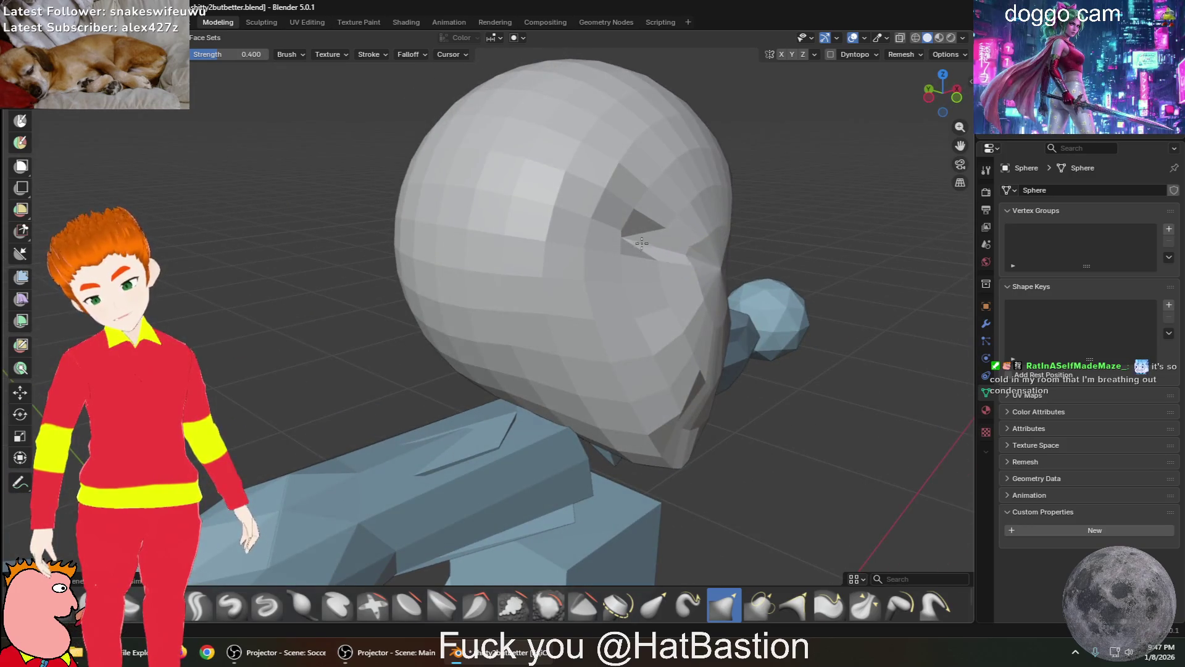
middle_click_drag(538, 244, 745, 303)
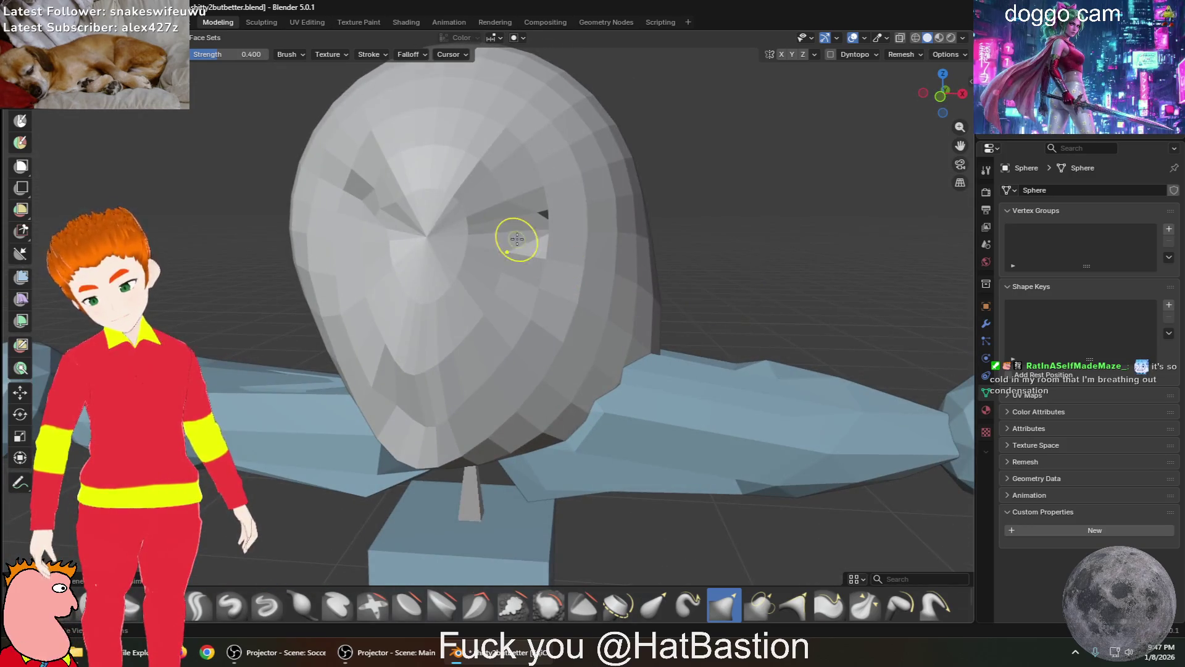
mouse_move(547, 219)
middle_mouse_down()
mouse_move(487, 238)
mouse_move(450, 167)
mouse_move(529, 299)
mouse_move(598, 337)
mouse_move(606, 328)
mouse_move(543, 273)
mouse_move(554, 353)
mouse_move(517, 354)
middle_mouse_up()
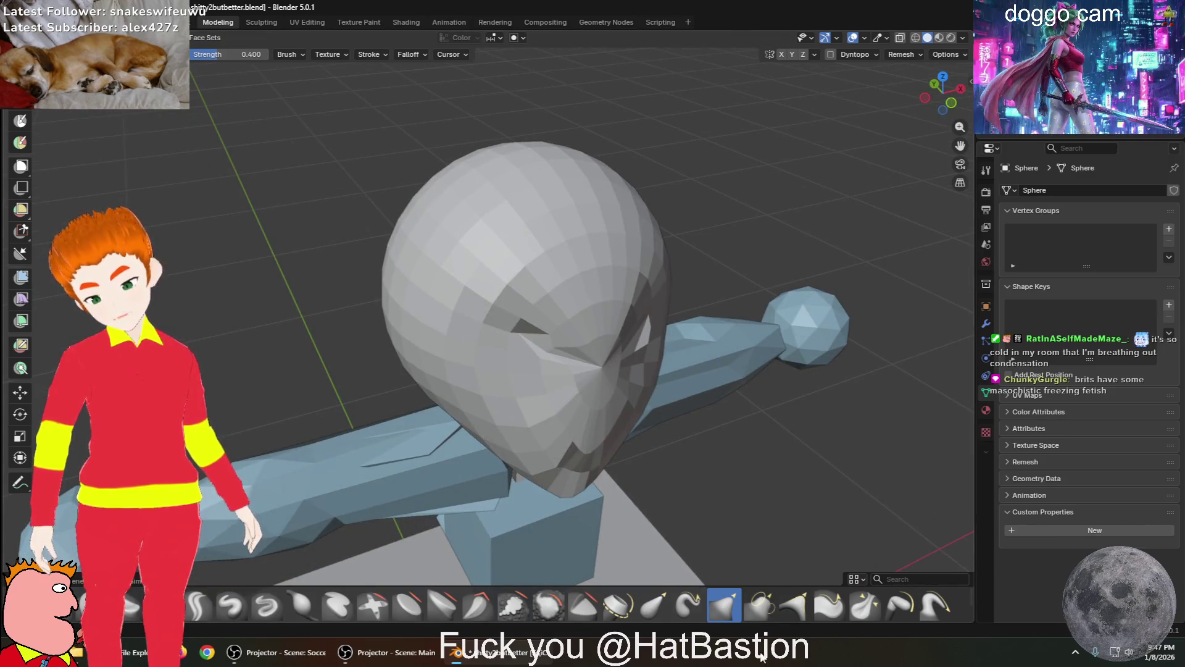
left_click(657, 604)
middle_click_drag(478, 110, 386, 179)
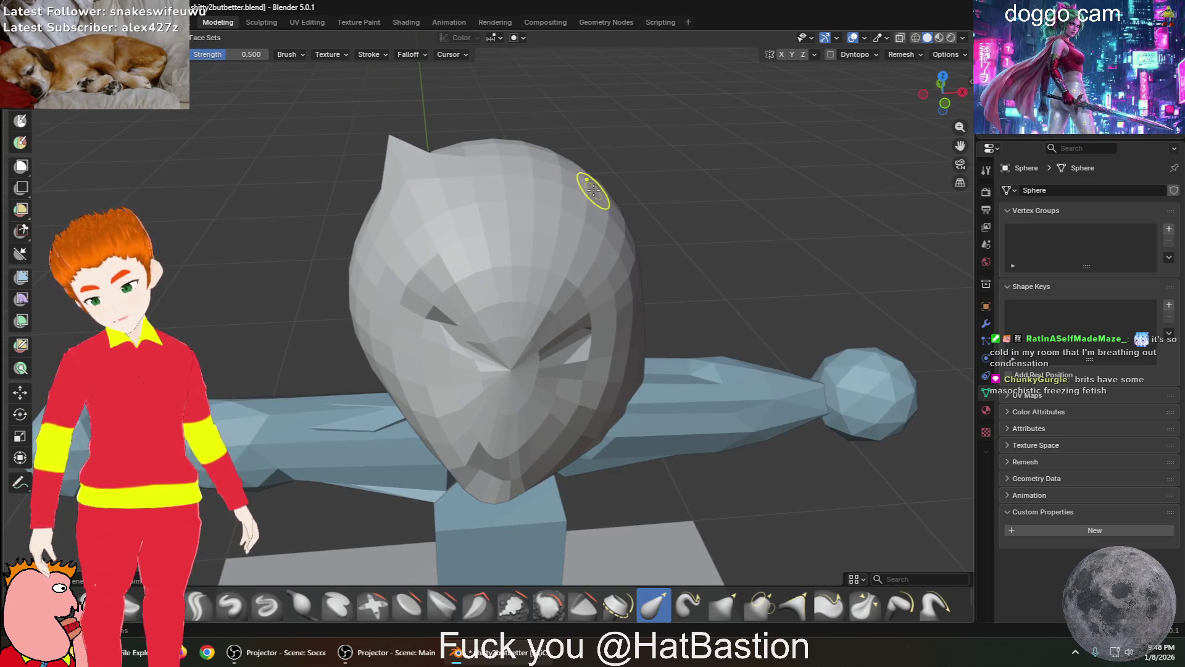
Pull the top of the head into pointed ears, sharpening the right ear to a tip
left_click_drag(572, 173, 658, 47)
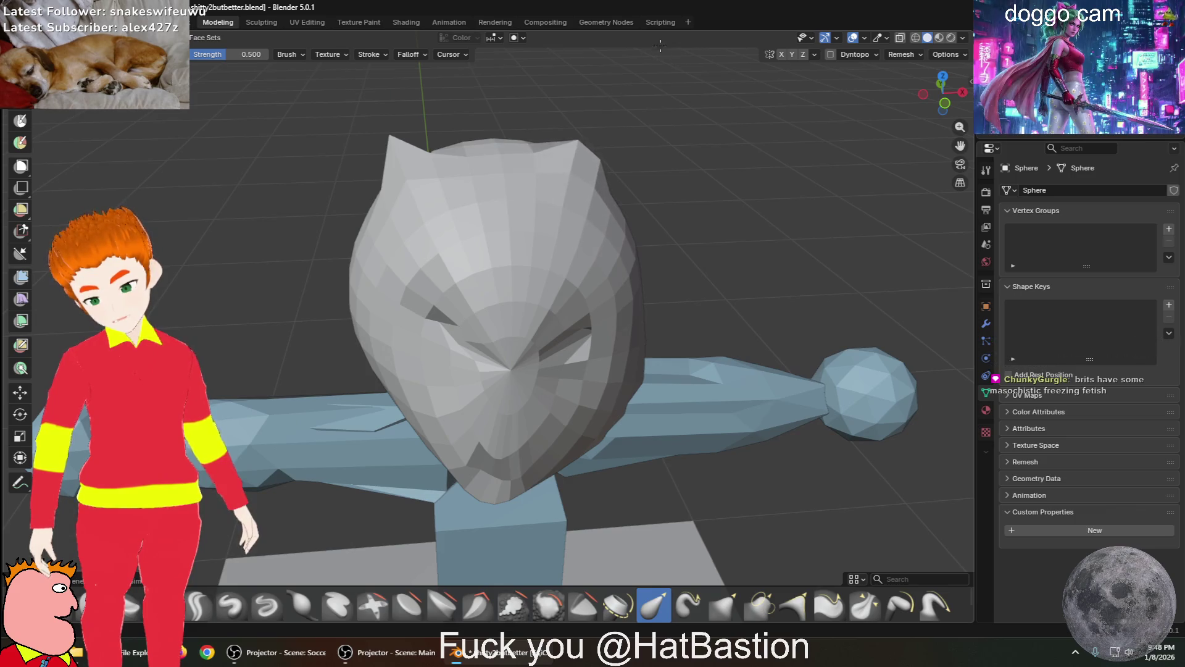
middle_click_drag(653, 252, 648, 265)
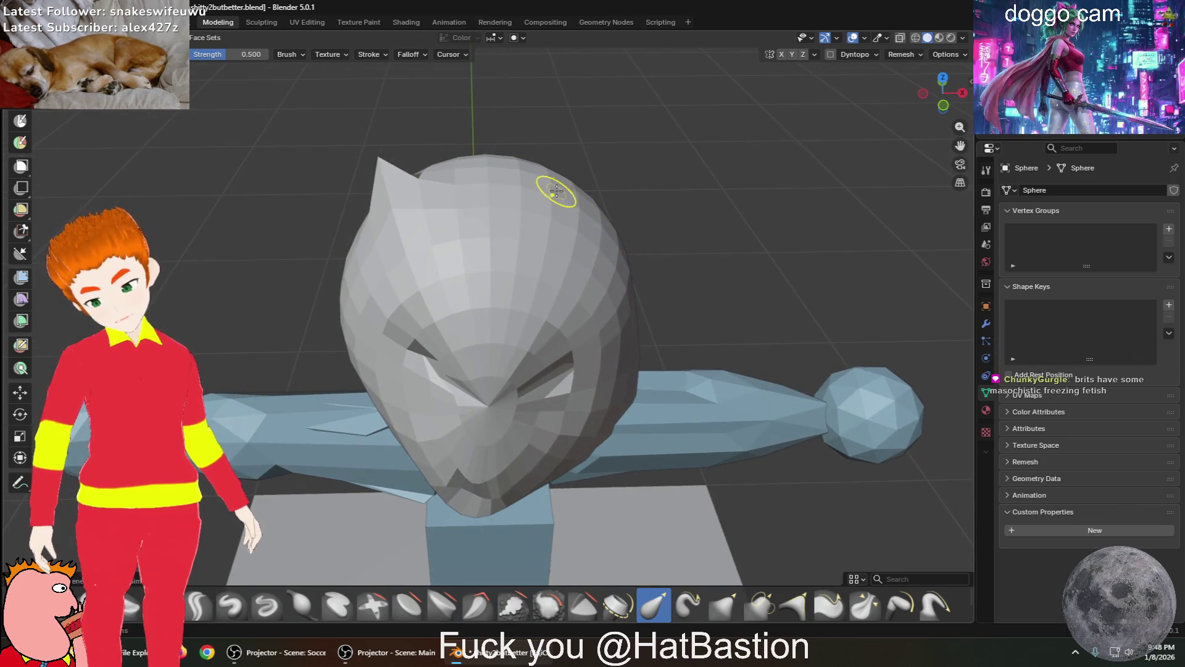
mouse_move(666, 173)
middle_mouse_down()
mouse_move(781, 223)
mouse_move(553, 236)
middle_mouse_up()
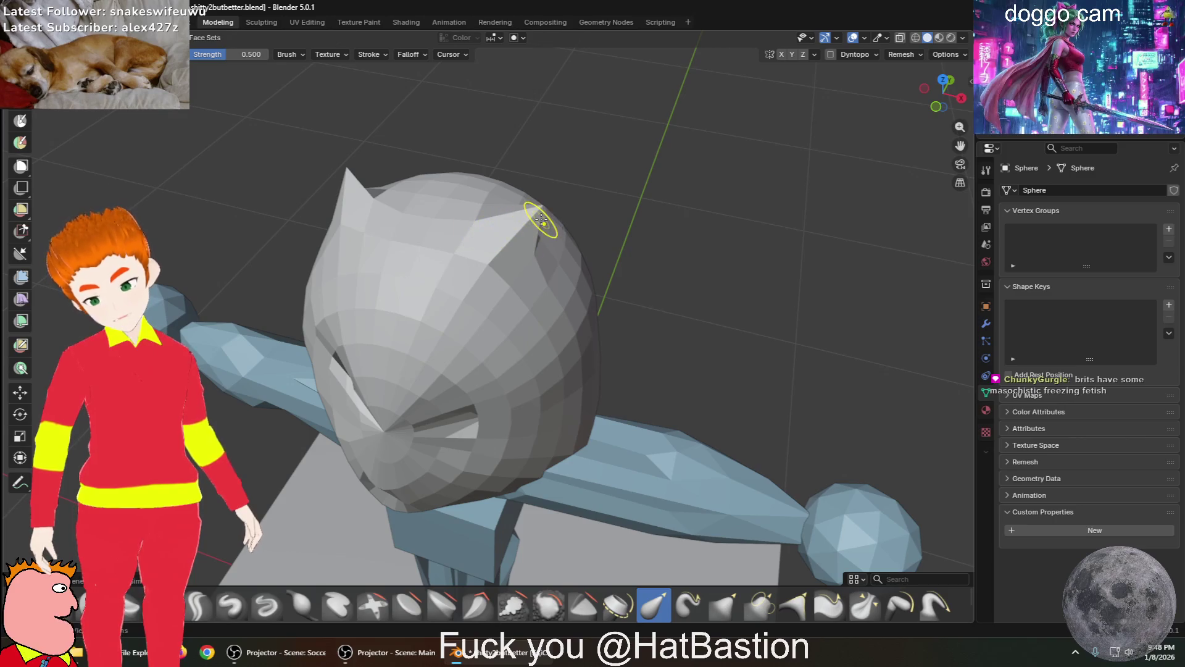
left_click_drag(528, 224, 559, 195)
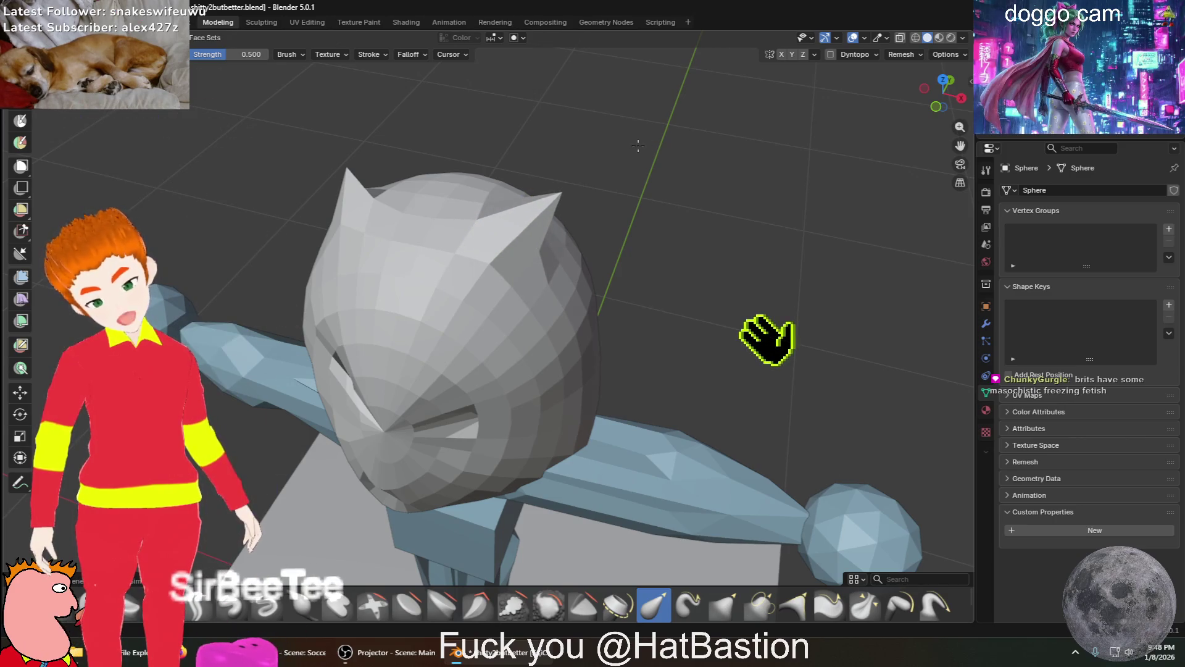
middle_click_drag(589, 239, 593, 210)
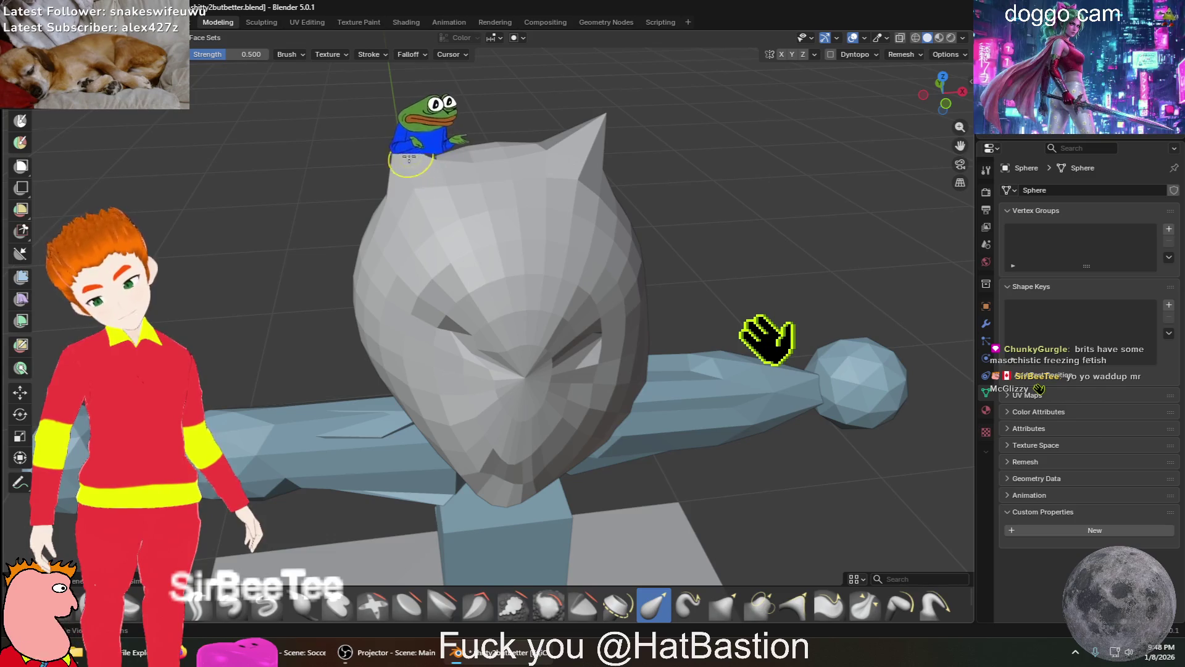
mouse_move(710, 166)
middle_mouse_down()
mouse_move(610, 162)
mouse_move(617, 145)
middle_mouse_up()
mouse_move(484, 153)
middle_mouse_down()
mouse_move(460, 155)
mouse_move(669, 259)
middle_mouse_up()
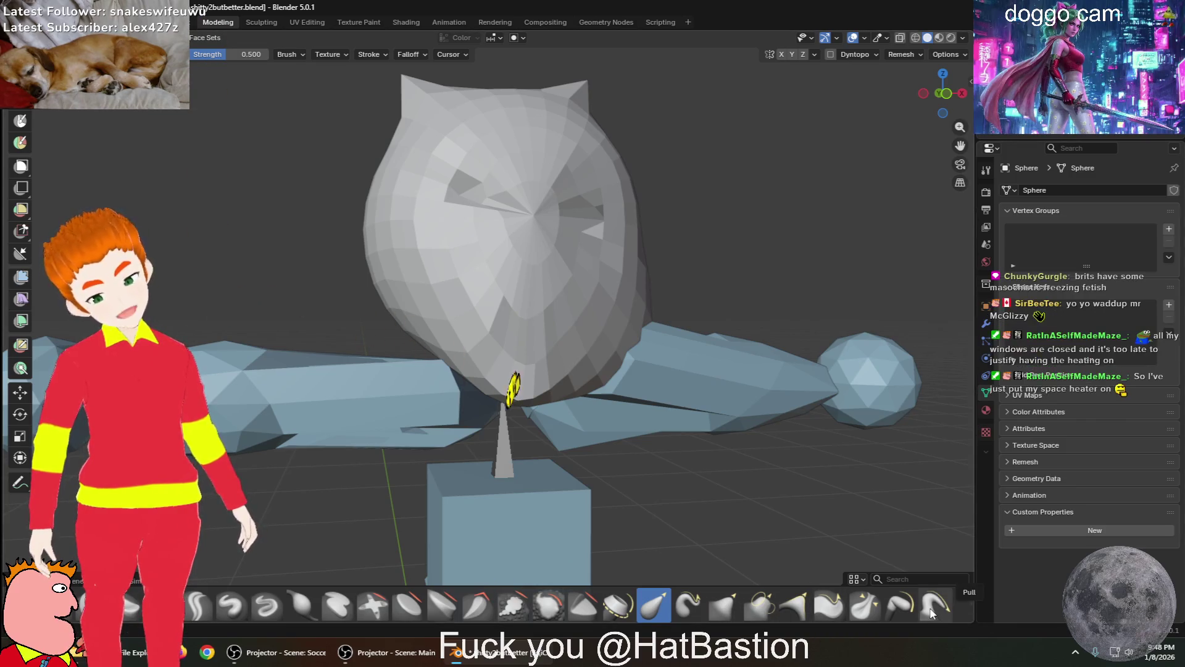
left_click(909, 610)
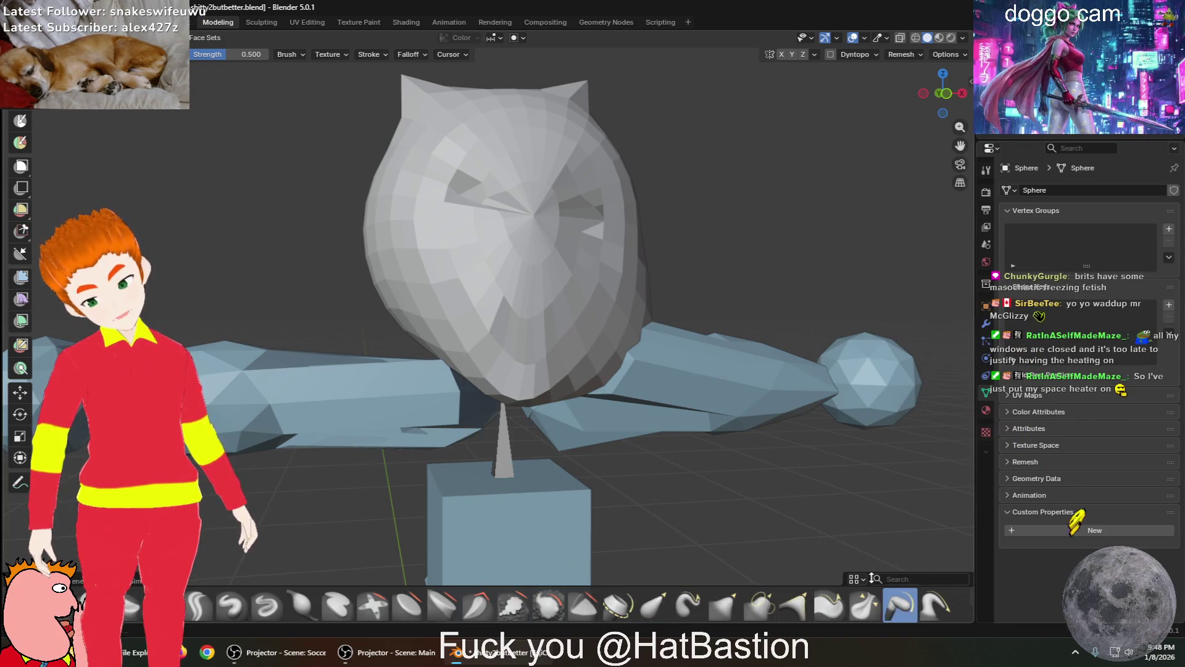
Make Pull the active brush at 0.400 strength and orbit around the owl head
left_click(931, 608)
middle_click_drag(676, 411, 705, 316)
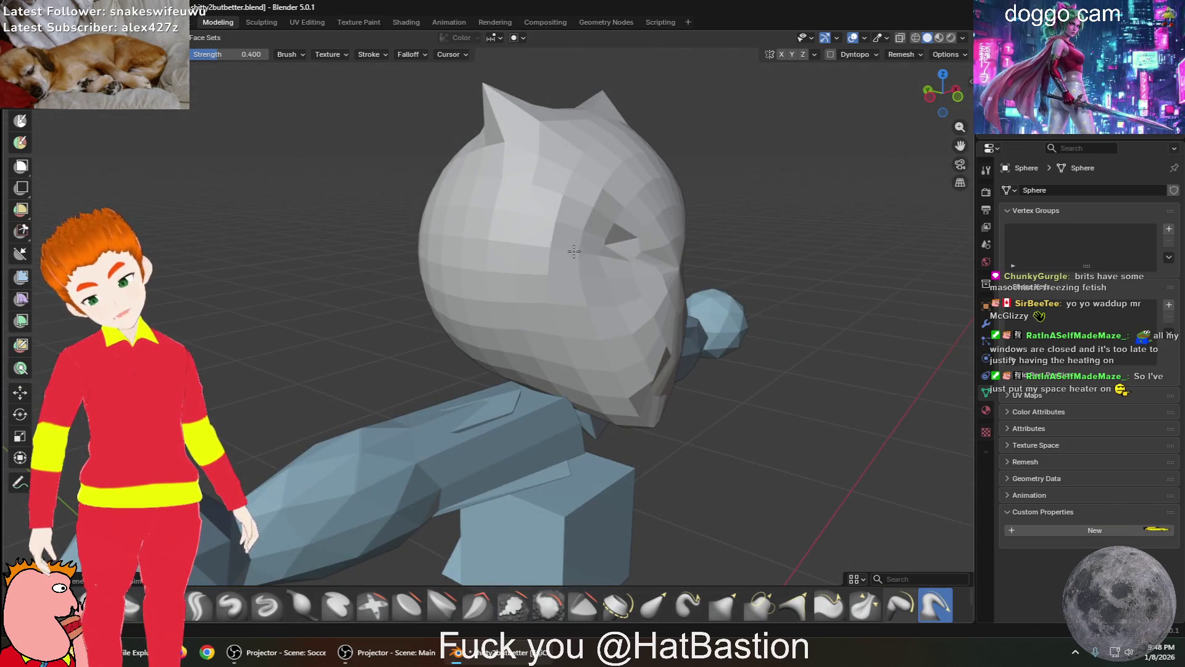
middle_click_drag(563, 255, 600, 317)
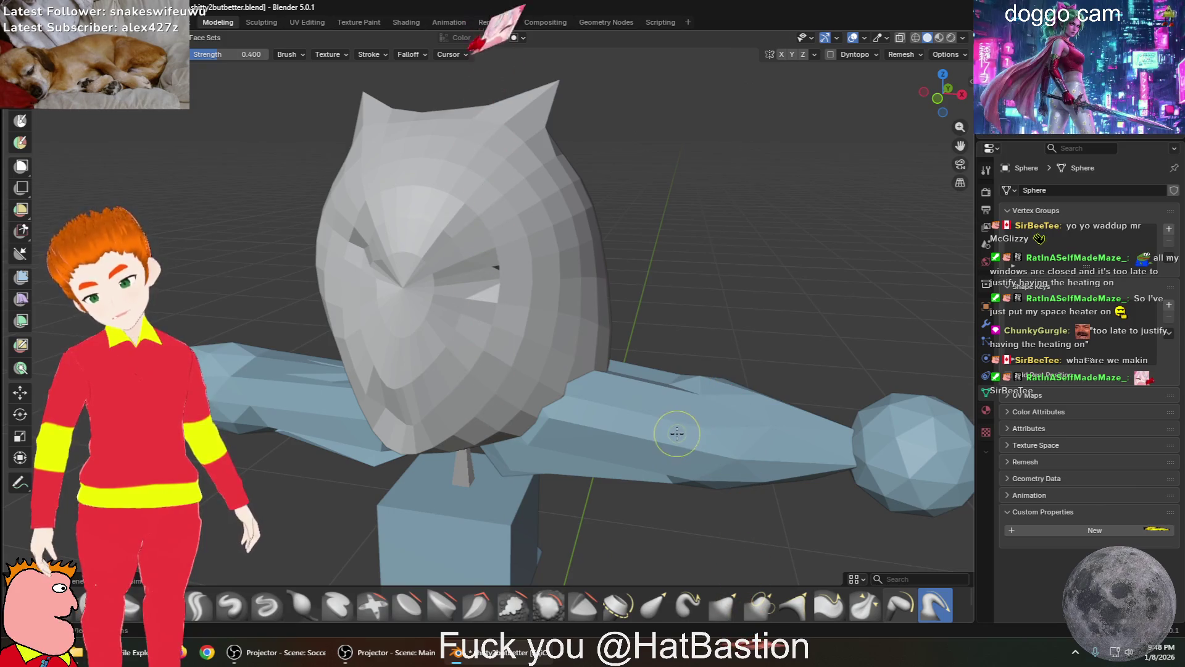
mouse_move(757, 350)
middle_mouse_down()
mouse_move(675, 305)
mouse_move(627, 319)
mouse_move(616, 397)
middle_mouse_up()
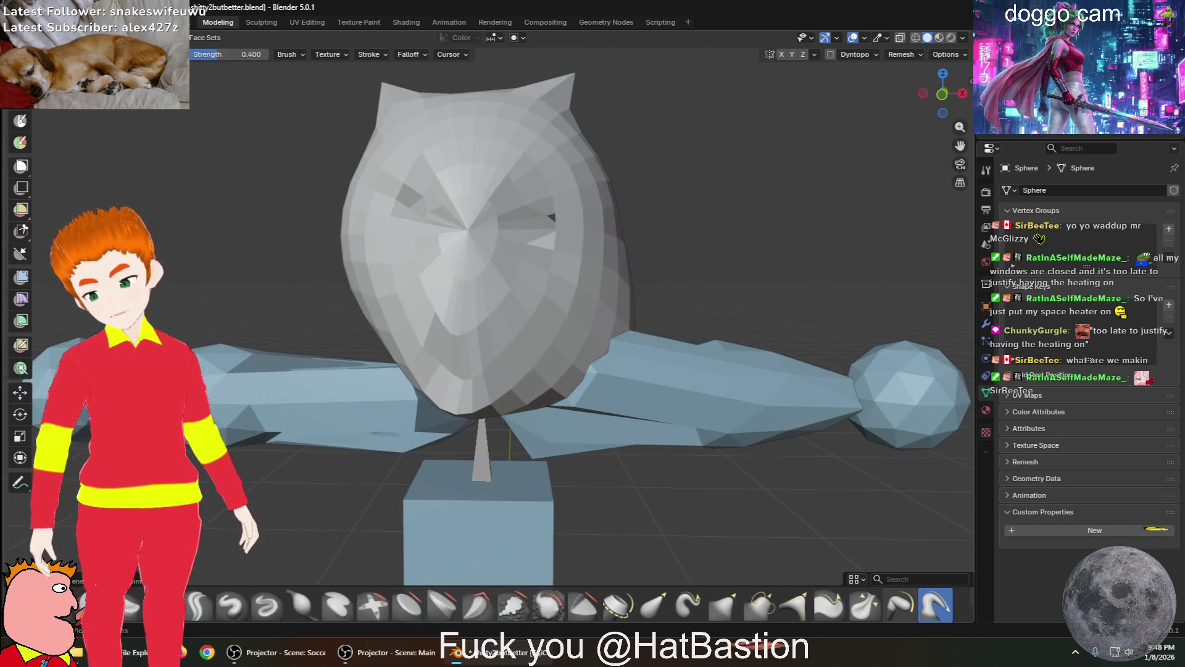
key("shift+space")
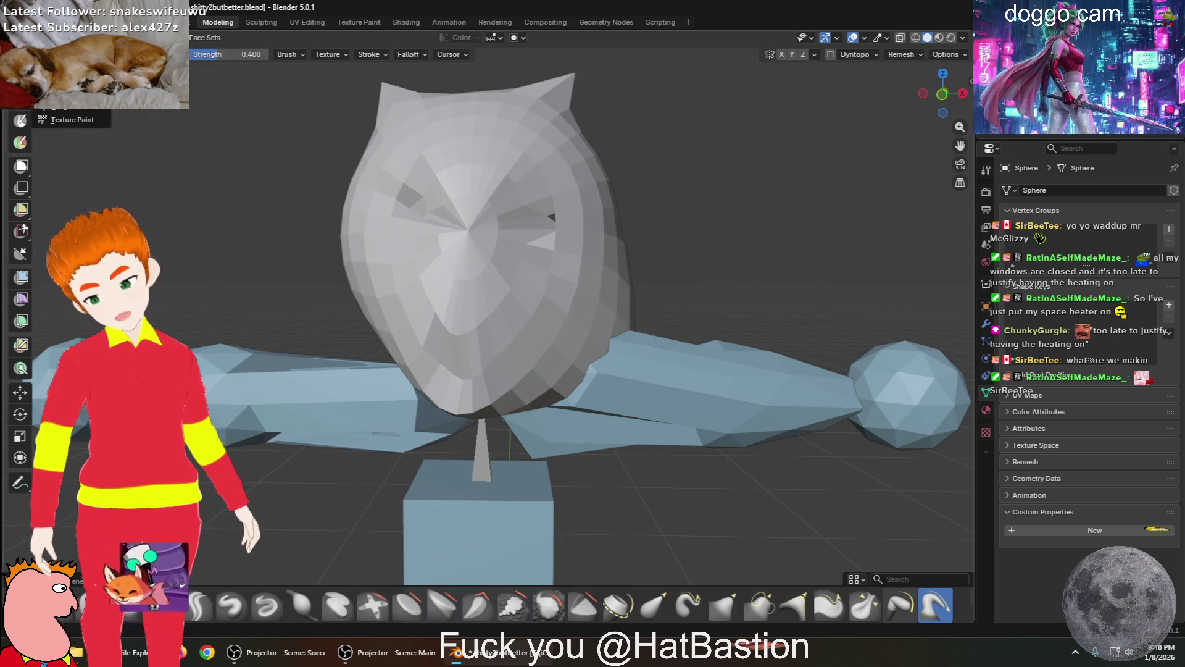
Leave sculpting, select the box pedestal Cube.001 and put it in Edit Mode
key("ctrl+Tab")
left_click(483, 519)
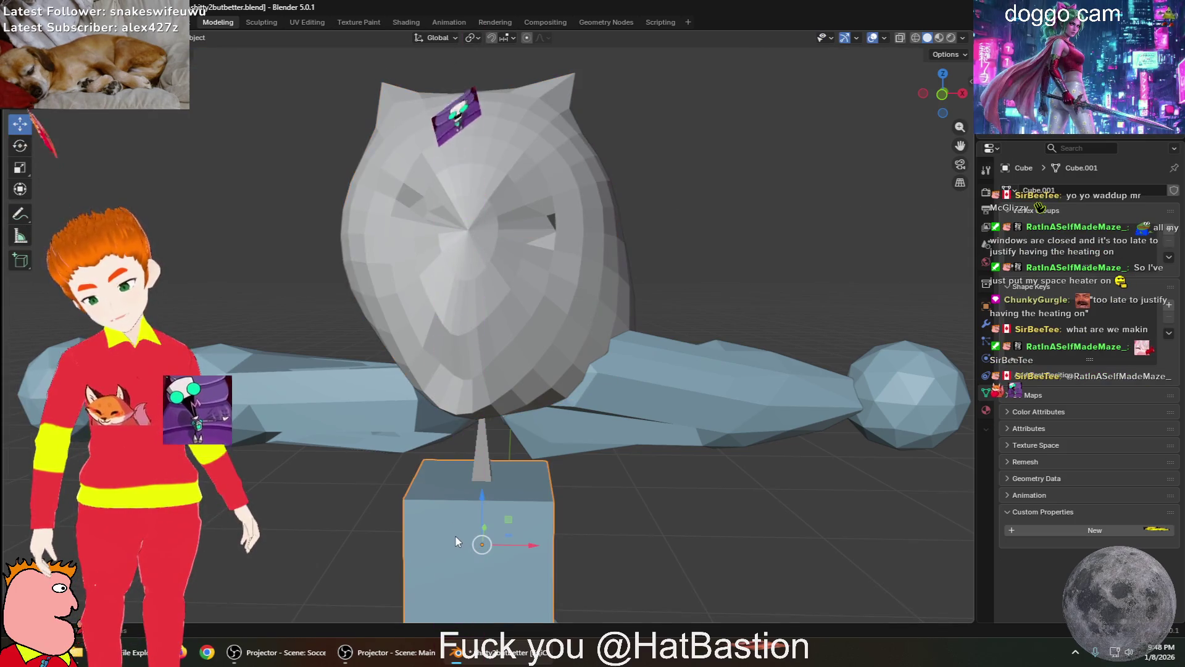
mouse_move(483, 519)
middle_mouse_down()
mouse_move(450, 484)
mouse_move(415, 491)
mouse_move(491, 488)
mouse_move(481, 482)
mouse_move(326, 458)
mouse_move(471, 457)
mouse_move(429, 411)
middle_mouse_up()
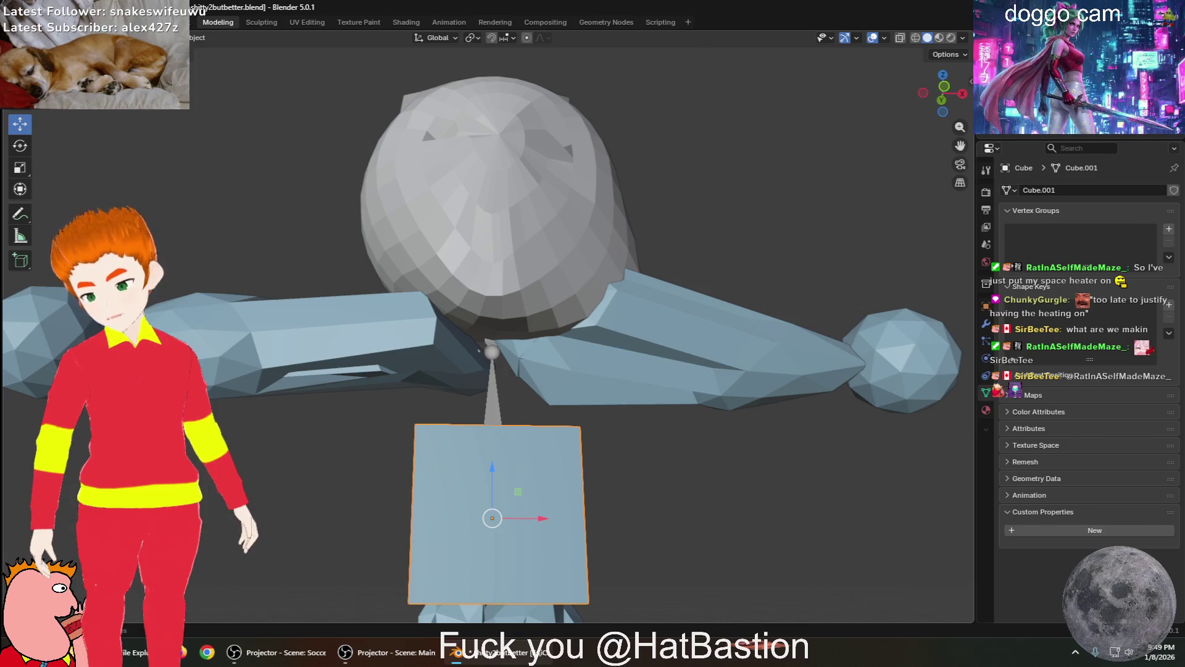
left_click(47, 38)
left_click(47, 52)
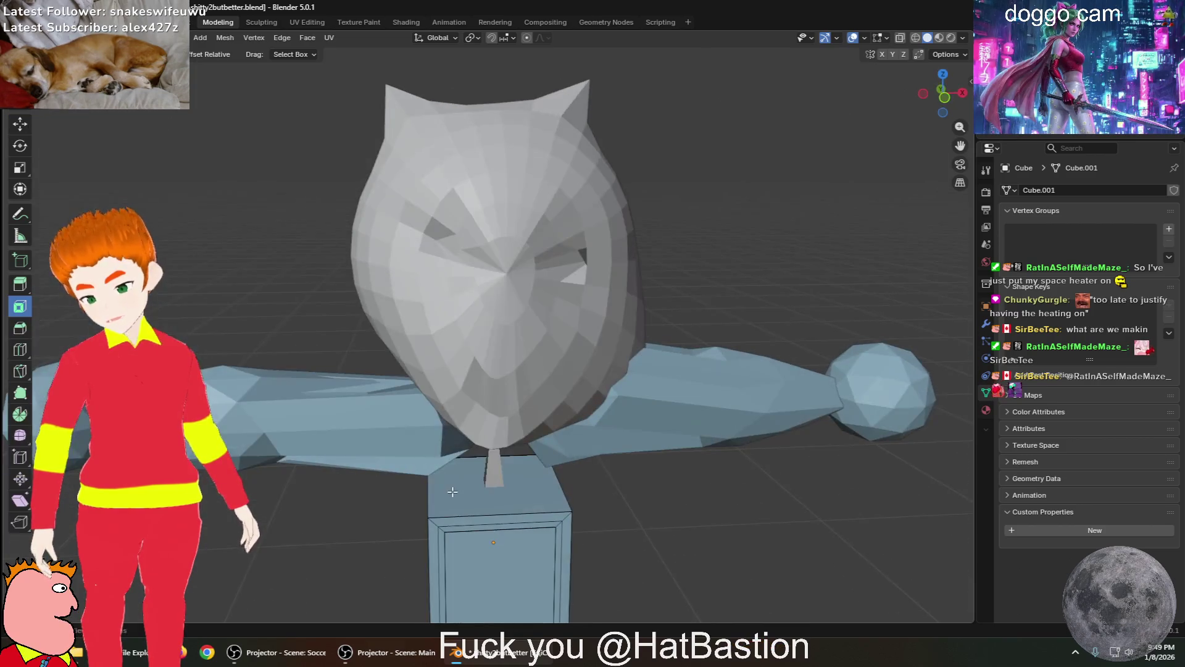
Select the pedestal's top face and inset it, leaving a thin border ring about 0.0015 m thick
left_click(472, 506)
key("g")
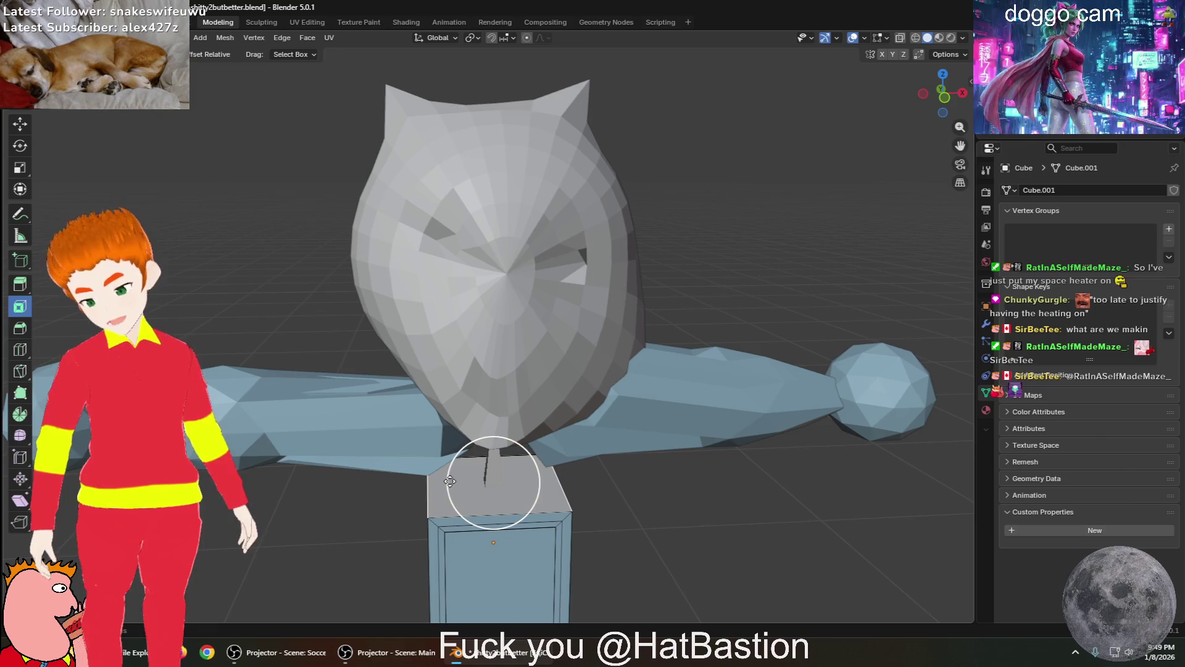
key("i")
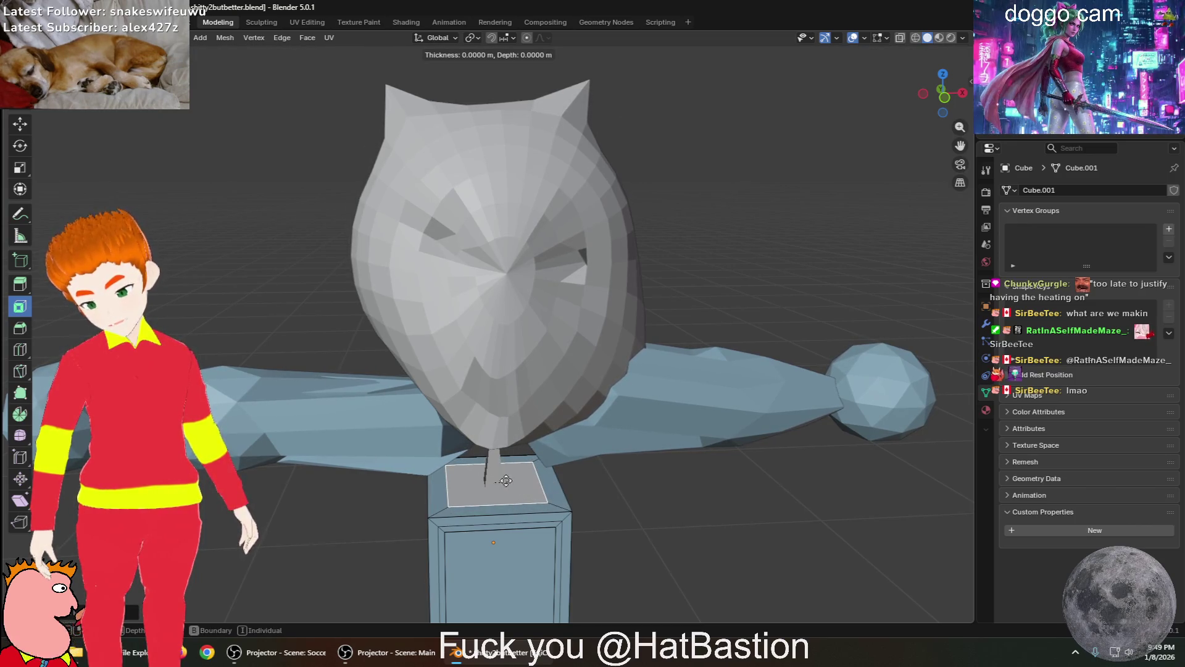
left_click(490, 481)
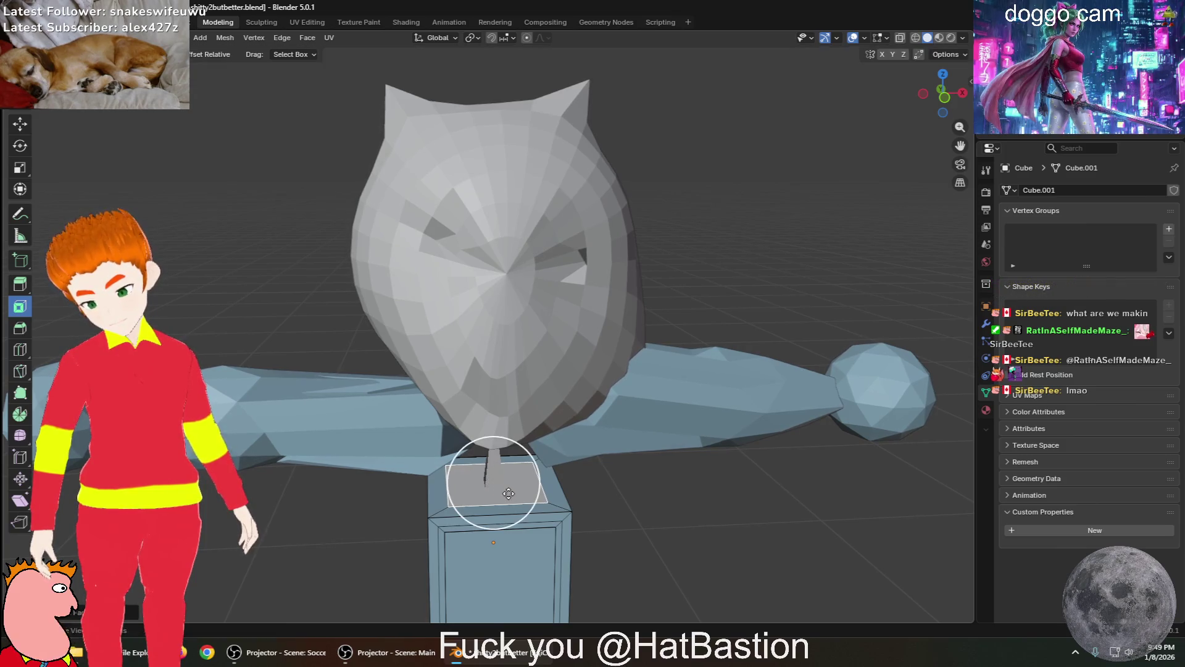
key("i")
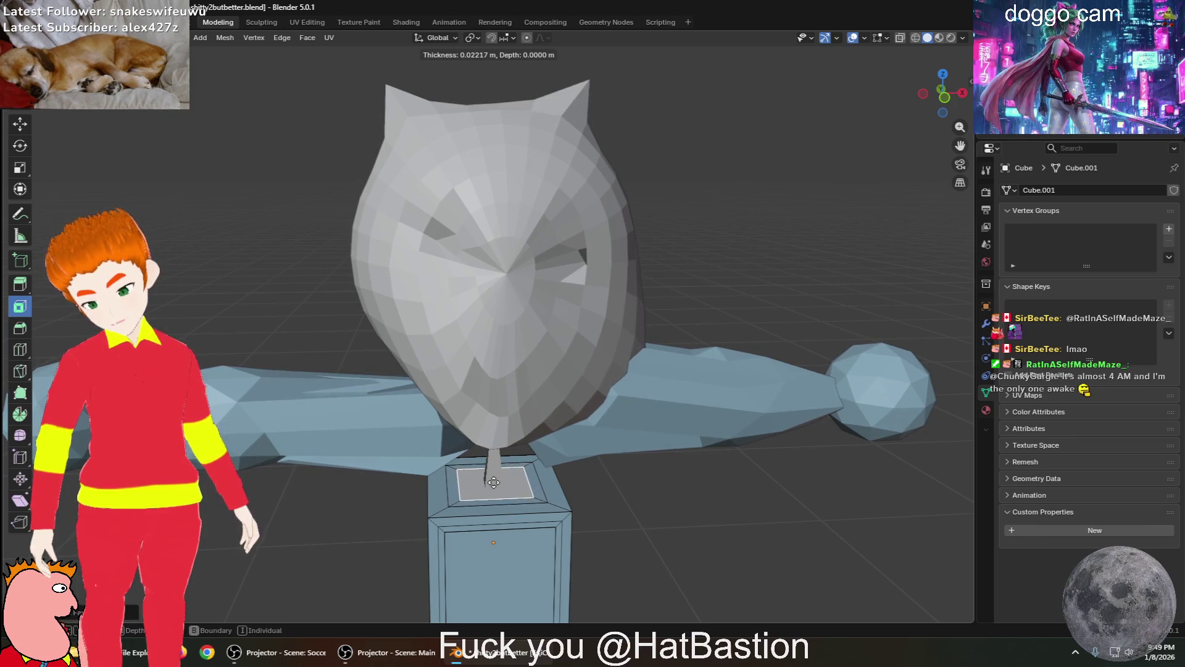
left_click(492, 483)
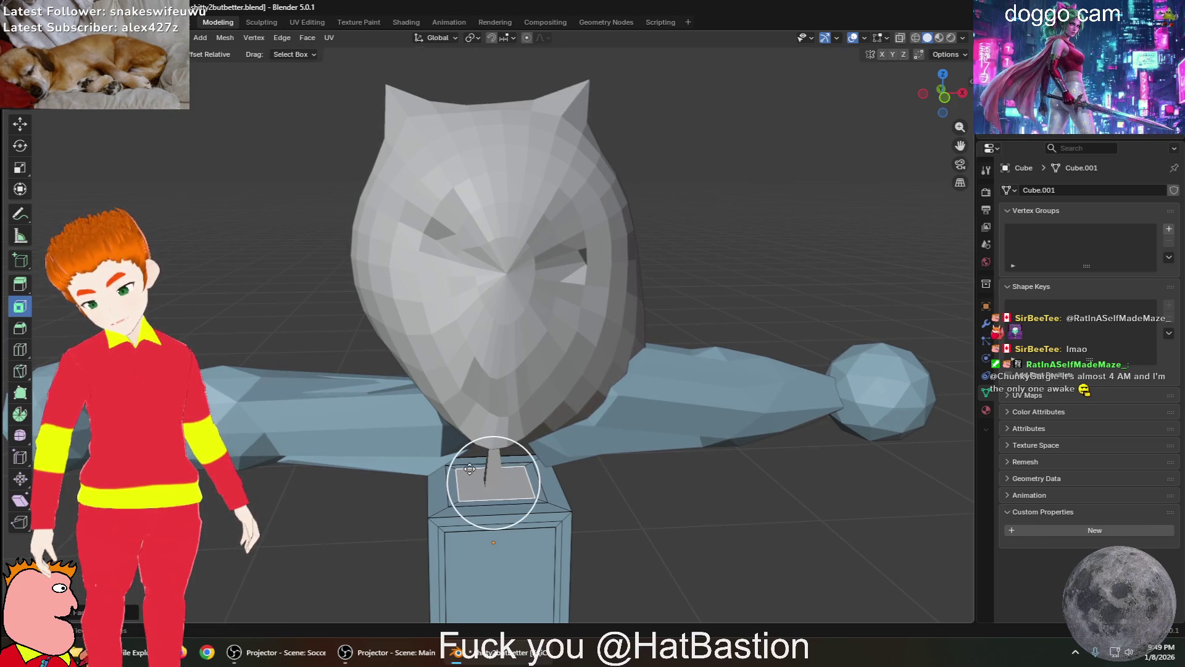
scroll(492, 483, "up", 6)
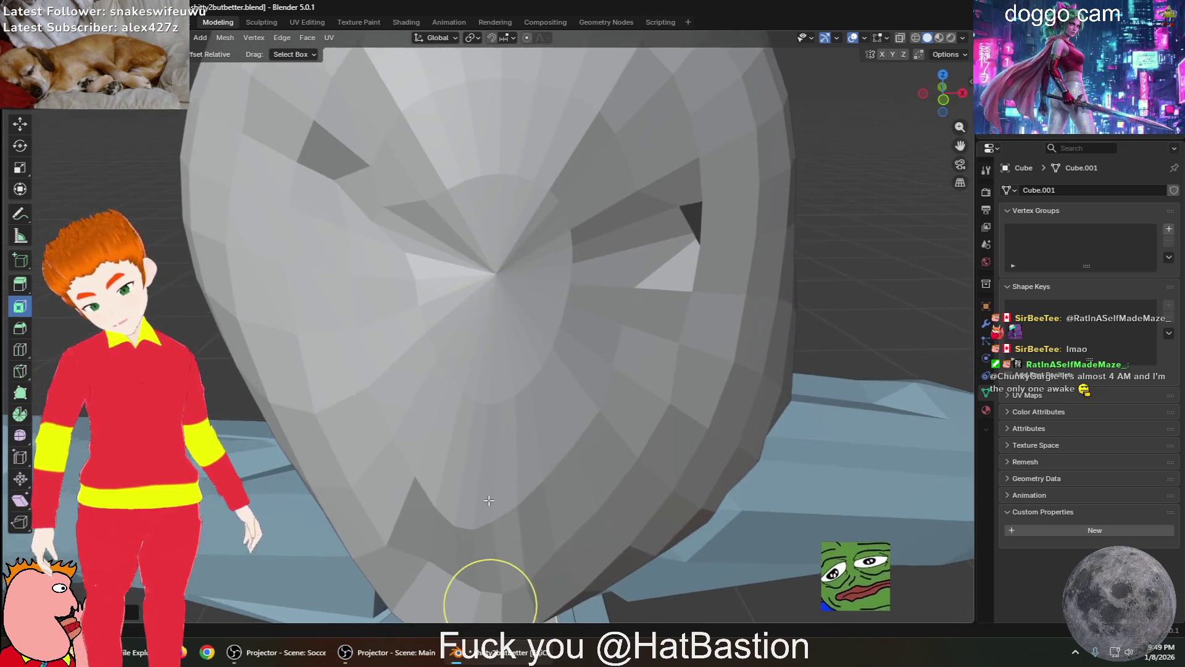
scroll(488, 488, "down", 6)
scroll(550, 426, "up", 2)
scroll(550, 425, "up", 2)
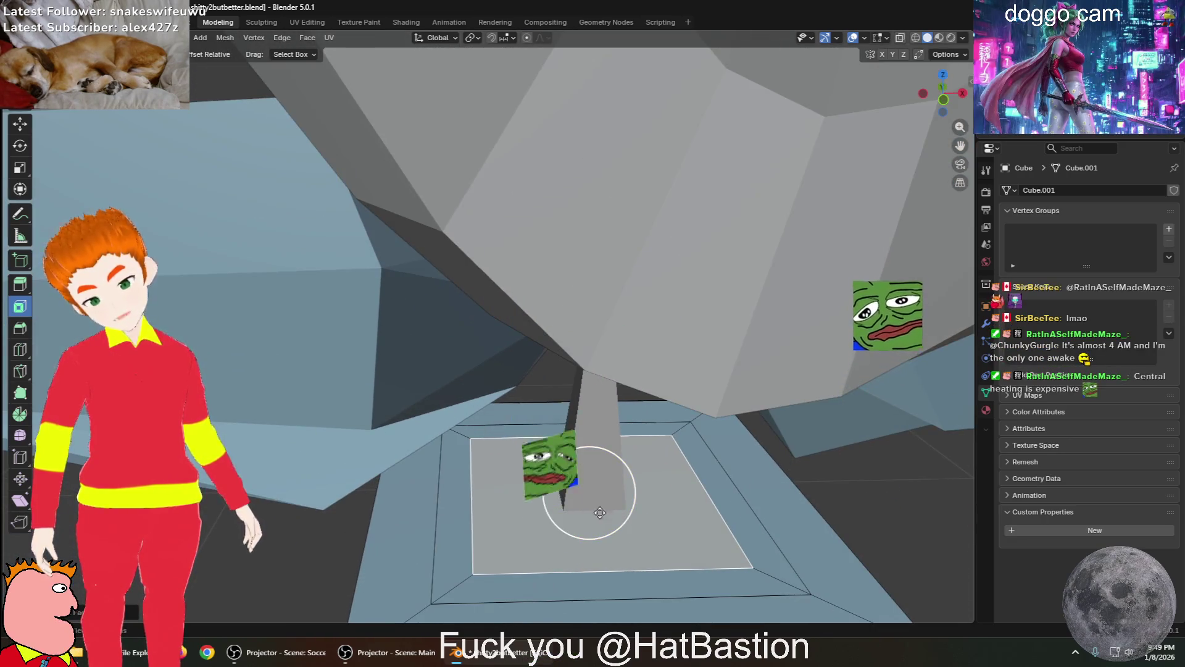
key("i")
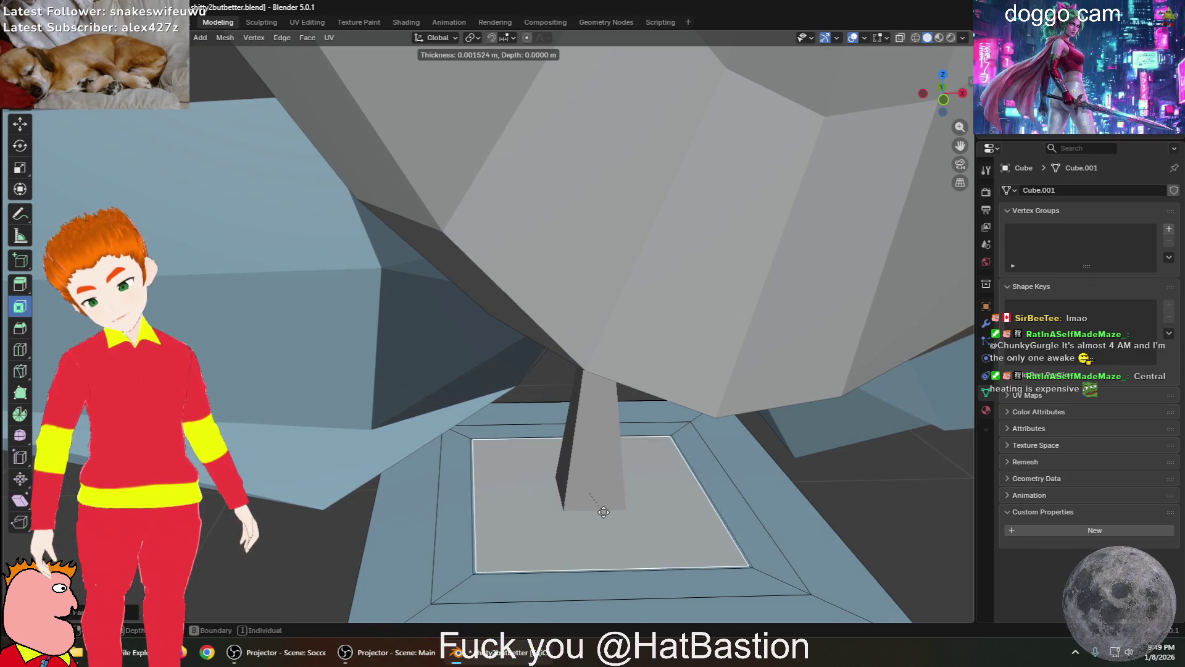
Add three more thin inset rings to the top face
left_click(590, 492)
mouse_move(610, 532)
middle_mouse_down()
mouse_move(661, 569)
mouse_move(709, 582)
mouse_move(702, 603)
mouse_move(672, 577)
mouse_move(661, 479)
middle_mouse_up()
key("i")
left_click(623, 517)
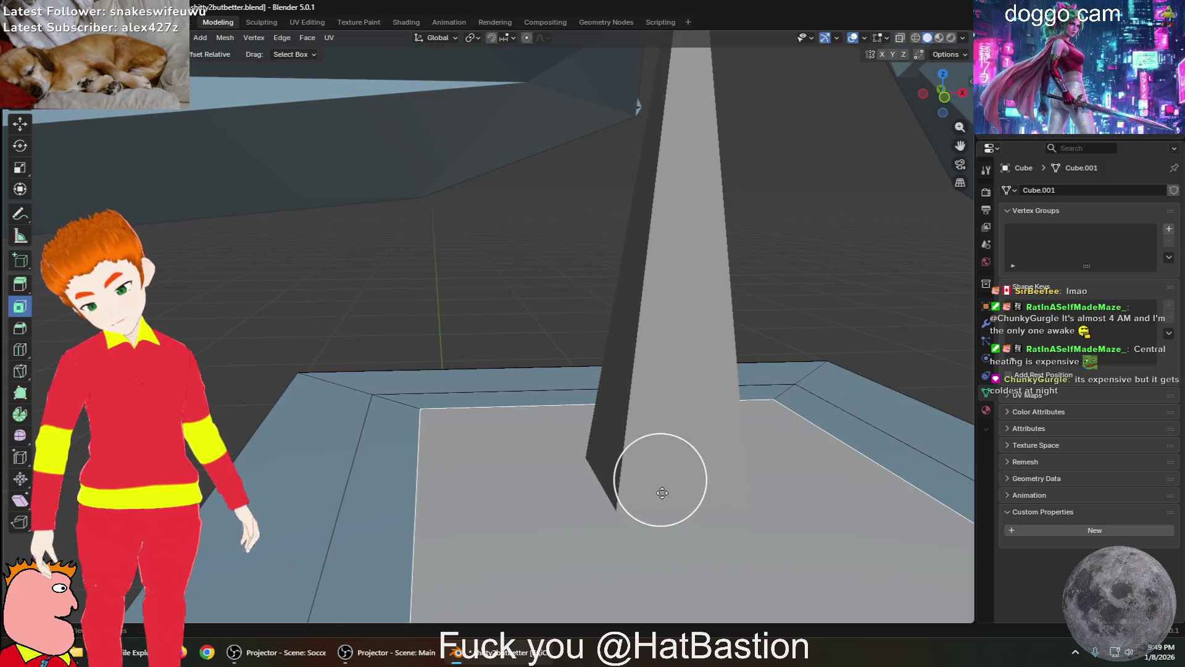
key("i")
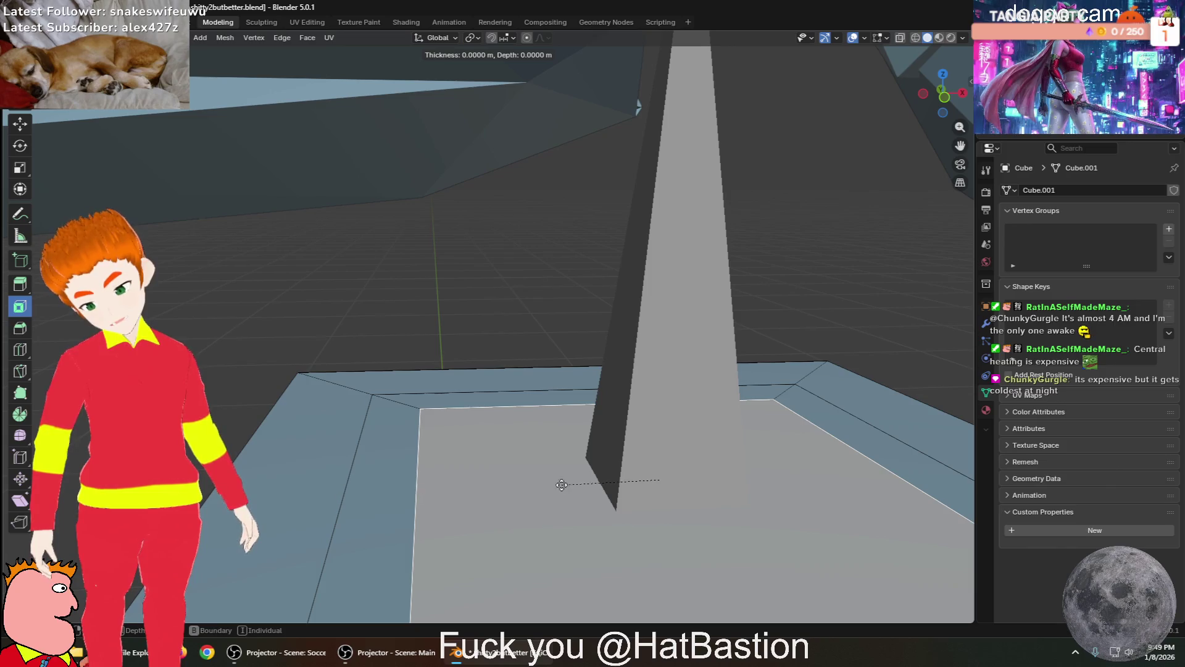
left_click(660, 479)
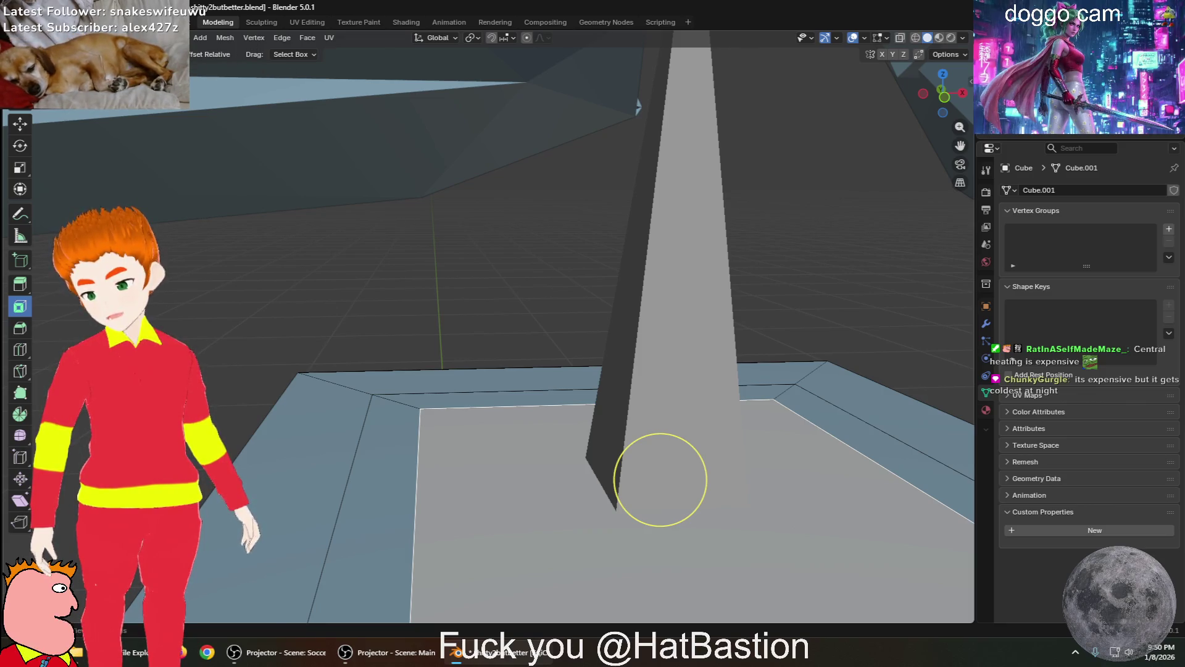
Set dragging to move geometry, try raising the floor face, then undo it
left_click(292, 55)
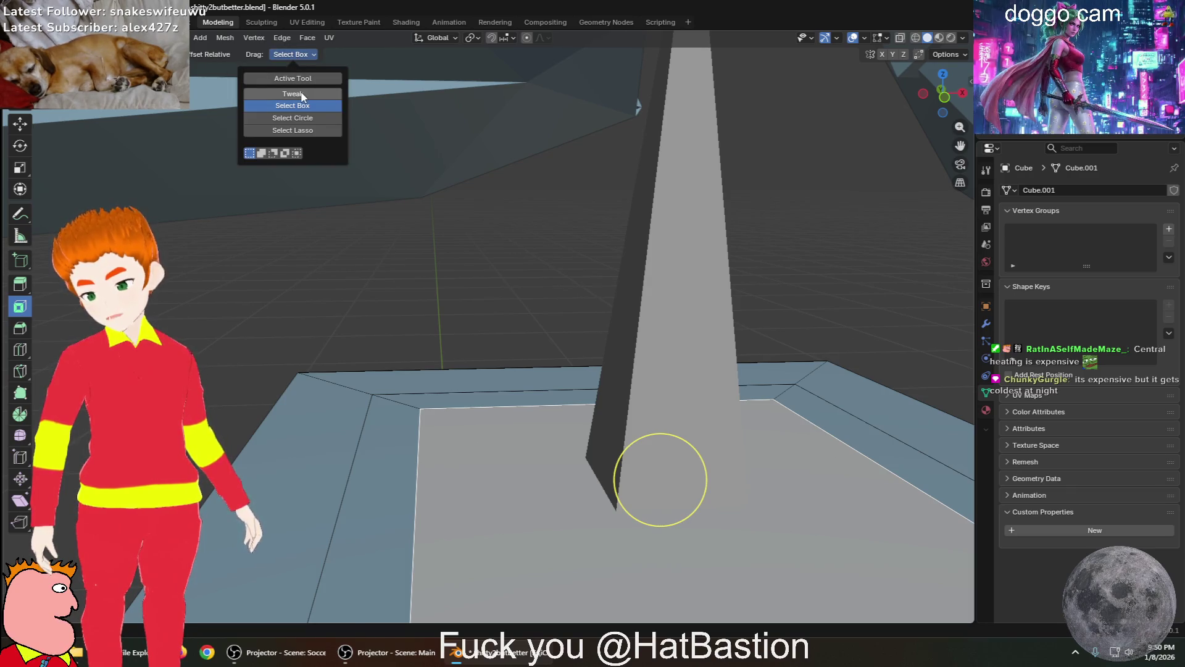
left_click(303, 95)
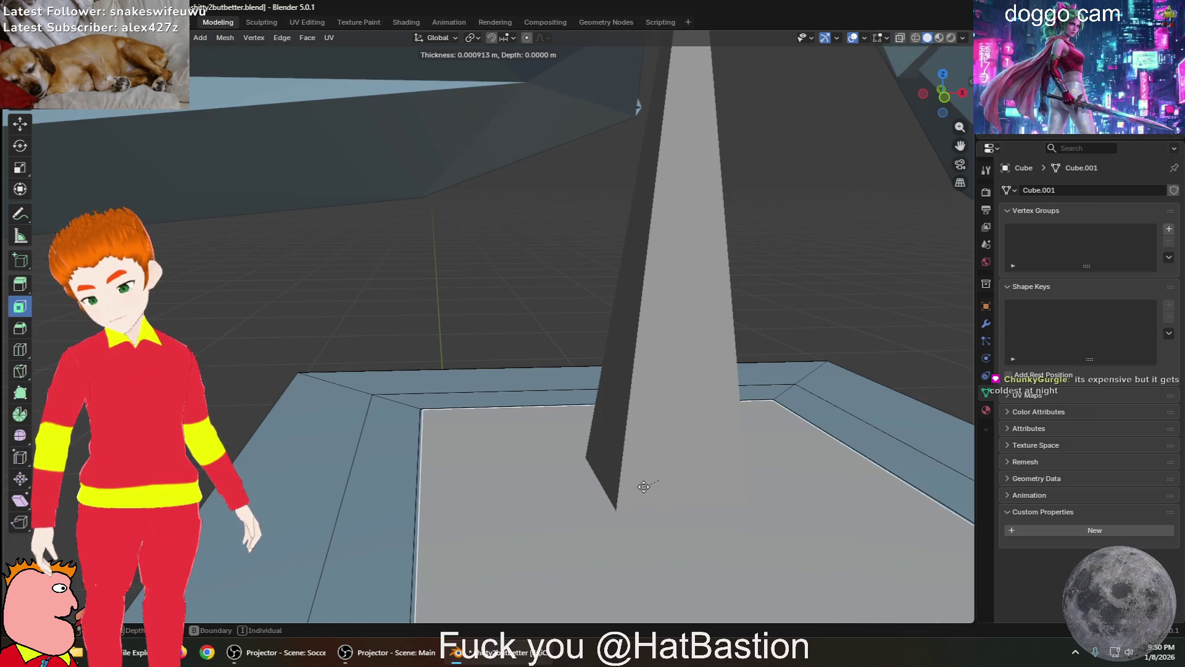
mouse_move(550, 534)
left_mouse_down()
mouse_move(647, 502)
mouse_move(599, 283)
mouse_move(574, 317)
mouse_move(599, 328)
left_mouse_up()
key("ctrl+z")
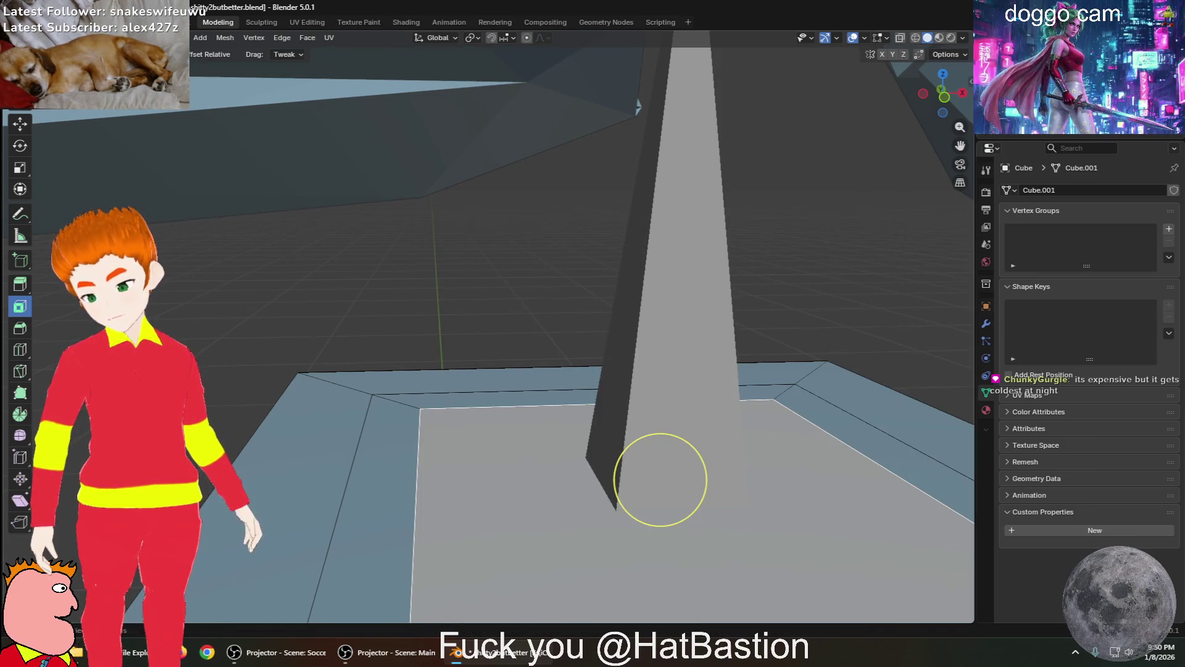
mouse_move(646, 513)
middle_mouse_down()
mouse_move(663, 495)
mouse_move(505, 494)
mouse_move(500, 506)
middle_mouse_up()
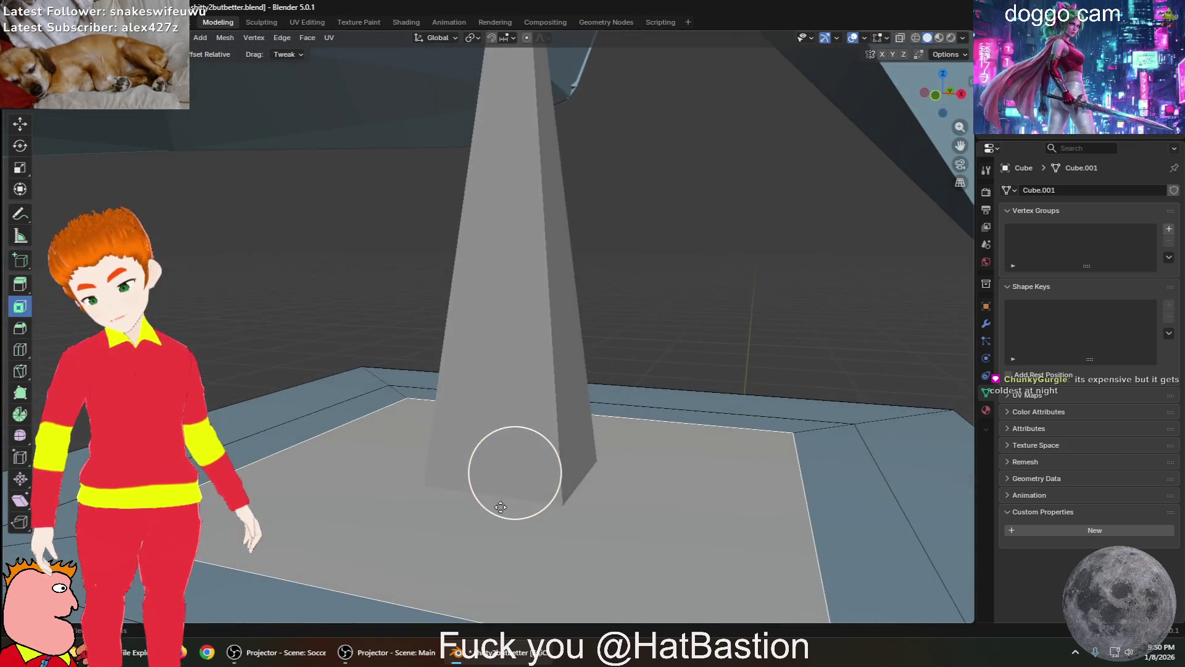
Retry insetting the top face several times, ending with a zero-thickness inset
key("i")
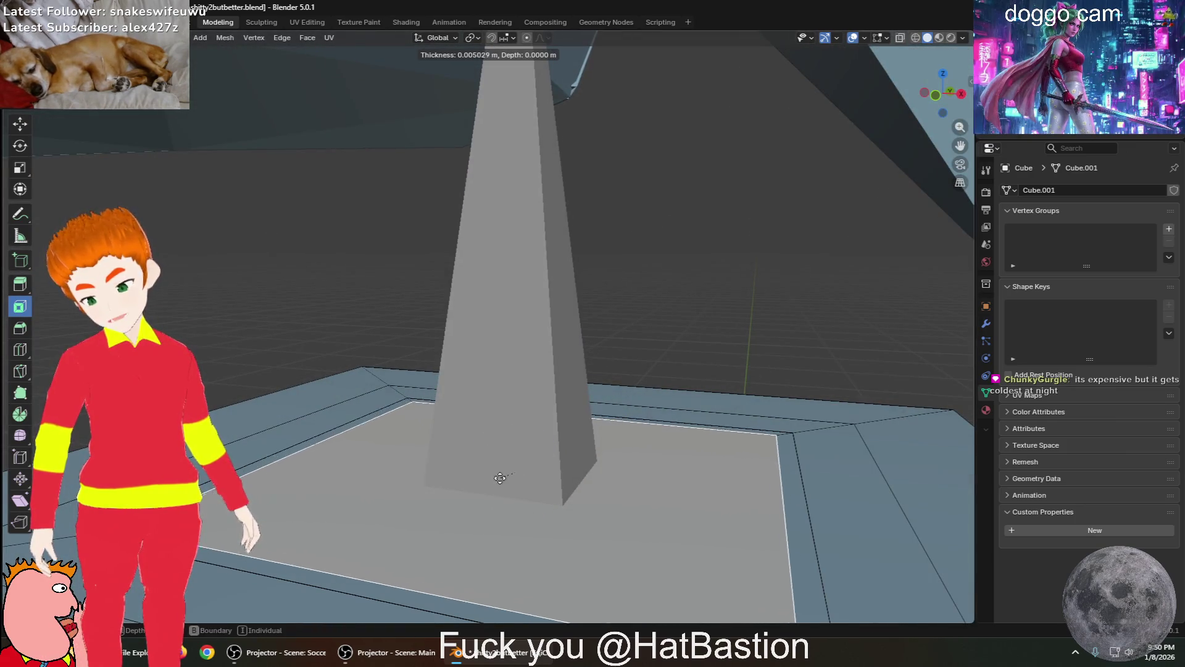
key("Escape")
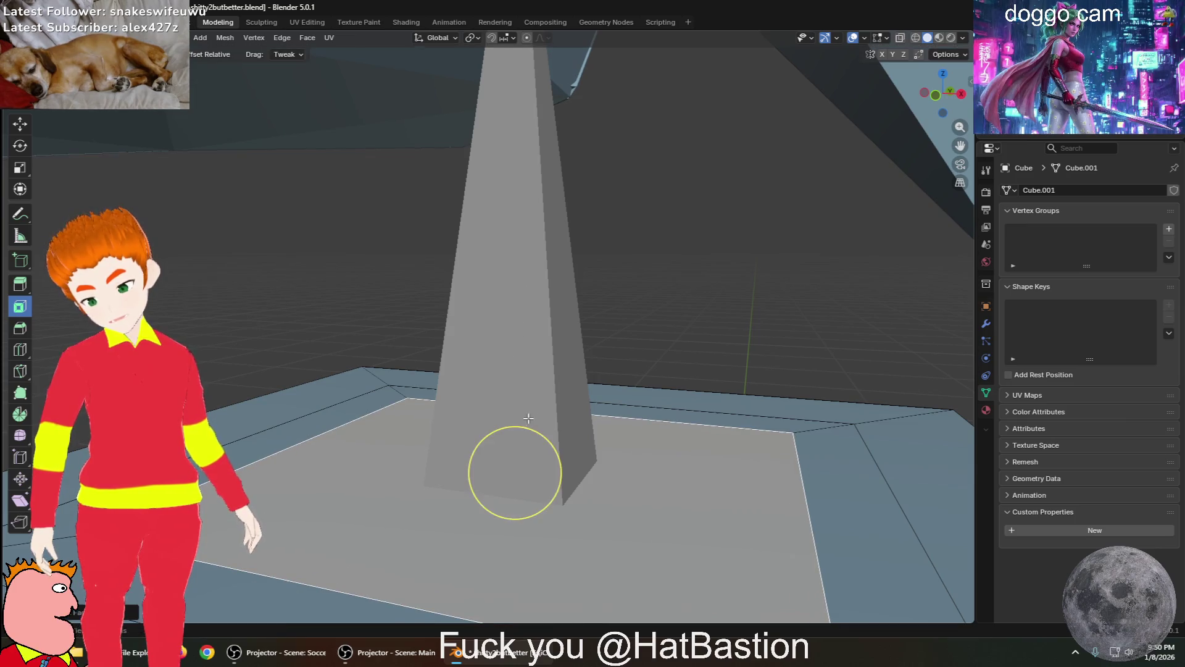
key("i")
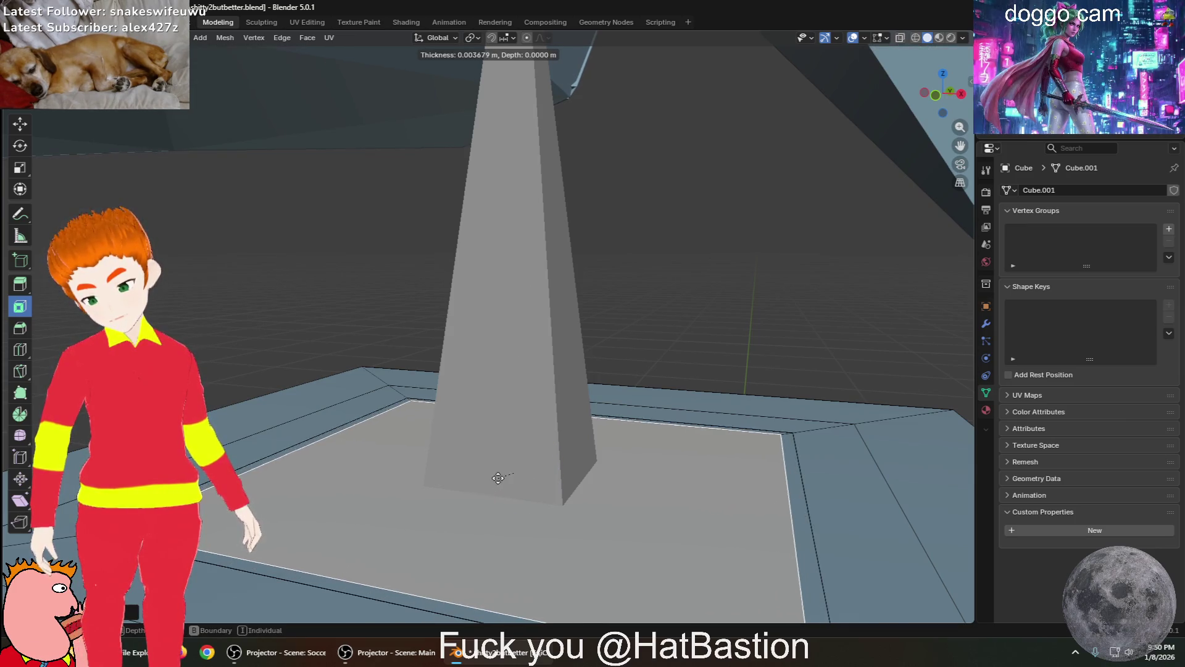
key("Escape")
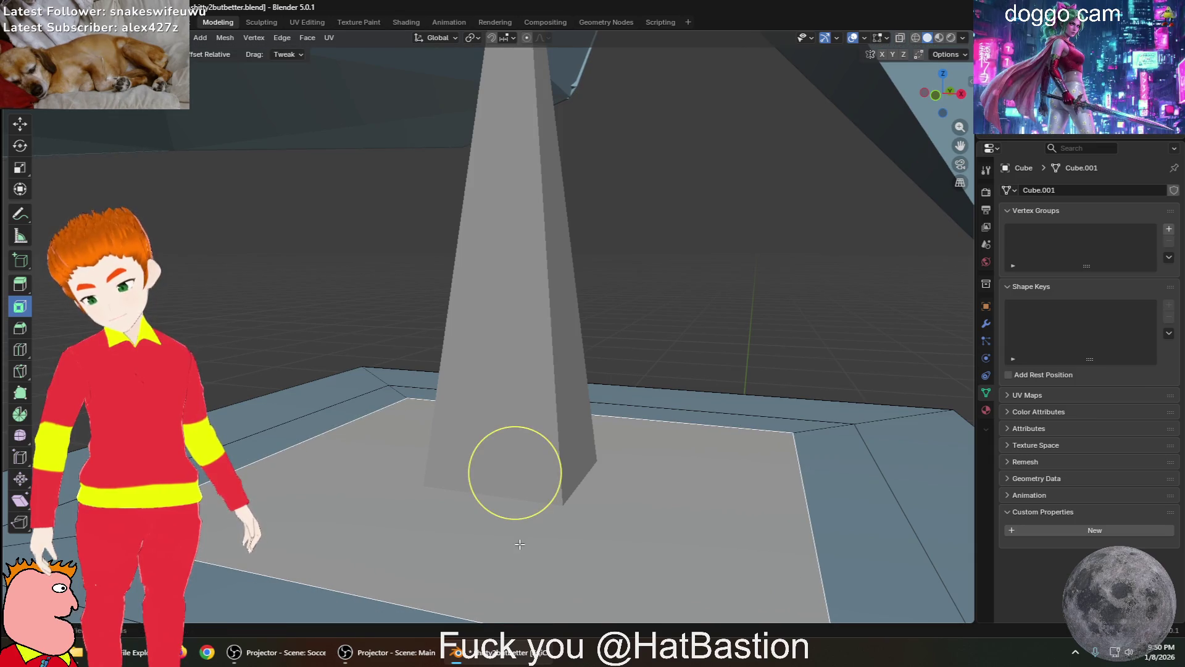
scroll(396, 480, "up", 5)
middle_click_drag(518, 556, 560, 193)
key("i")
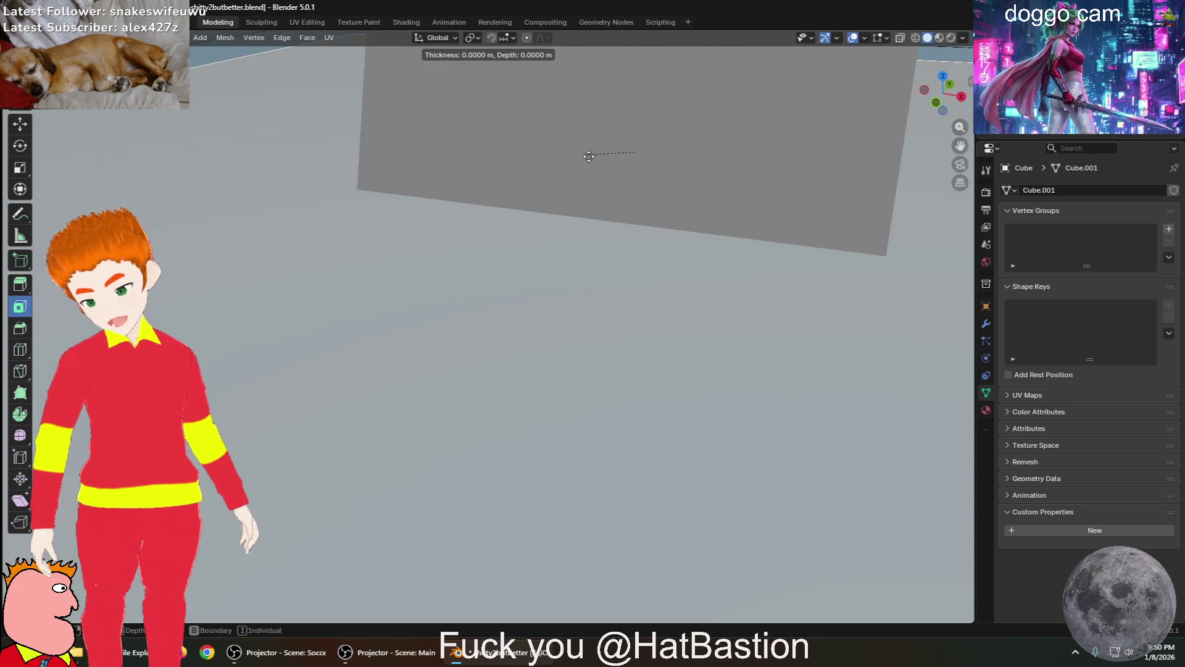
key("Escape")
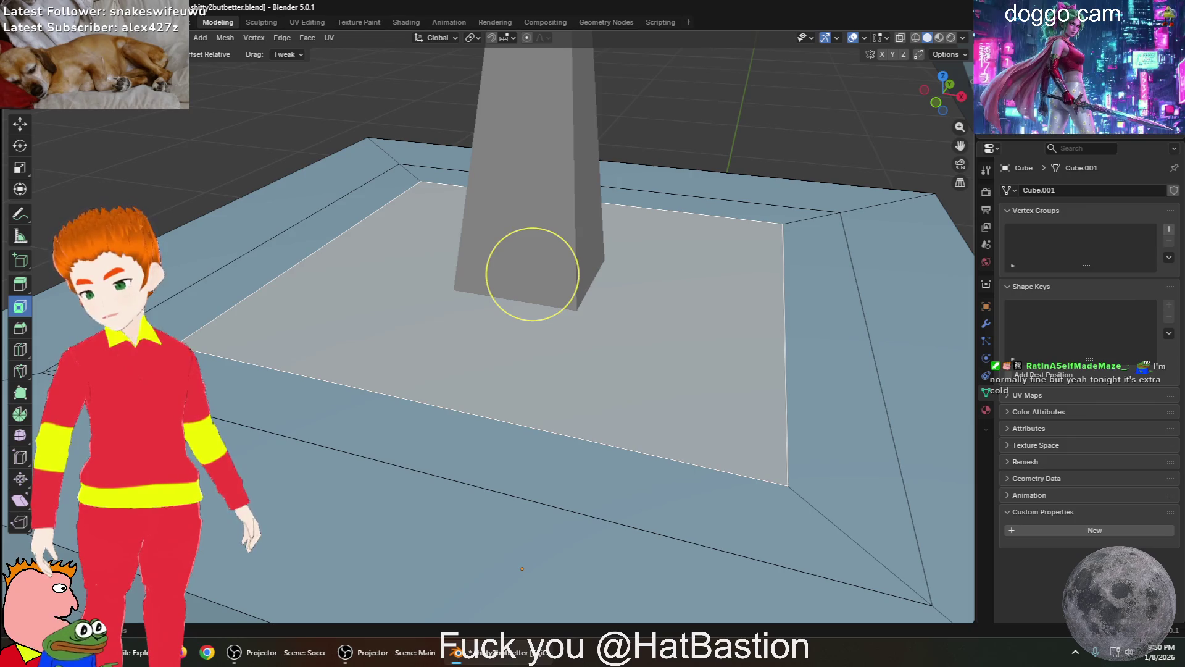
key("i")
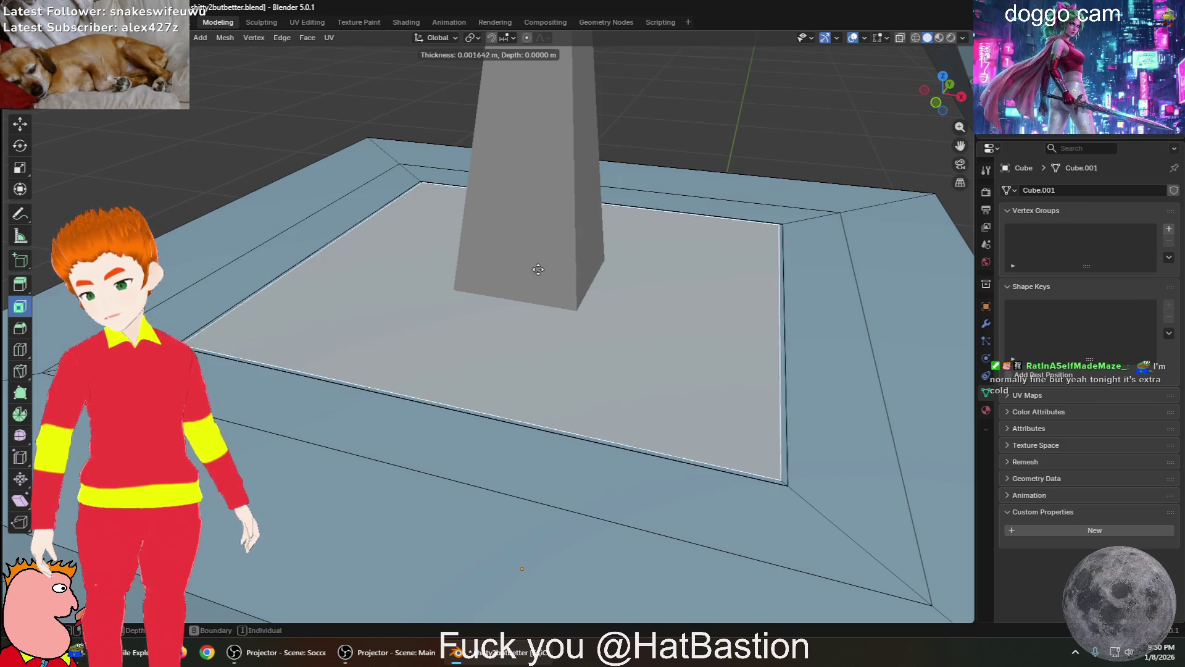
left_click(537, 266)
key("ctrl+z")
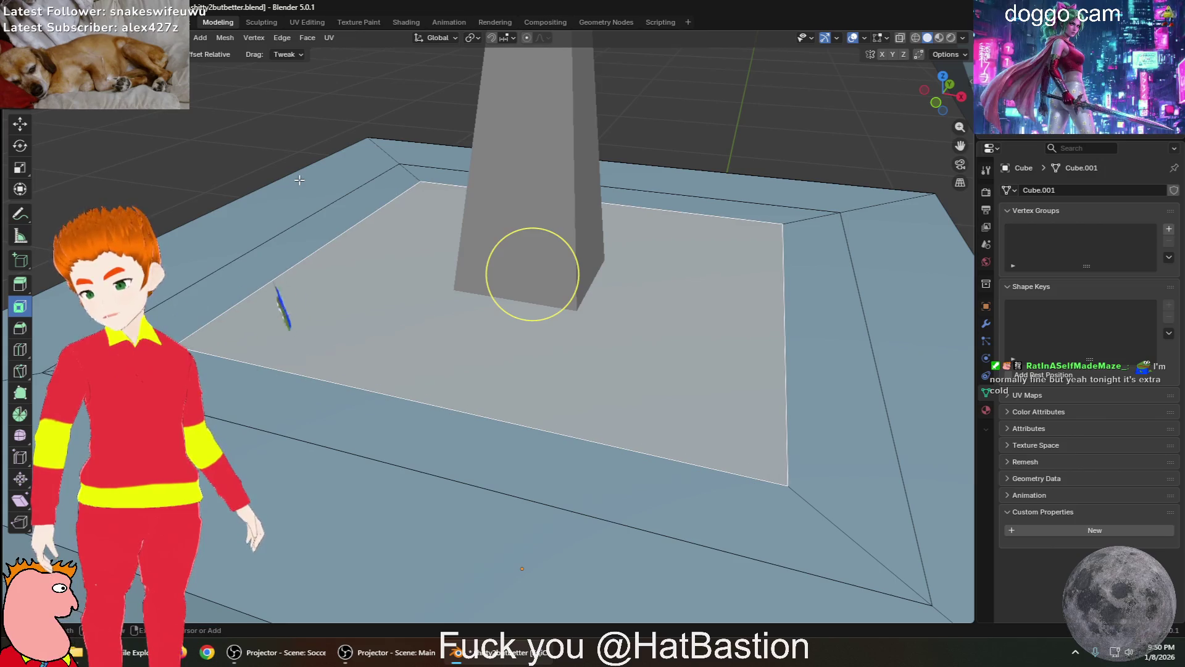
key("i")
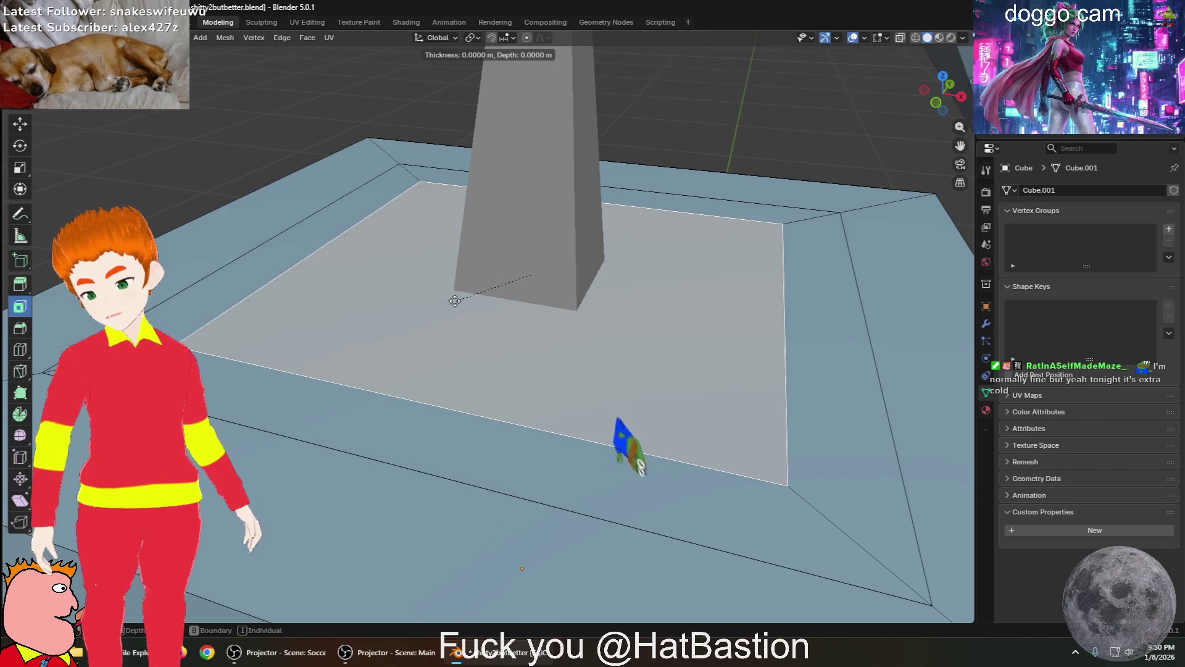
right_click(513, 317)
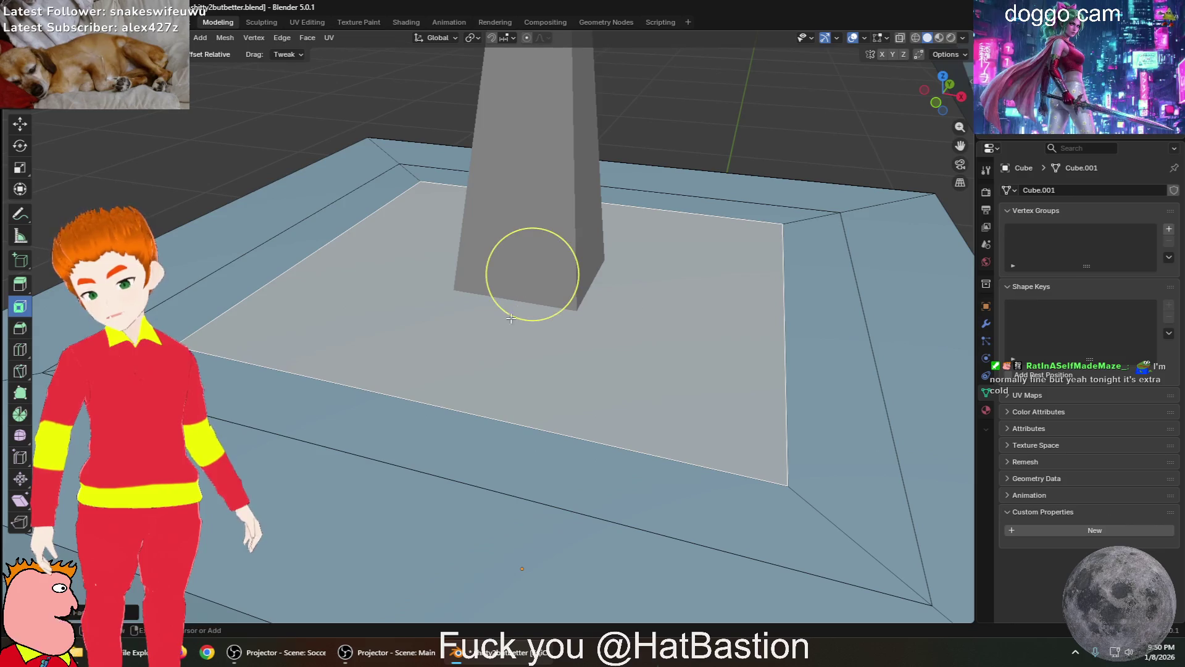
Confirm the raised top face and inset it once
key("g")
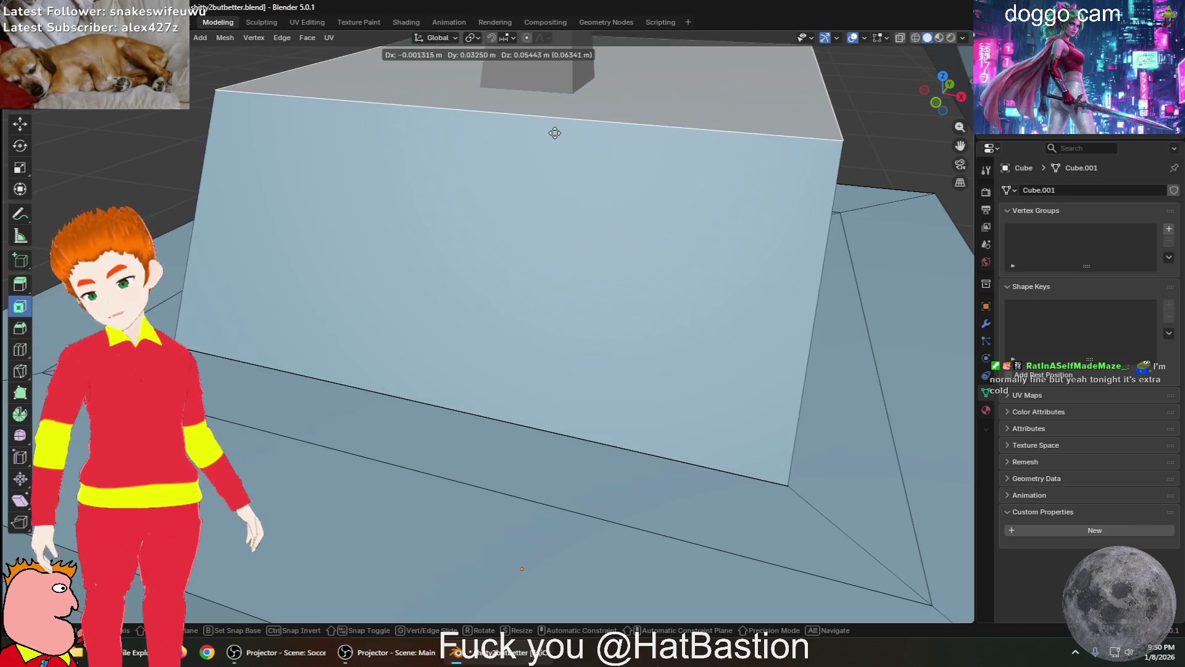
left_click(552, 73)
mouse_move(543, 99)
middle_mouse_down()
mouse_move(511, 212)
mouse_move(517, 198)
mouse_move(525, 211)
middle_mouse_up()
key("i")
left_click(515, 206)
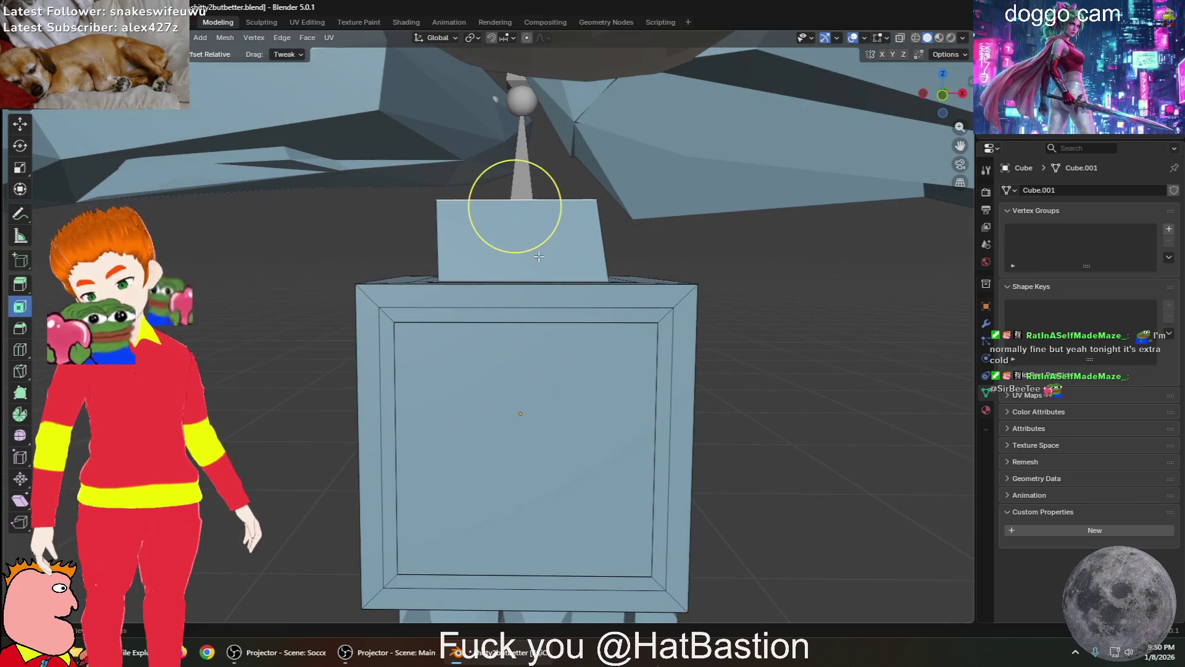
middle_click_drag(516, 198, 515, 204)
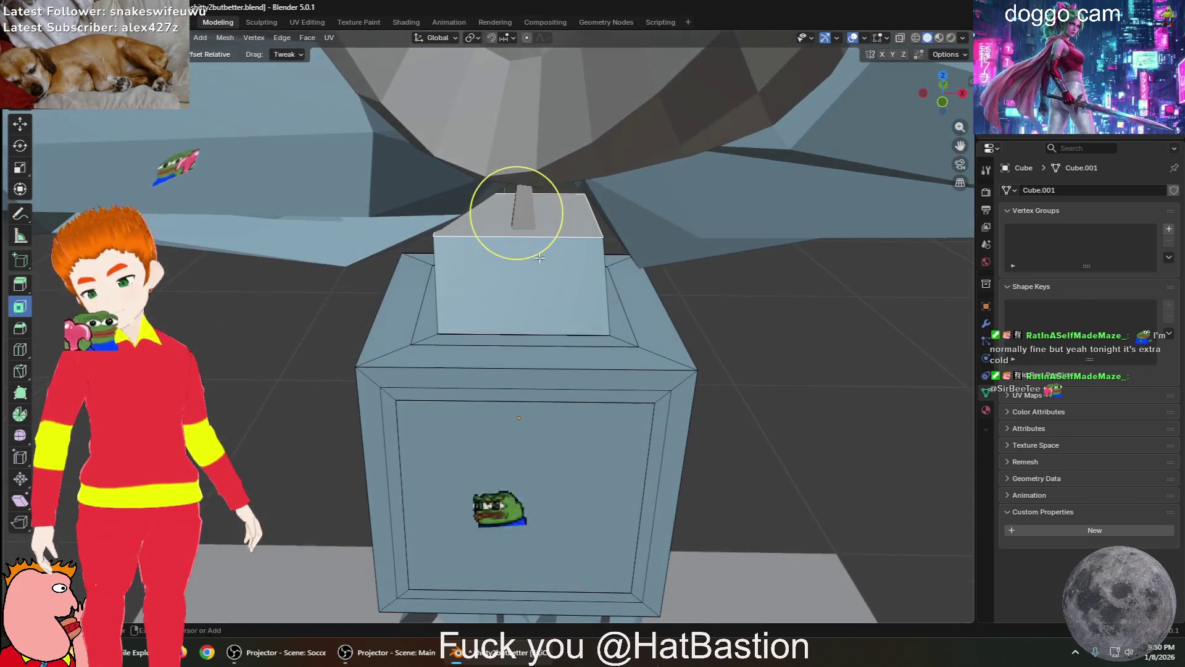
Inset the box's top face three more times into concentric rings
left_click(521, 272)
key("i")
left_click(517, 266)
key("i")
left_click(499, 289)
key("i")
left_click(523, 299)
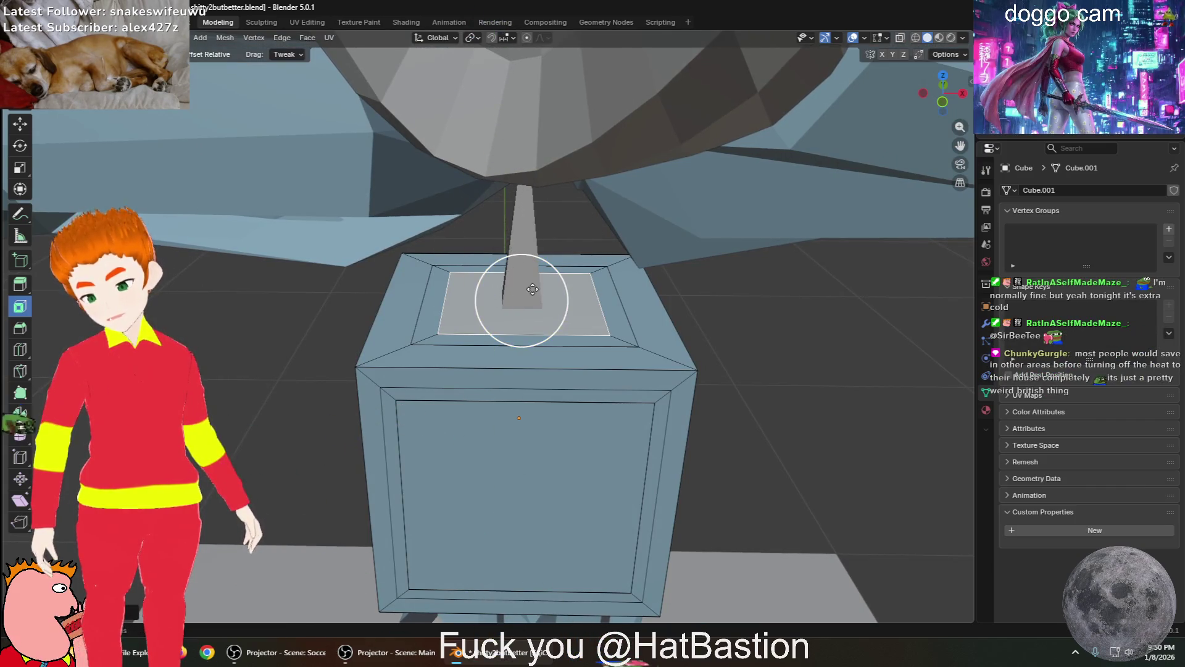
middle_click_drag(544, 307, 501, 286)
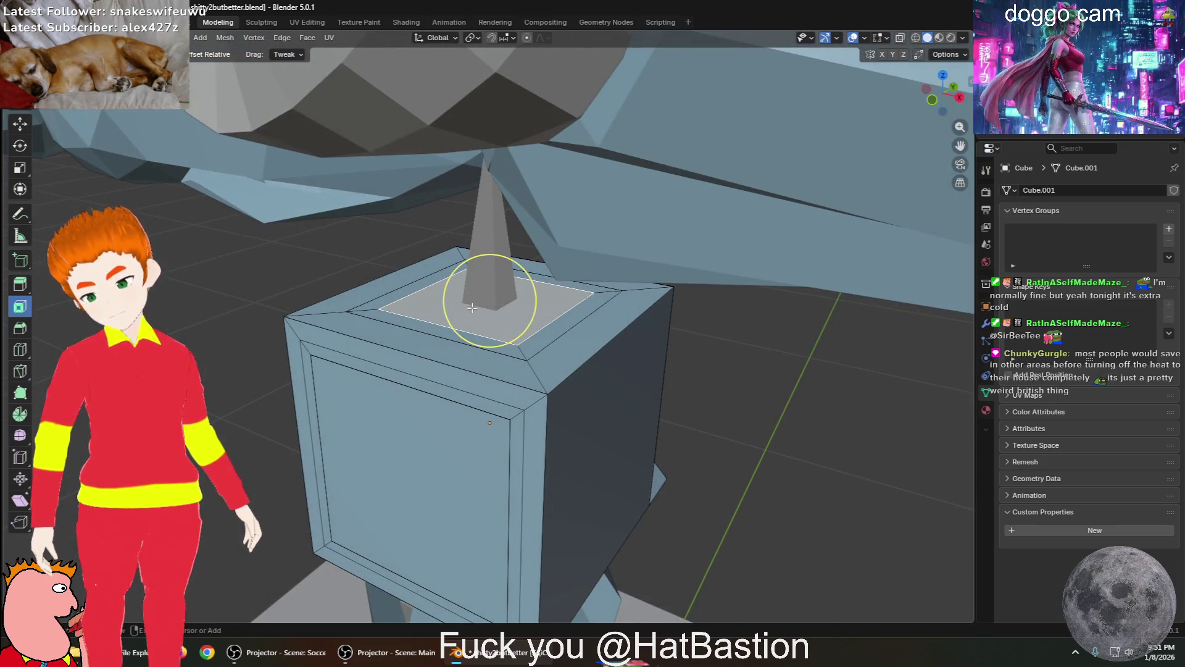
scroll(485, 300, "up", 4)
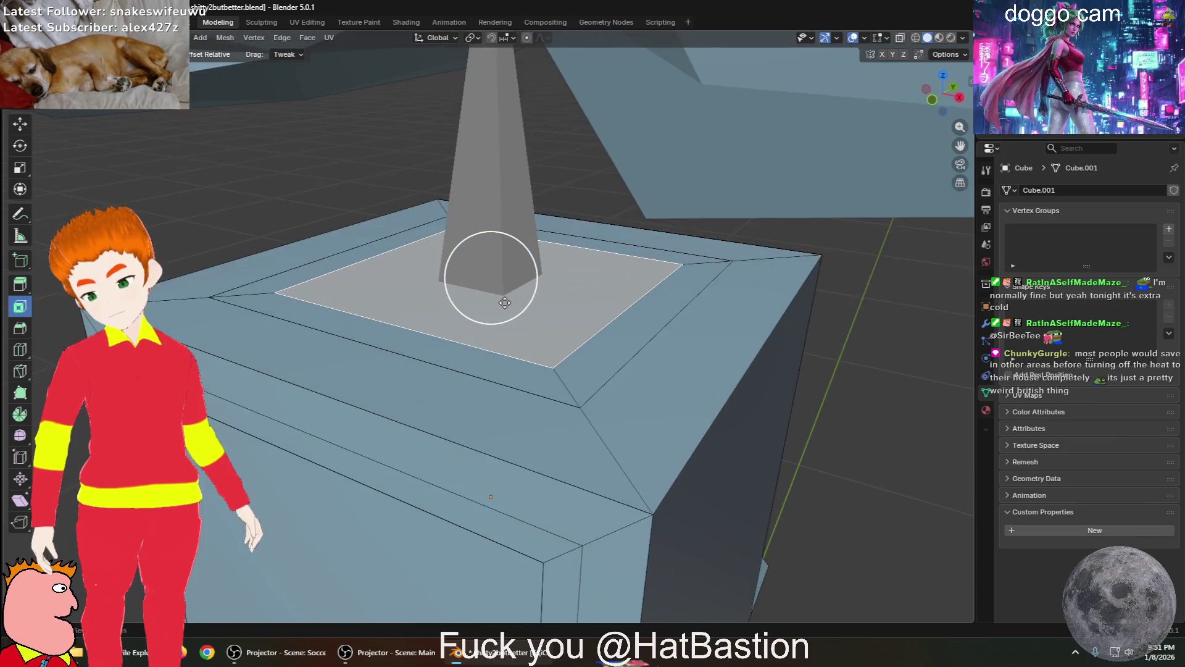
Raise the inner top face into a neck block reaching up to the owl head
key("i")
key("Escape")
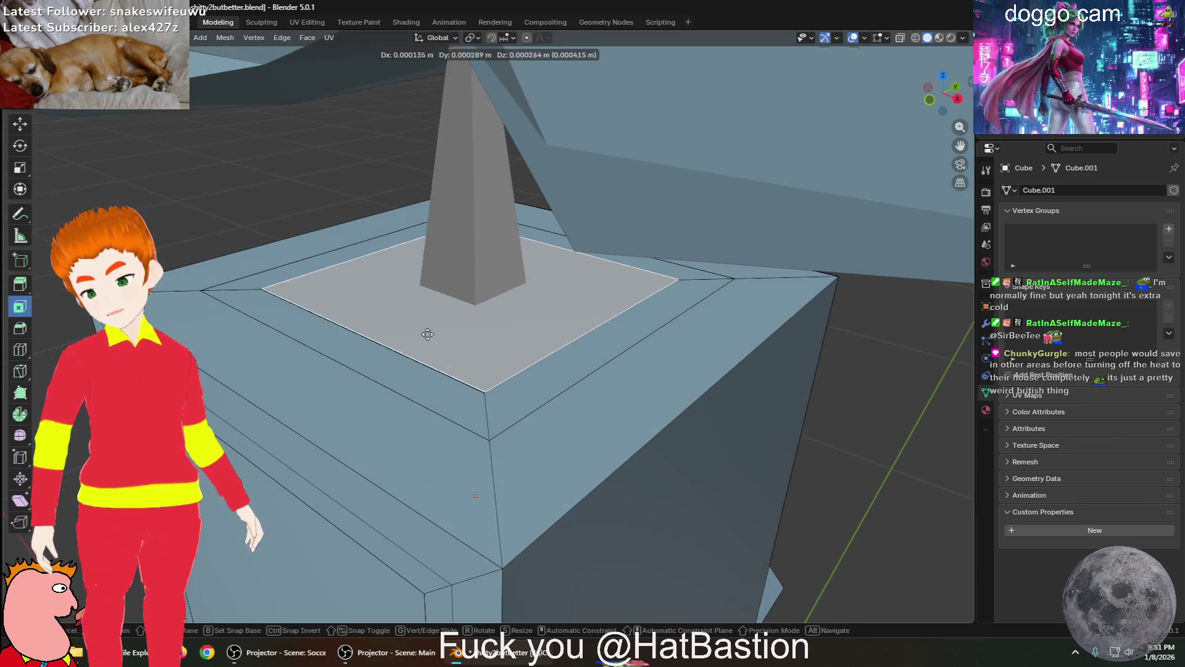
key("g")
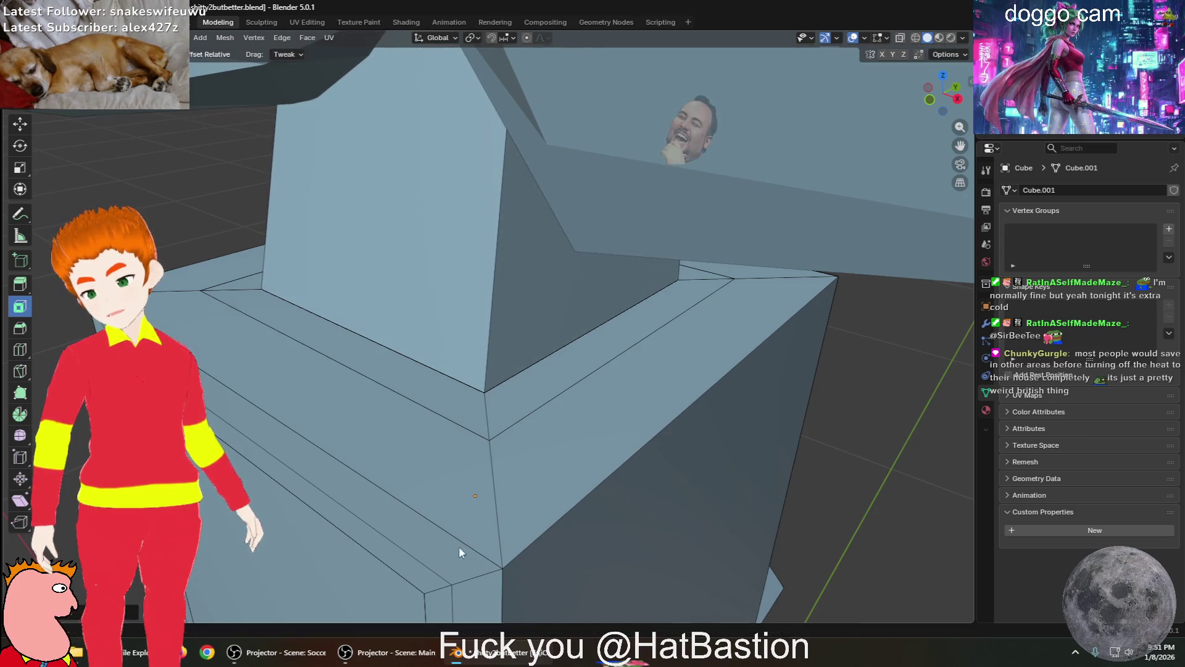
left_click(570, 504)
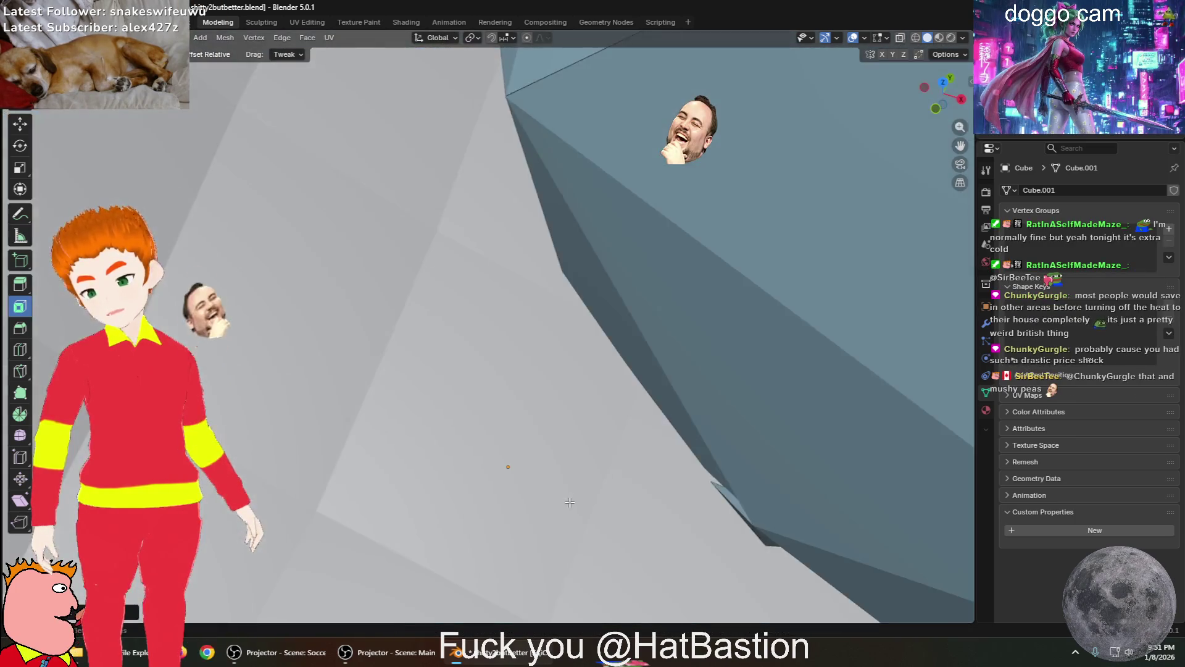
scroll(569, 504, "down", 5)
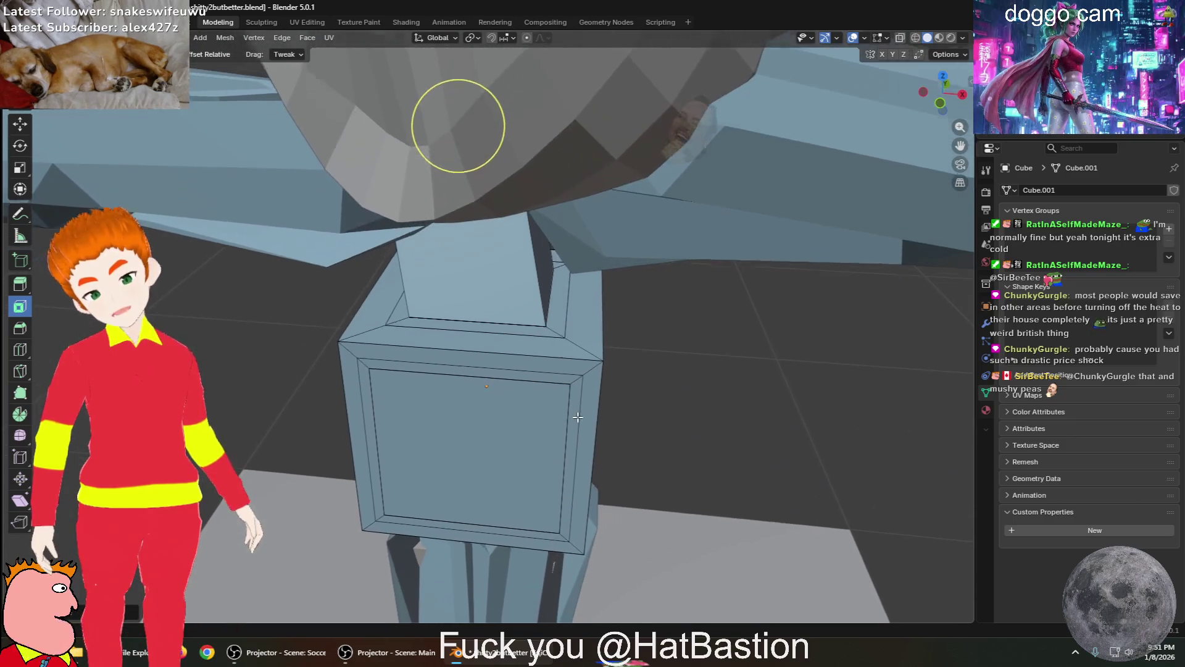
scroll(578, 420, "up", 3)
middle_click_drag(596, 289, 578, 207)
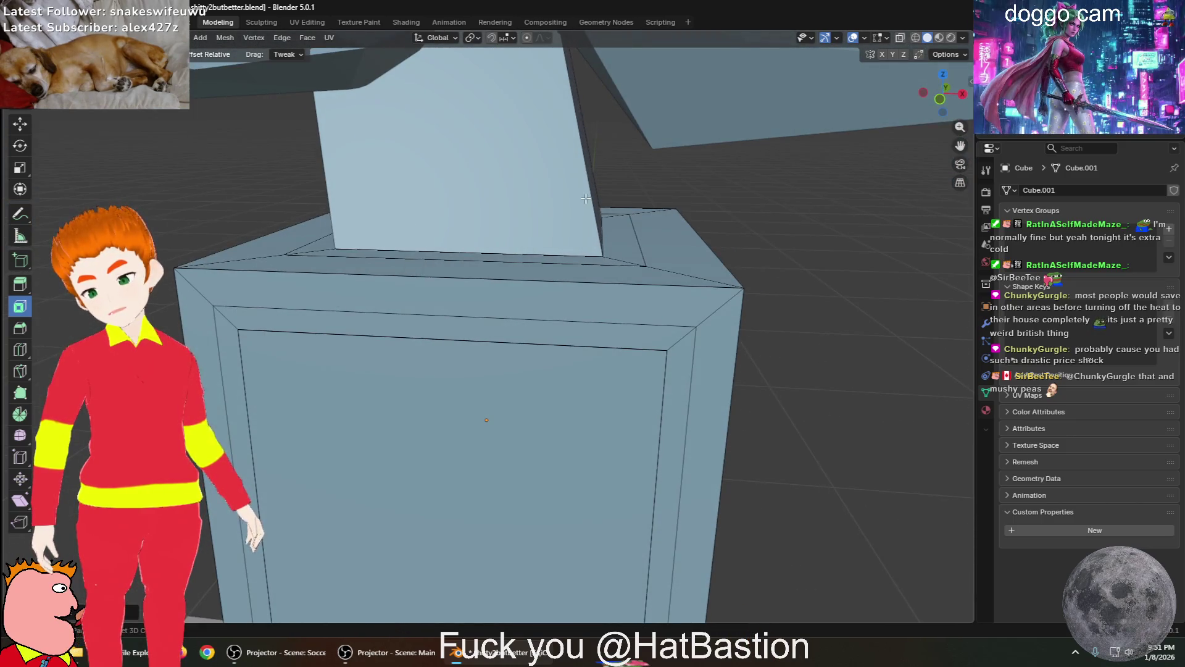
scroll(581, 179, "down", 4)
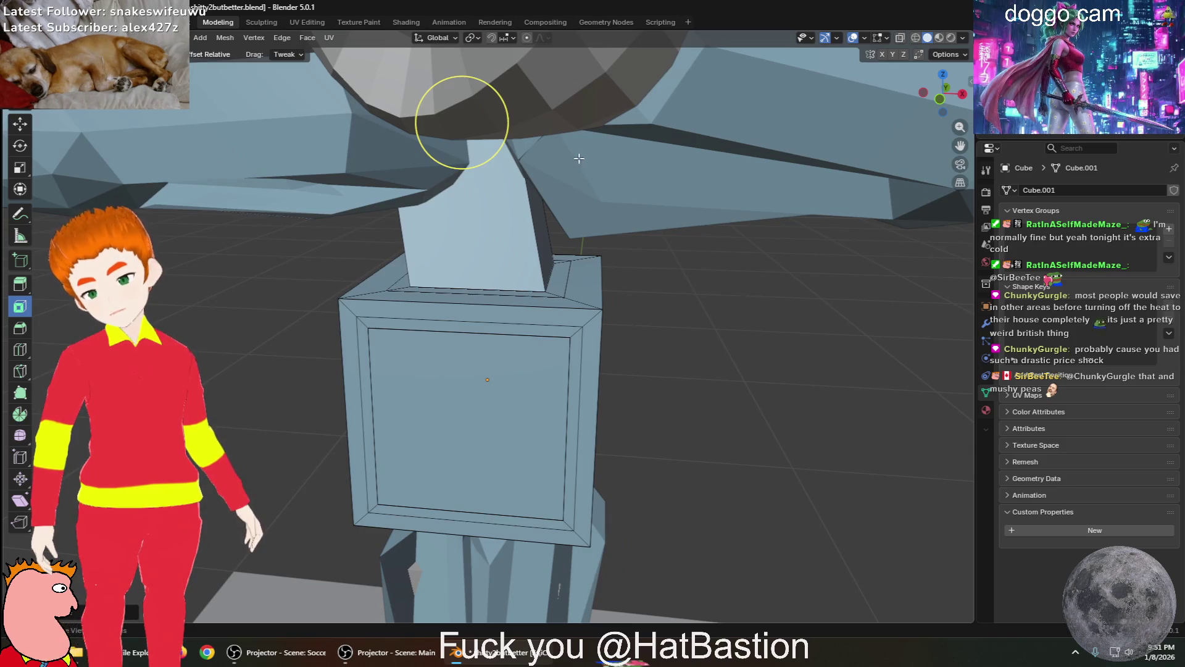
middle_click_drag(568, 173, 401, 126)
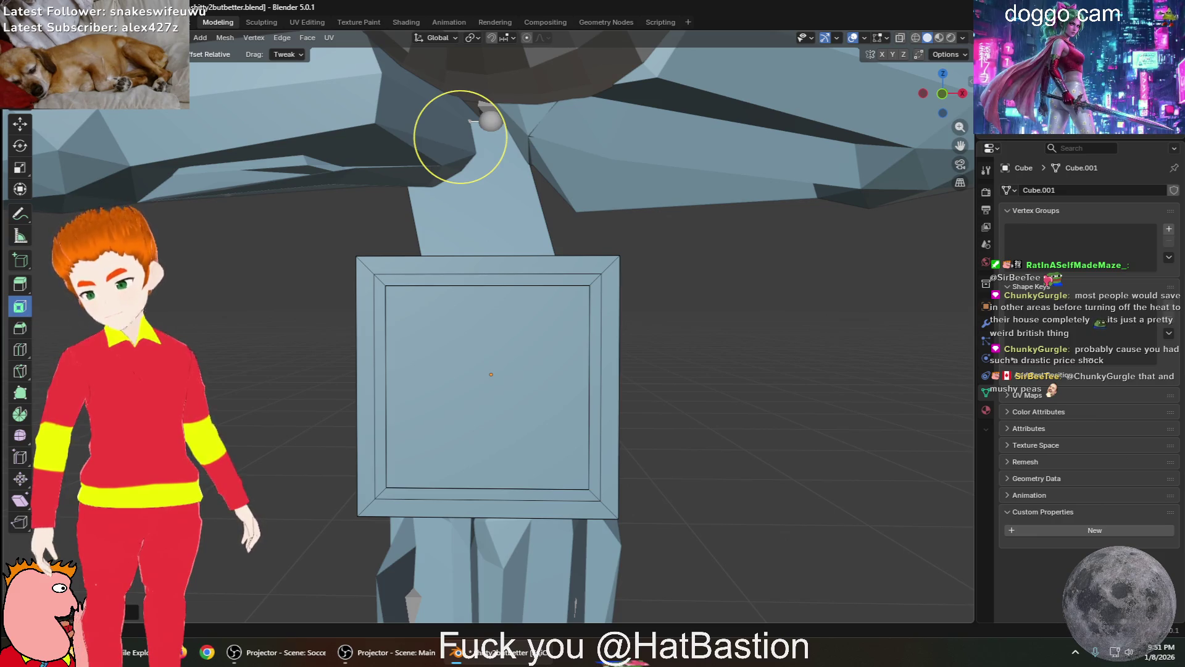
left_click(74, 38)
Switch the torso into Sculpt Mode and pick a different sculpting brush
key("s")
middle_click_drag(378, 210, 271, 423)
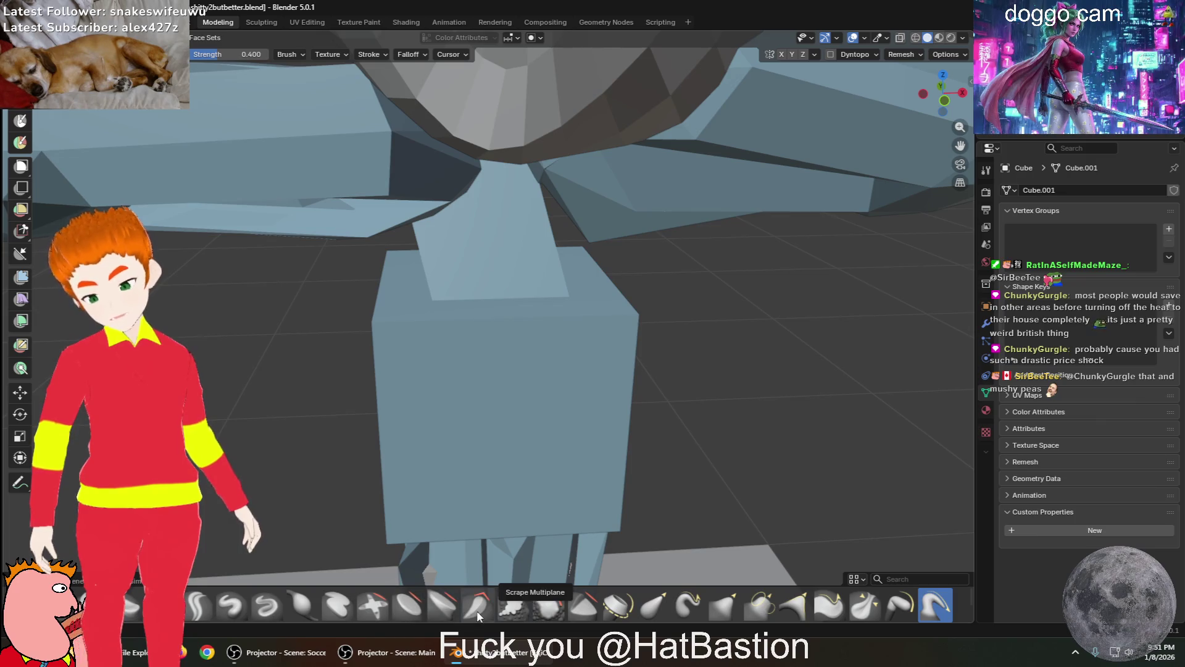
left_click(653, 605)
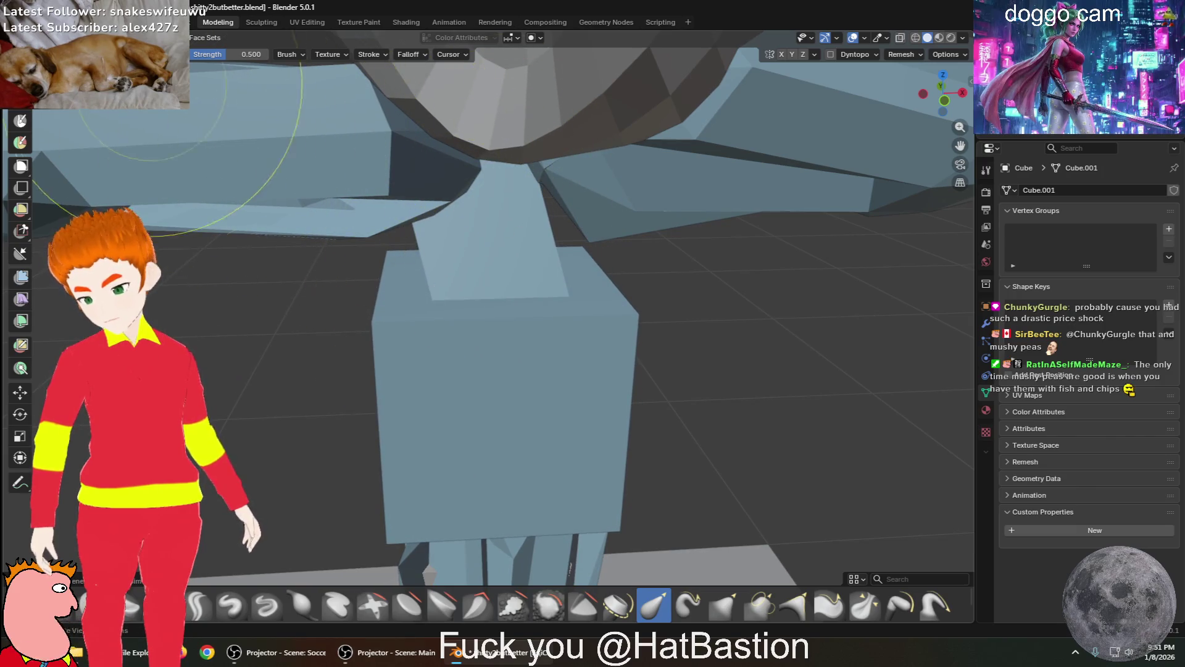
mouse_move(450, 158)
middle_mouse_down()
mouse_move(546, 150)
mouse_move(616, 23)
middle_mouse_up()
mouse_move(512, 304)
middle_mouse_down()
mouse_move(683, 257)
mouse_move(521, 291)
middle_mouse_up()
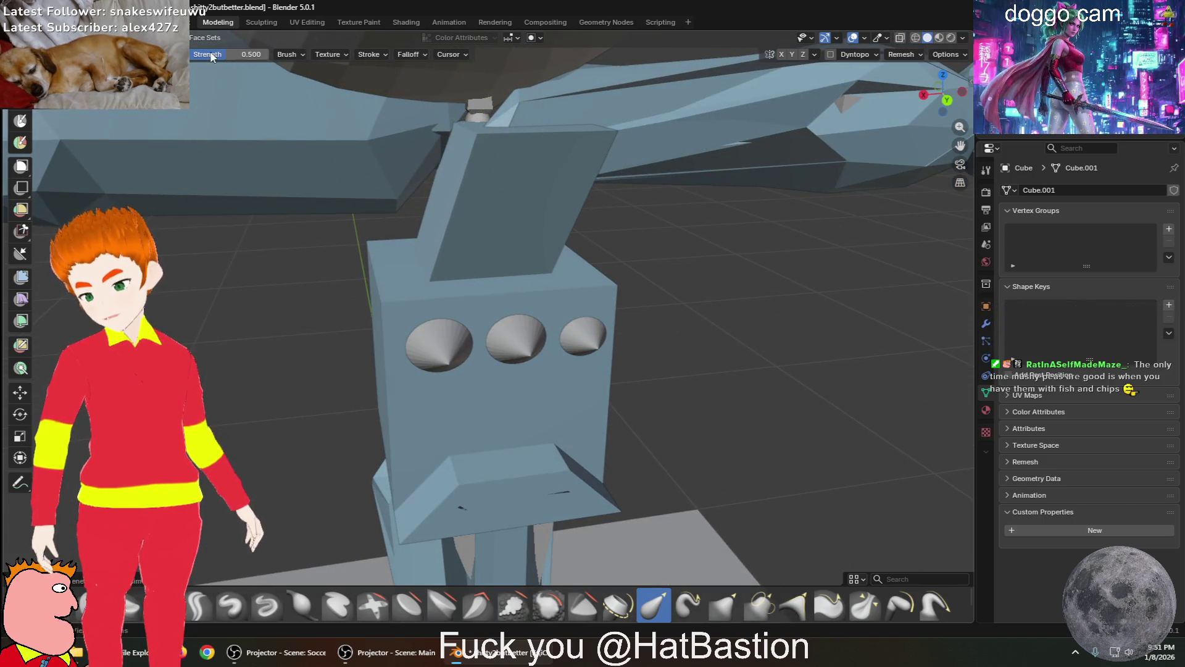
Pull the neck block's top upward twice so it rises clearly above the torso
mouse_move(423, 134)
left_mouse_down()
mouse_move(580, 129)
mouse_move(555, 157)
mouse_move(513, 157)
mouse_move(492, 109)
left_mouse_up()
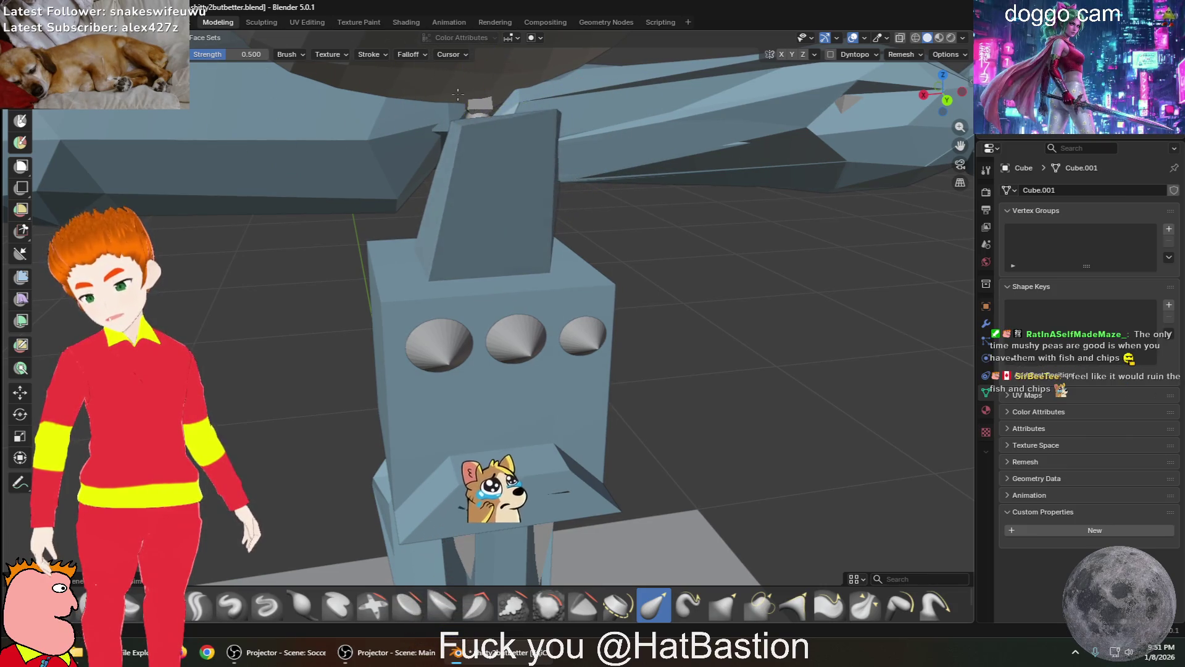
mouse_move(492, 109)
middle_mouse_down()
mouse_move(732, 145)
mouse_move(649, 146)
middle_mouse_up()
middle_click_drag(529, 120, 497, 256)
left_click_drag(548, 131, 540, 108)
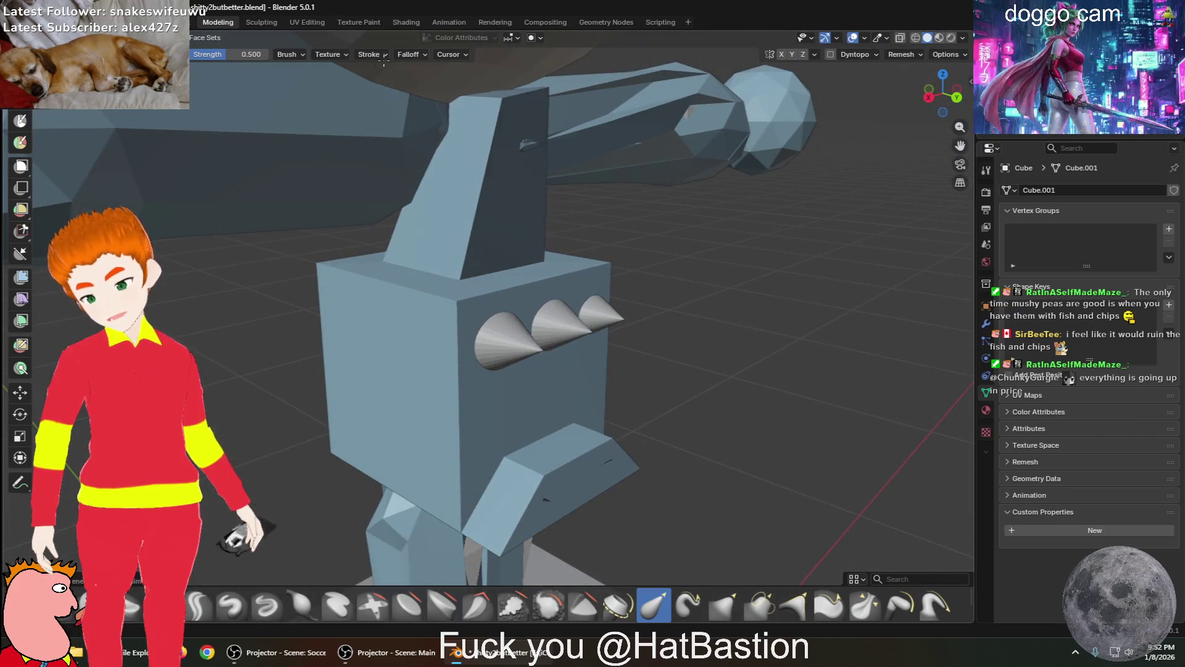
mouse_move(667, 444)
middle_mouse_down()
mouse_move(727, 159)
mouse_move(704, 310)
mouse_move(639, 410)
middle_mouse_up()
scroll(704, 310, "down", 4)
scroll(625, 417, "up", 3)
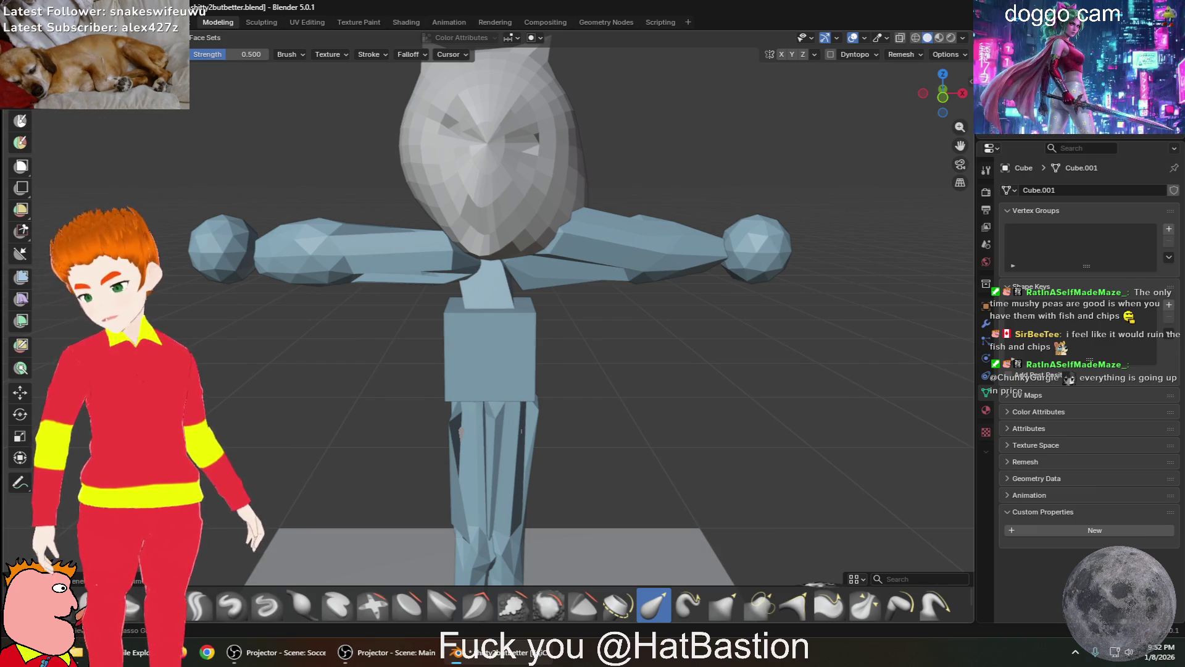
Save the model as shitty2butbetterWORKED.blend
left_click(25, 22)
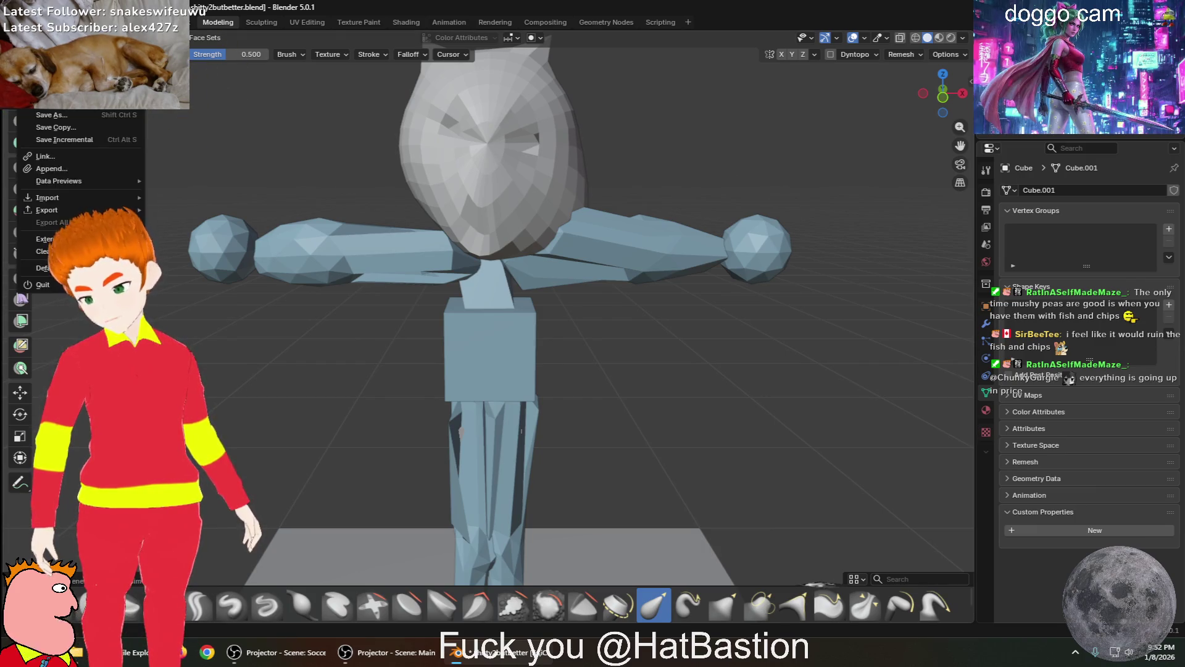
left_click(76, 105)
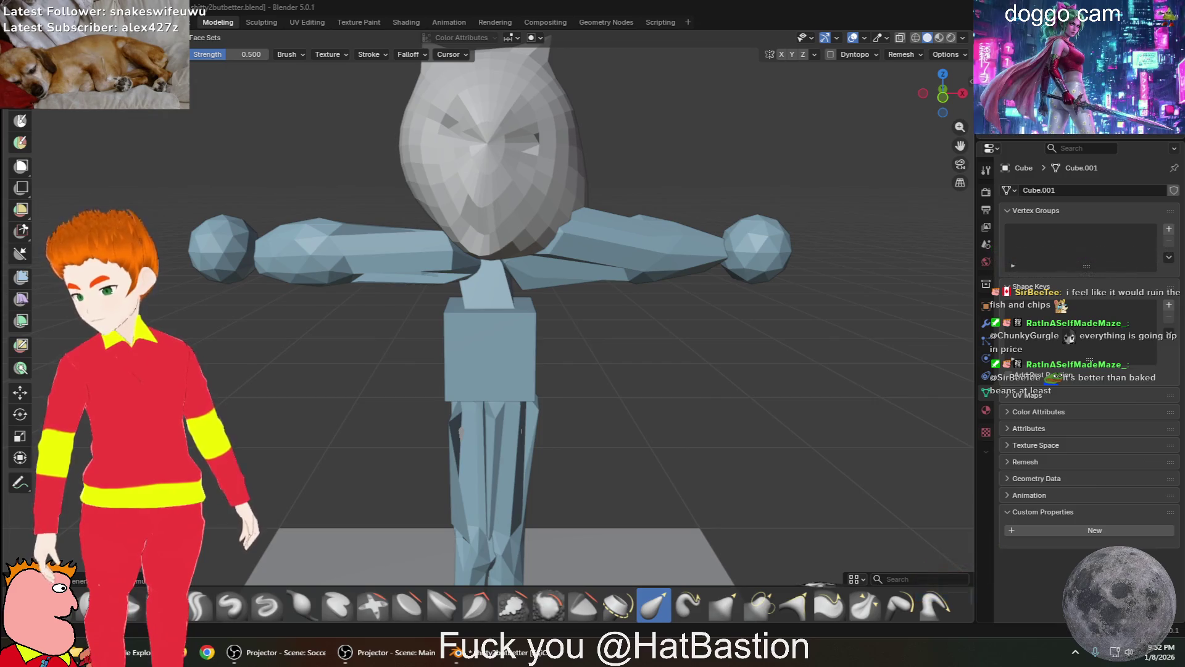
key("Return")
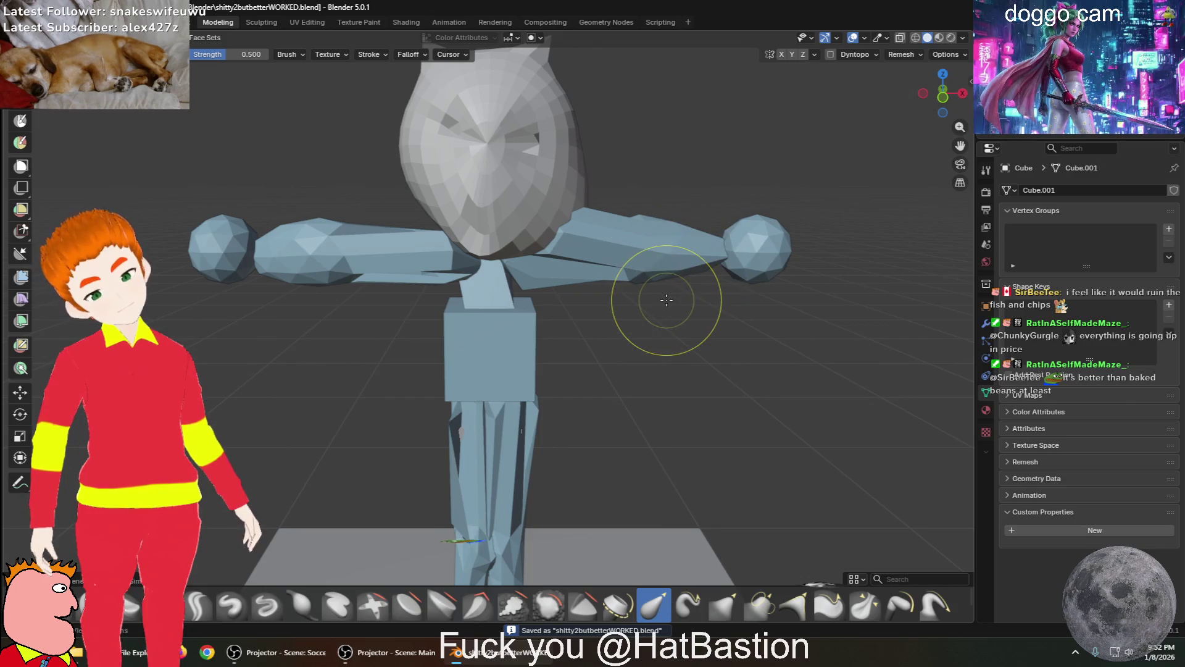
Export the model as a VRM (.vrm) avatar file
left_click(28, 22)
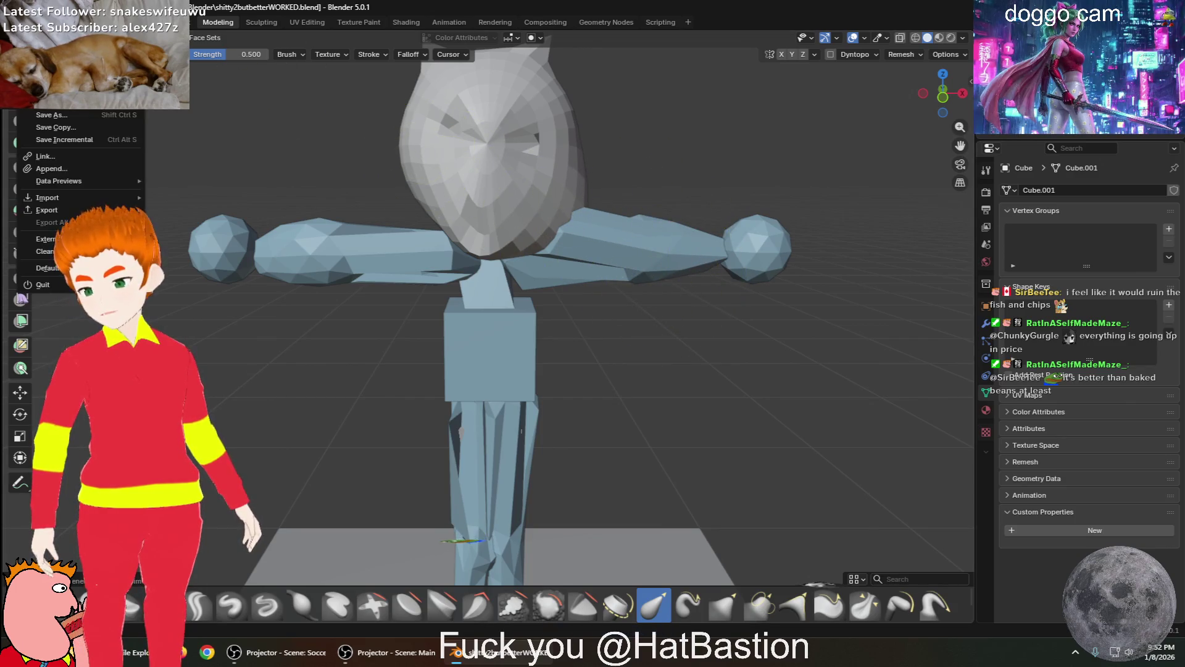
mouse_move(102, 209)
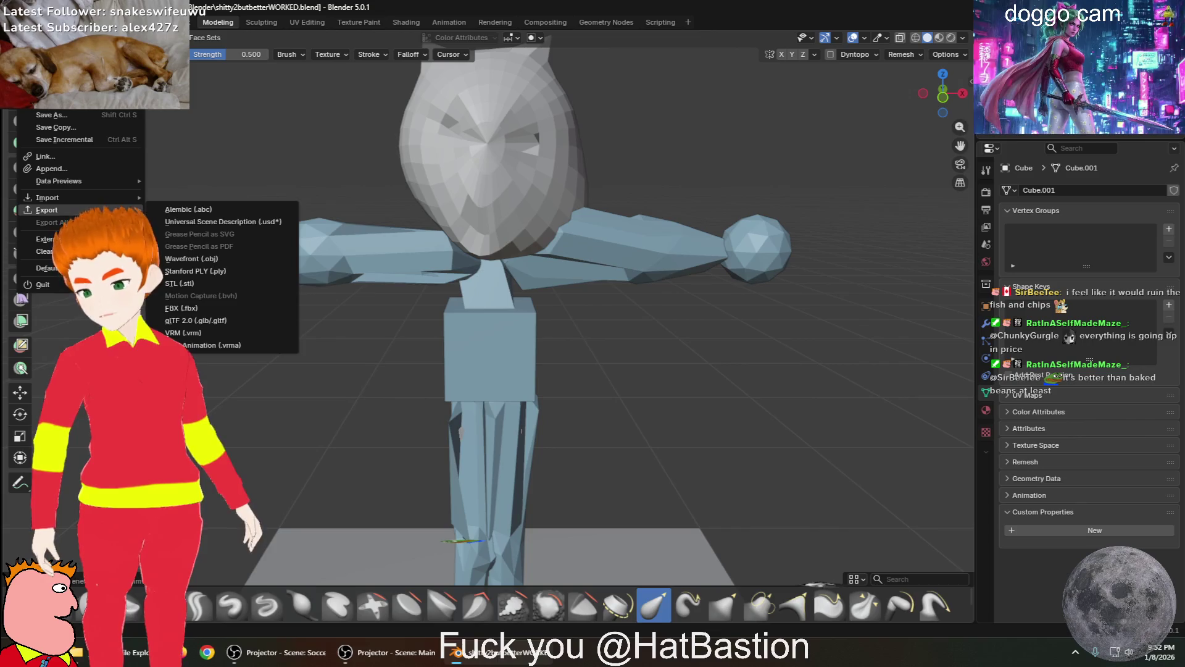
left_click(212, 334)
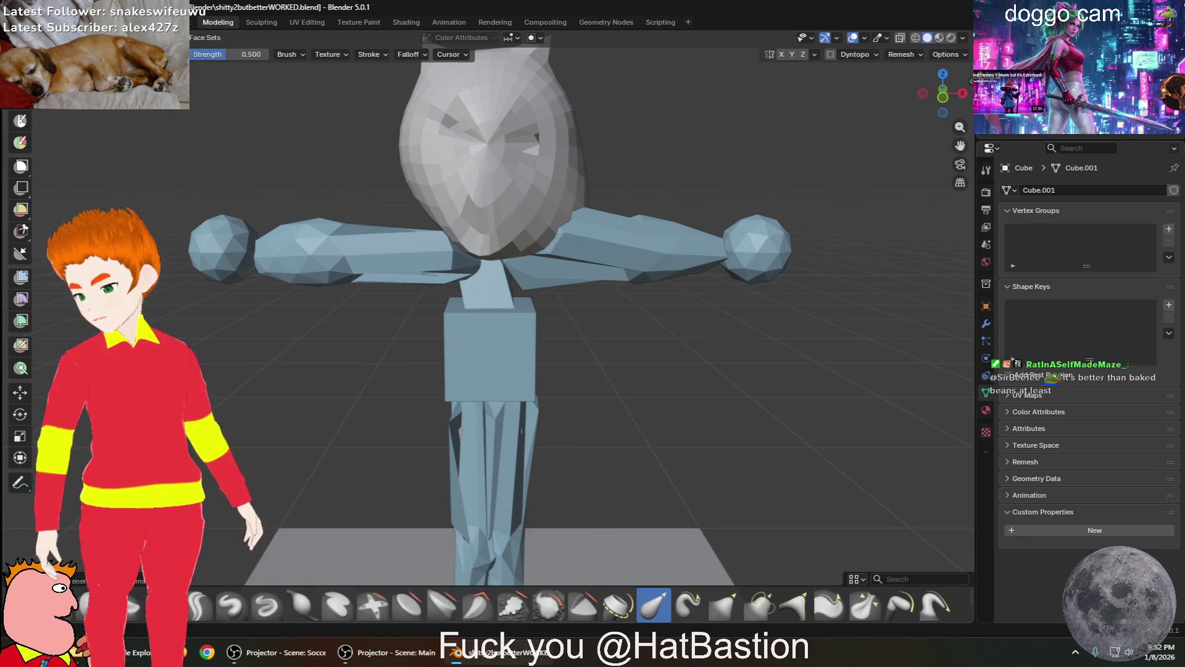
Browse File Explorer to Streaming-NoCloud > VSeeFace on the SSD and launch VSeeFace
left_click(125, 658)
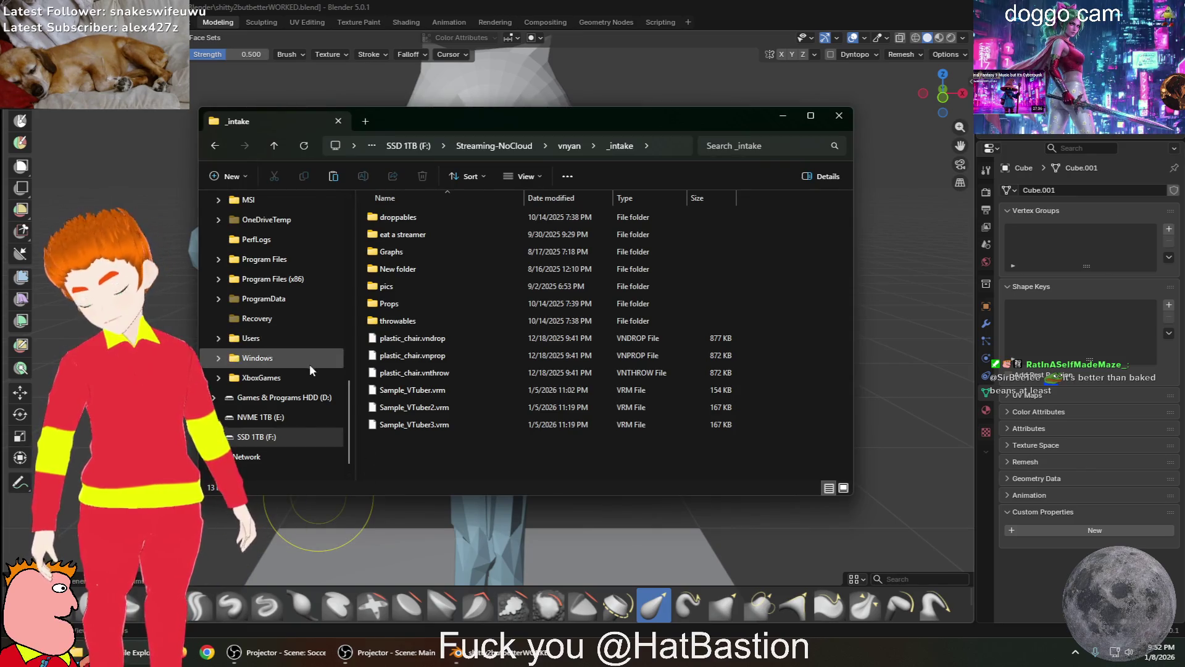
scroll(317, 281, "up", 5)
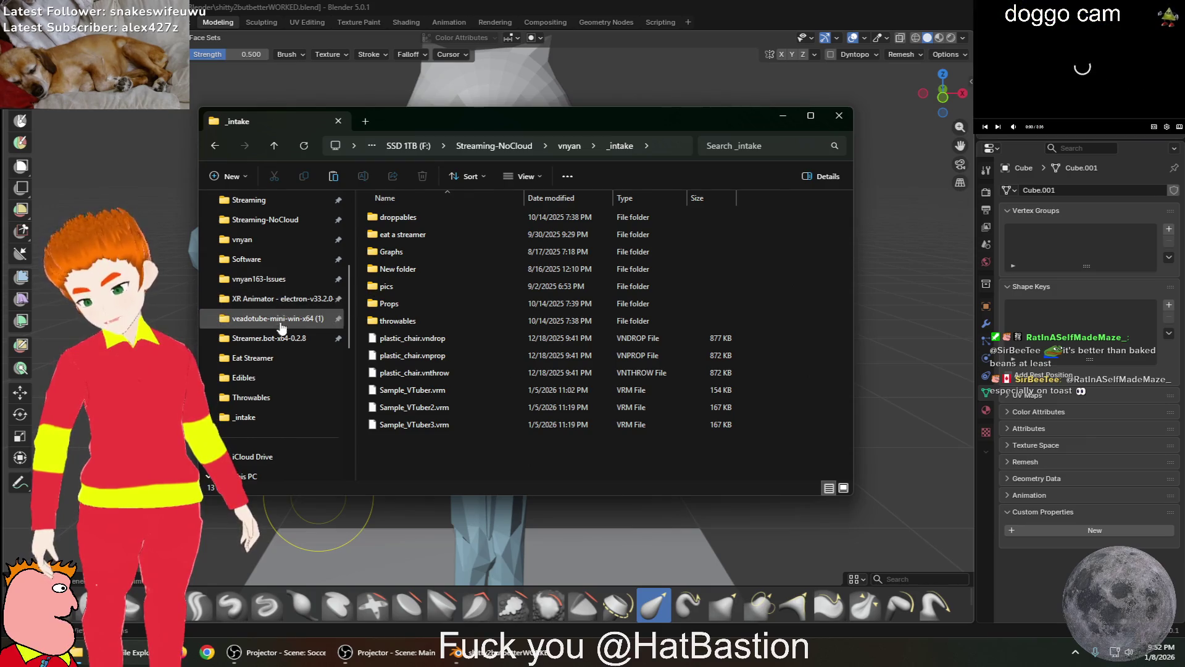
scroll(281, 309, "up", 1)
scroll(268, 386, "up", 1)
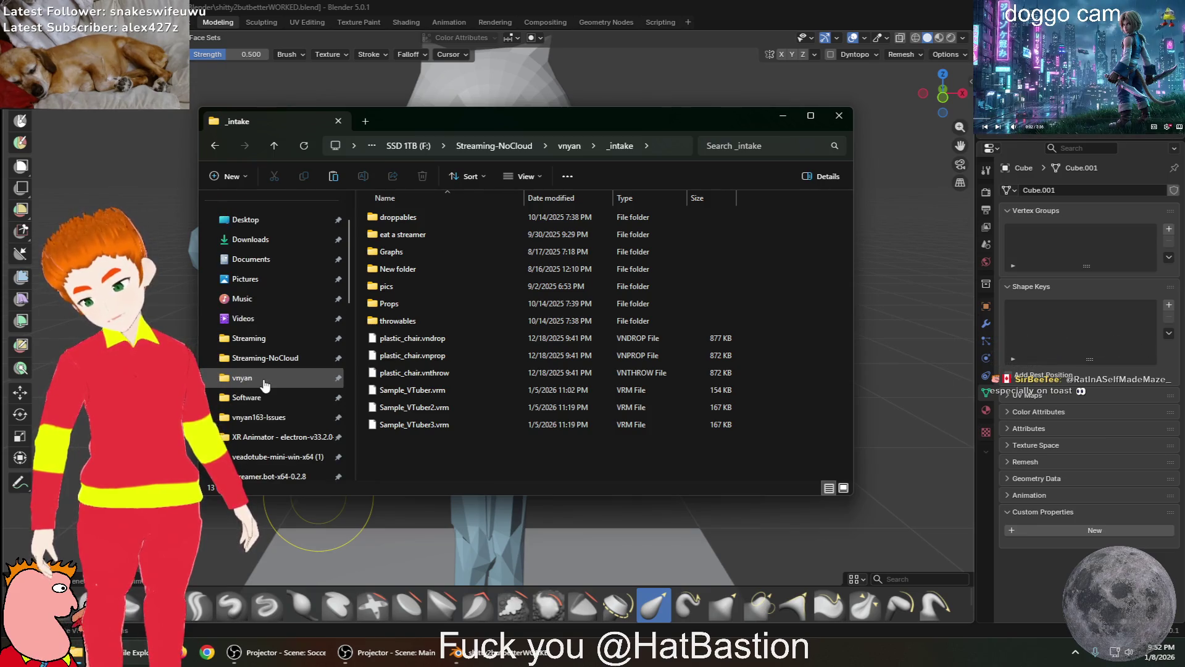
scroll(271, 343, "down", 2)
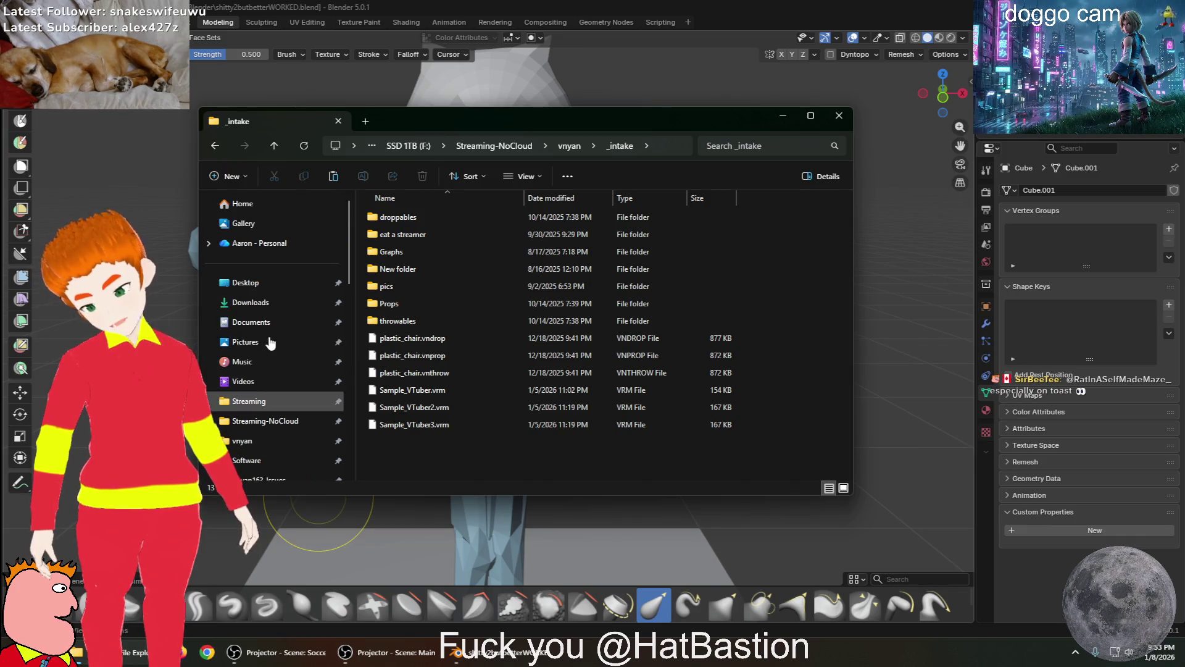
scroll(270, 344, "down", 1)
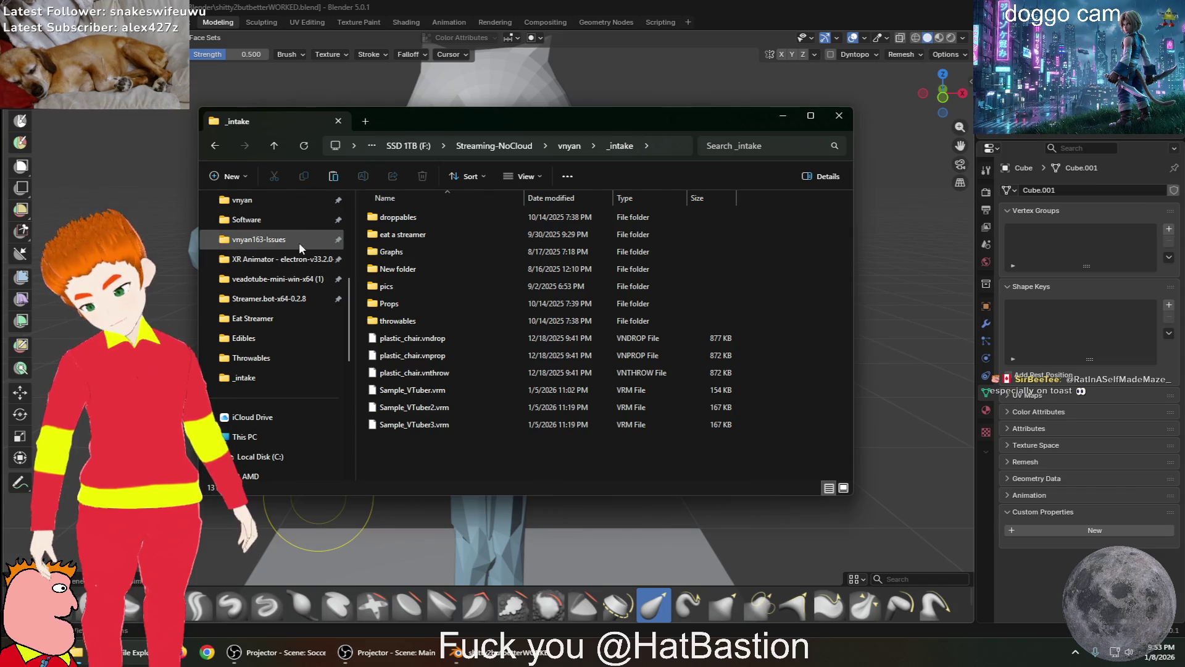
left_click(300, 216)
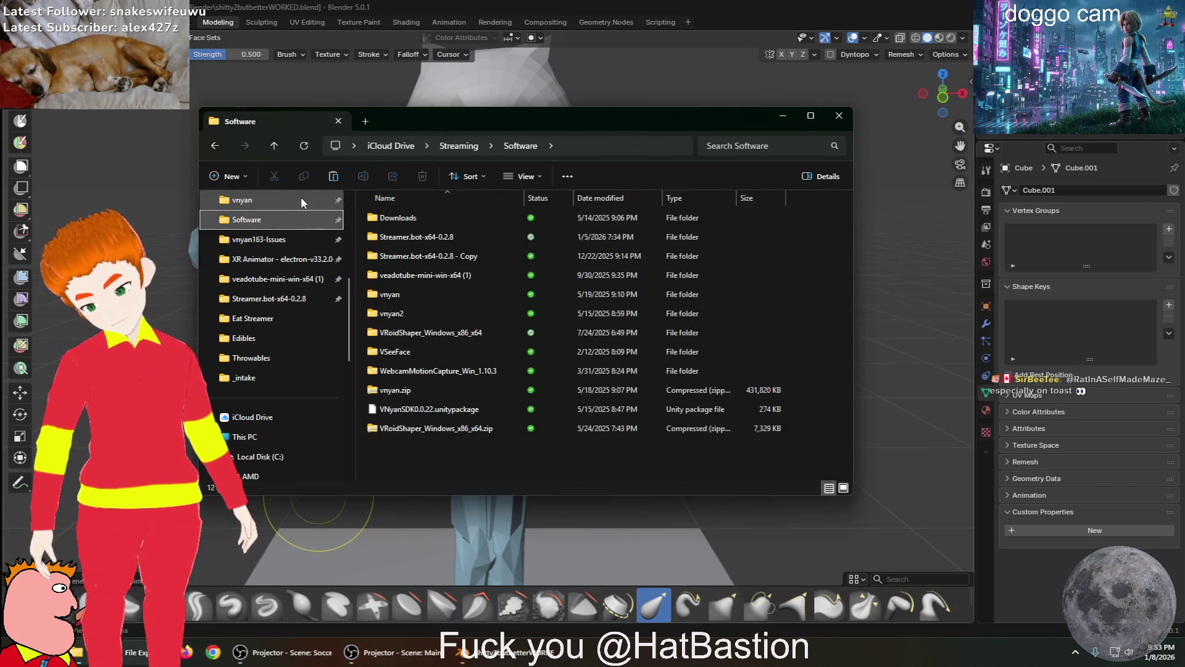
left_click(301, 198)
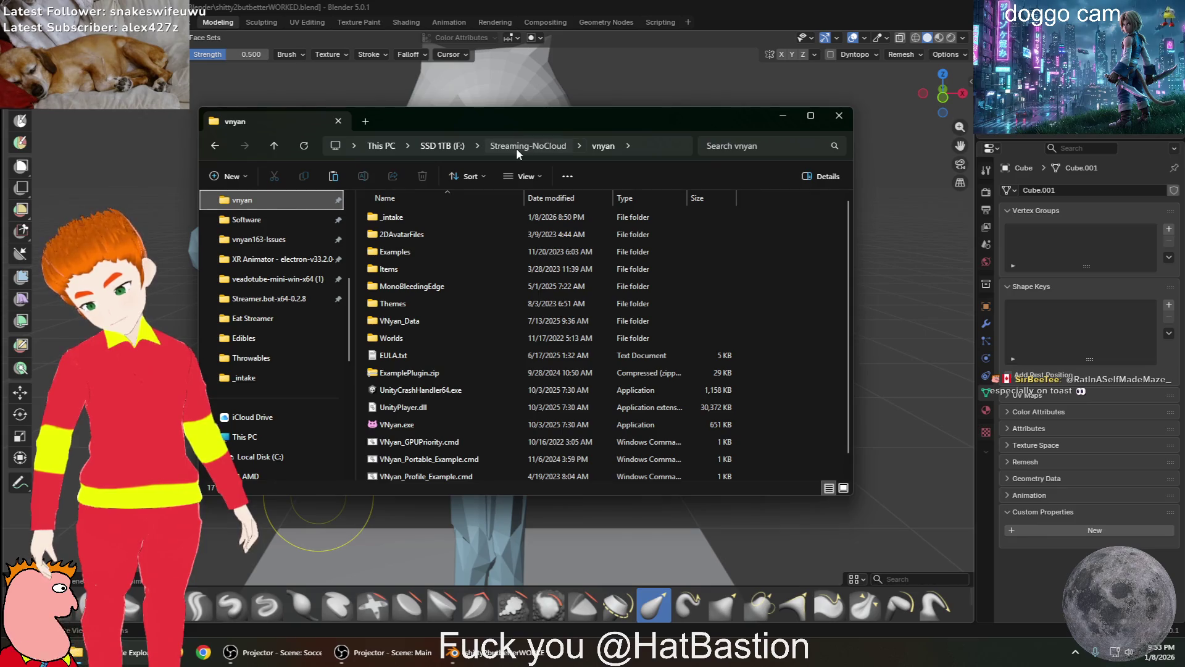
left_click(517, 147)
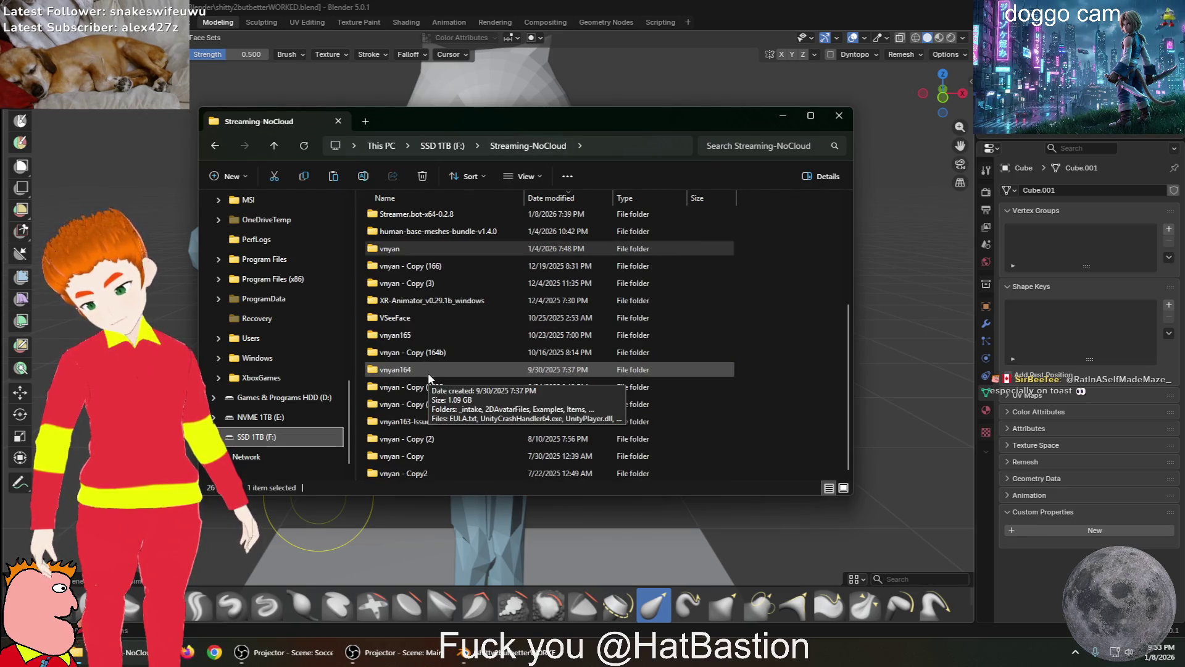
double_click(463, 320)
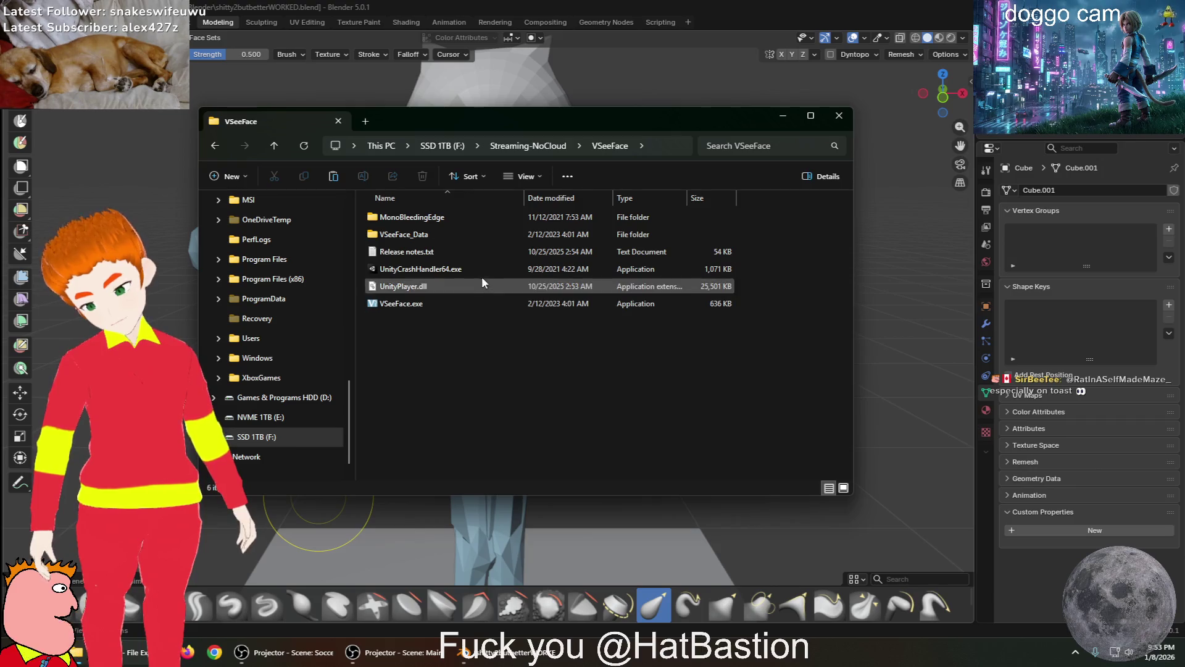
double_click(450, 308)
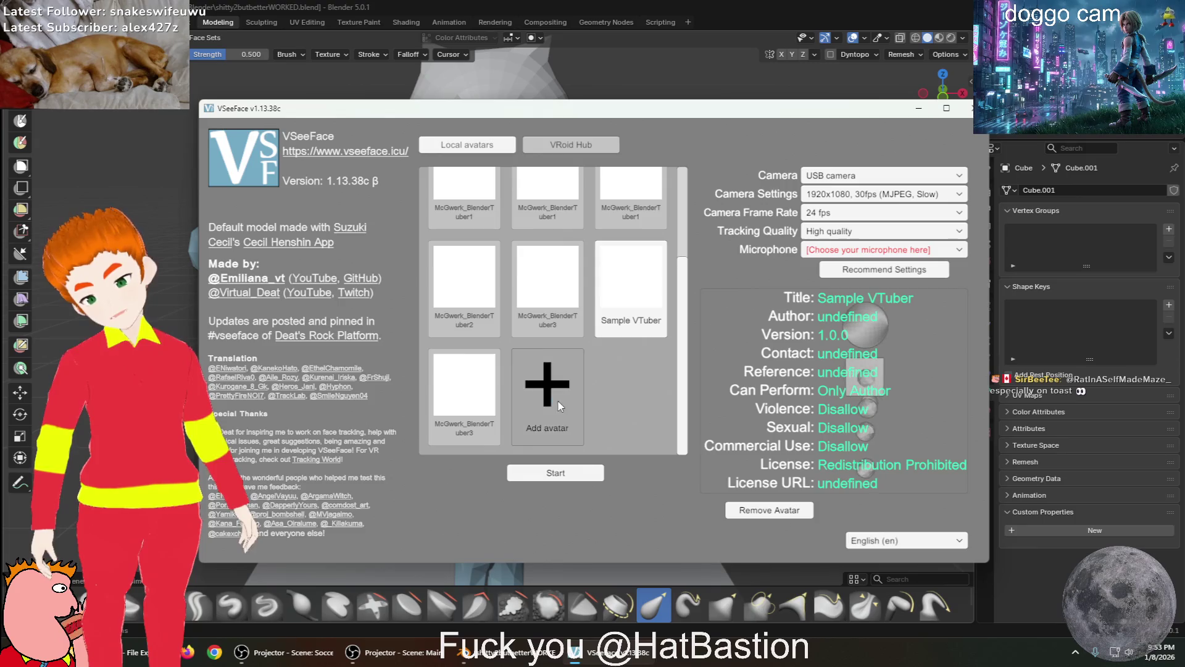
Add shitty2butbetterWORKED.vrm from iCloud Drive > Streaming > Blender as a VSeeFace avatar
left_click(547, 396)
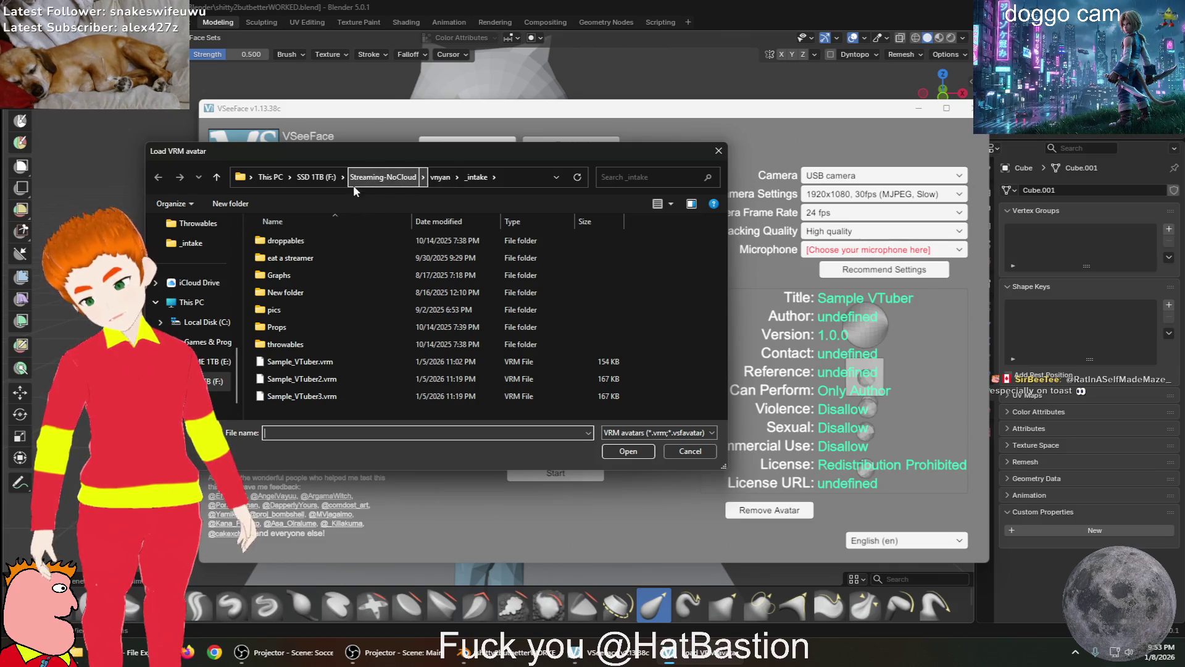
scroll(204, 354, "up", 4)
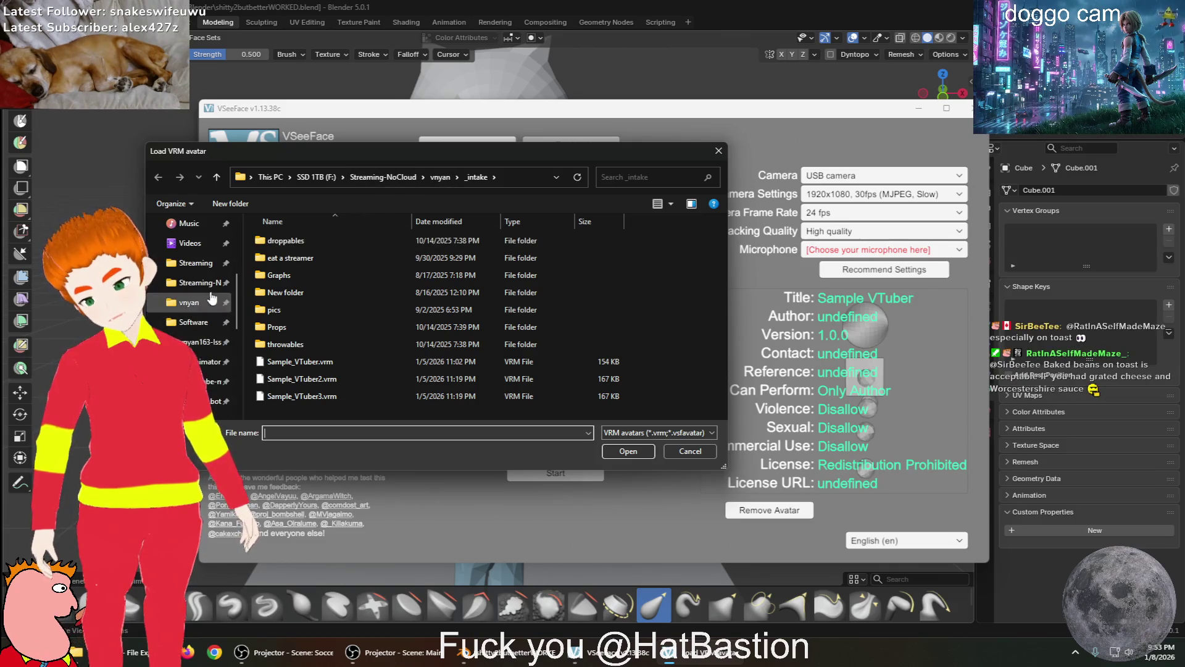
left_click(204, 276)
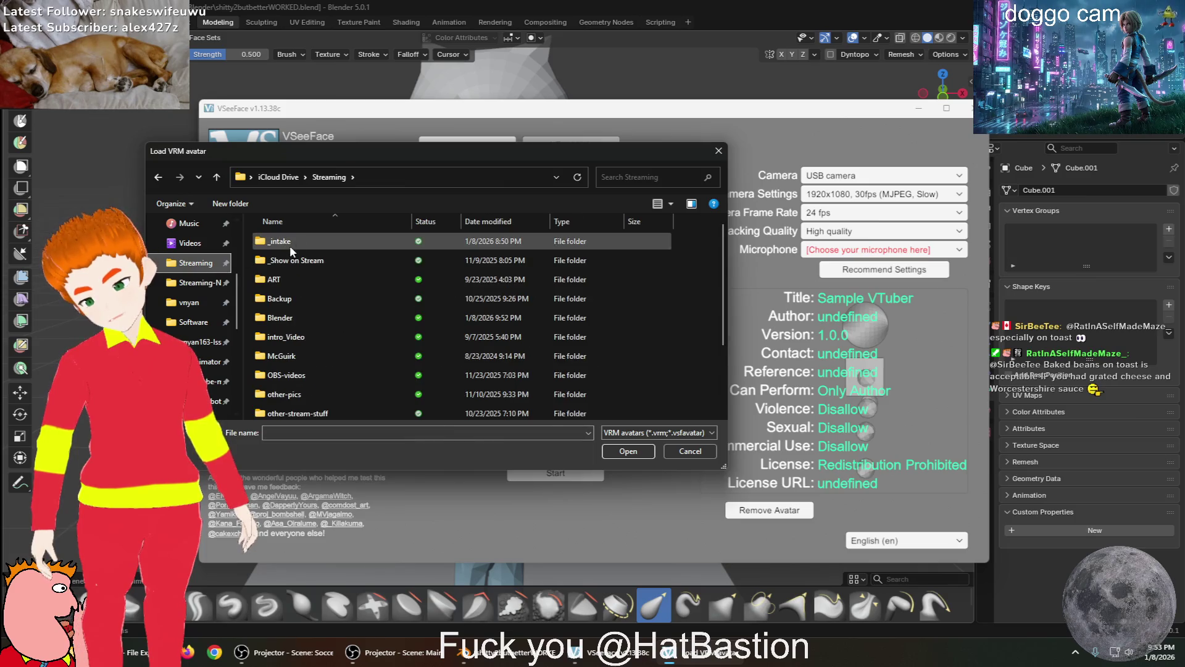
double_click(271, 321)
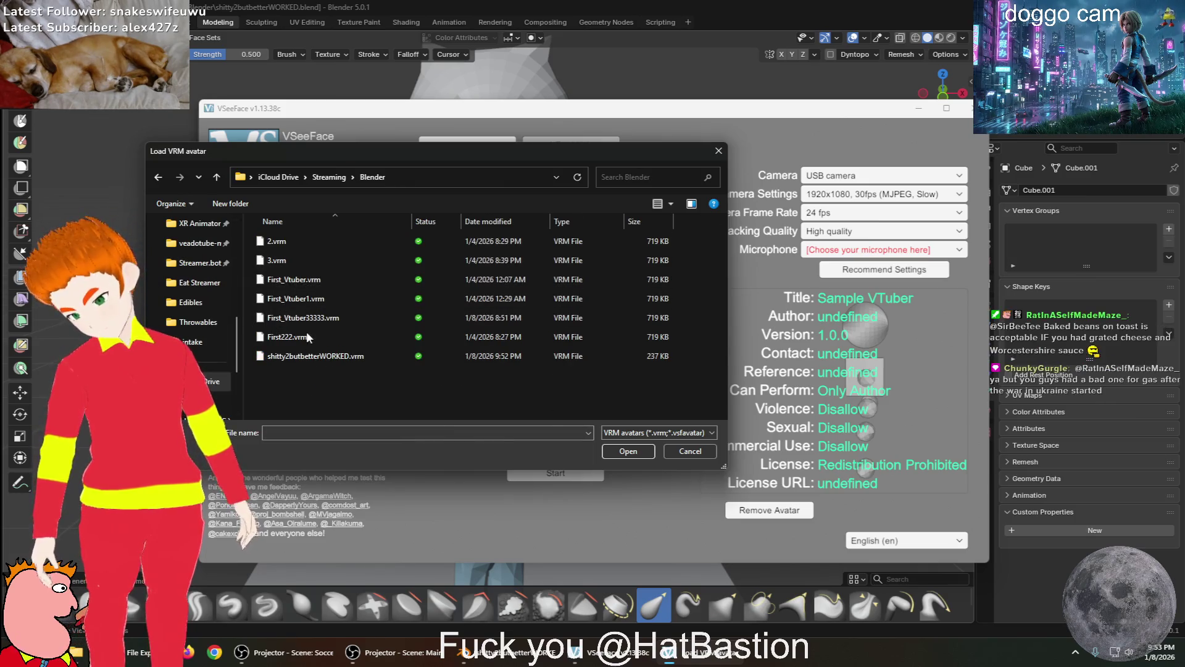
double_click(311, 362)
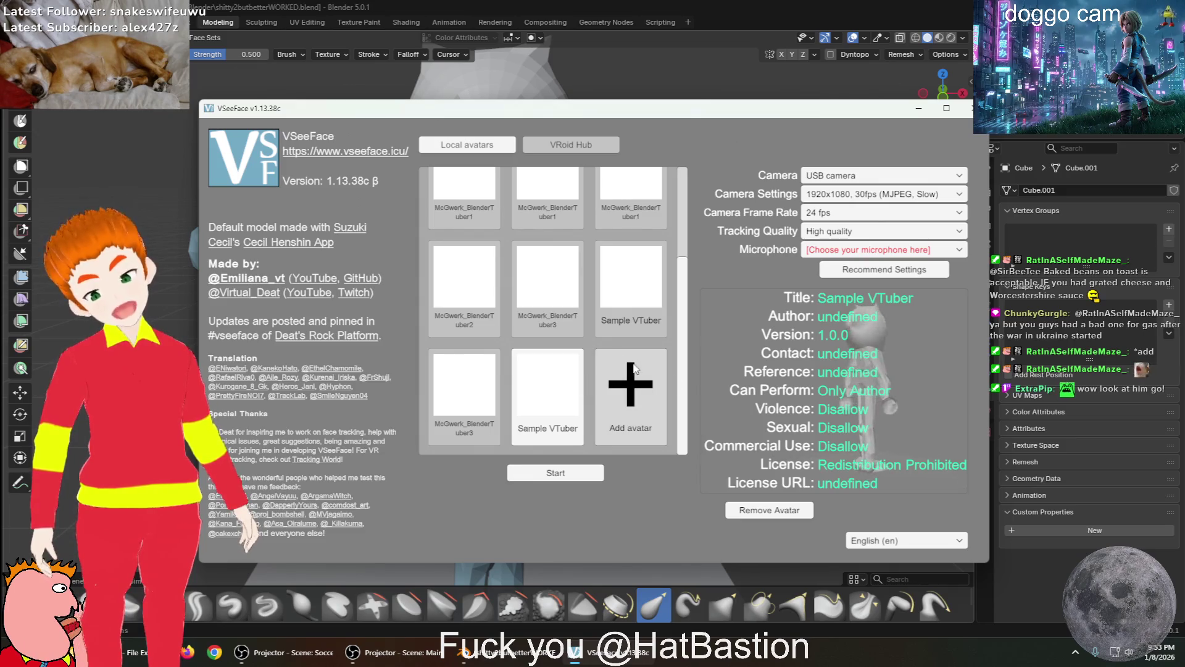
Start VSeeFace with the new avatar to preview it, then close VSeeFace
left_click(564, 472)
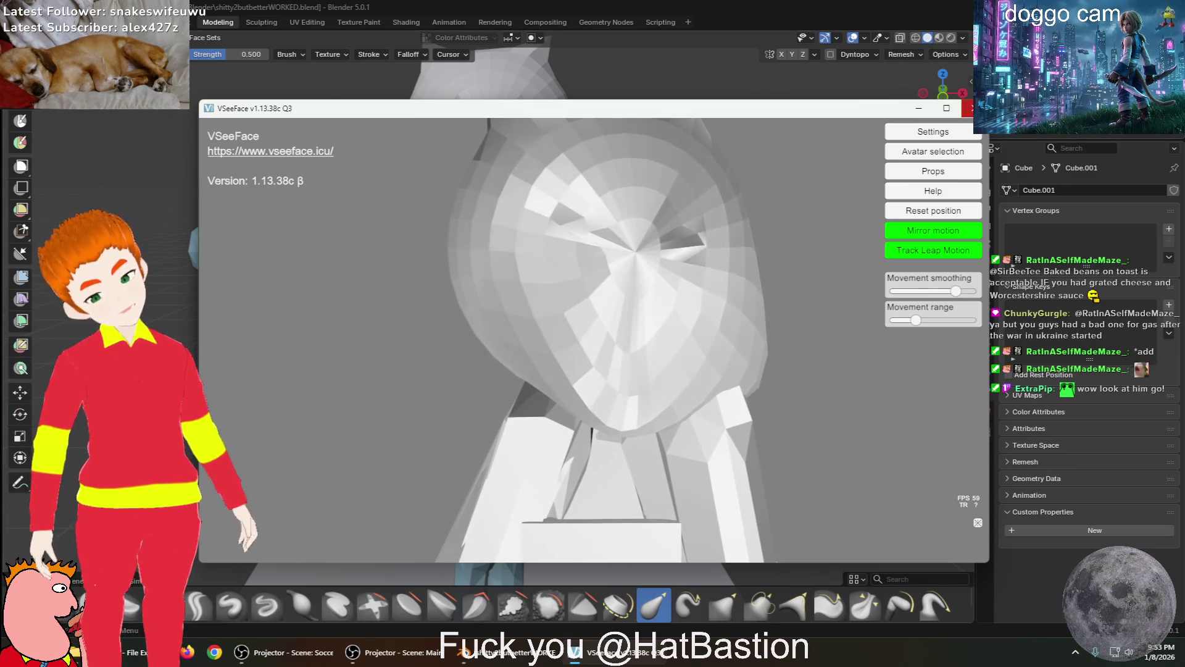
left_click(970, 108)
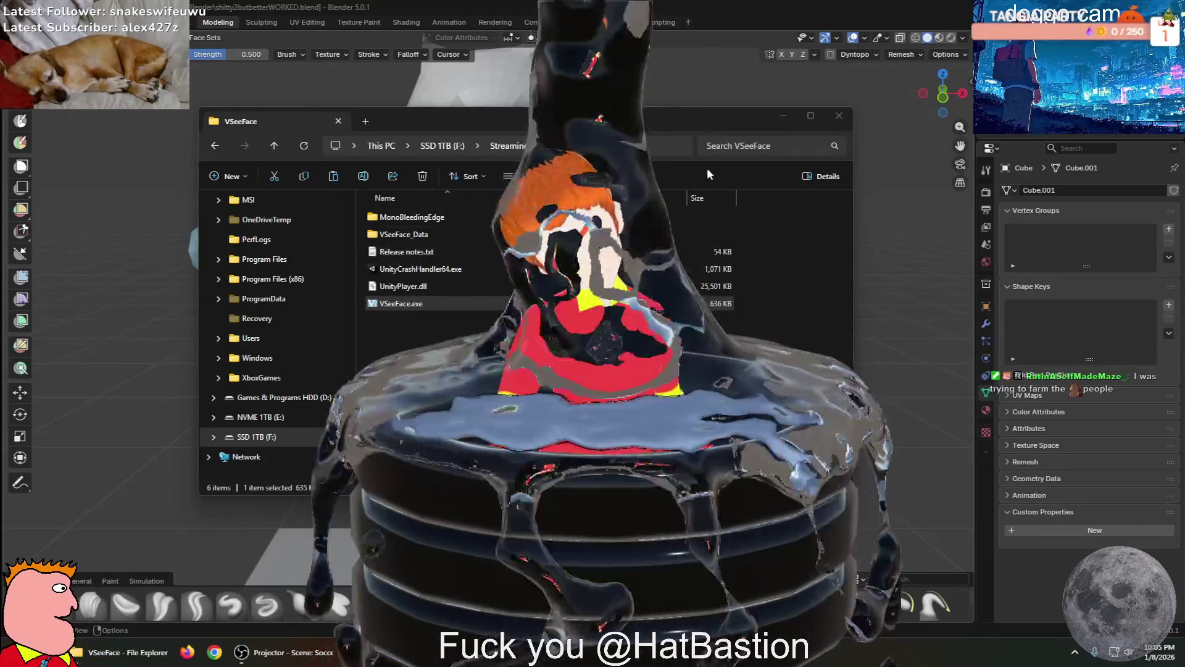
Close the VSeeFace folder window and bring Blender's figure into an angled view
left_click(838, 116)
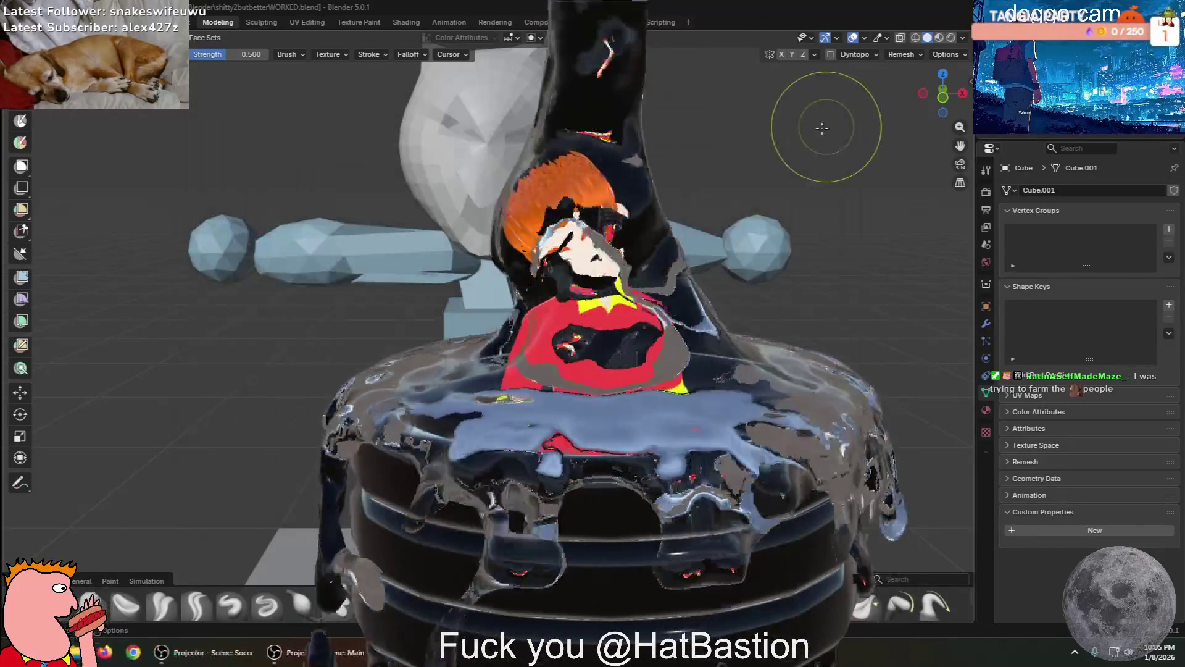
key("KP_1")
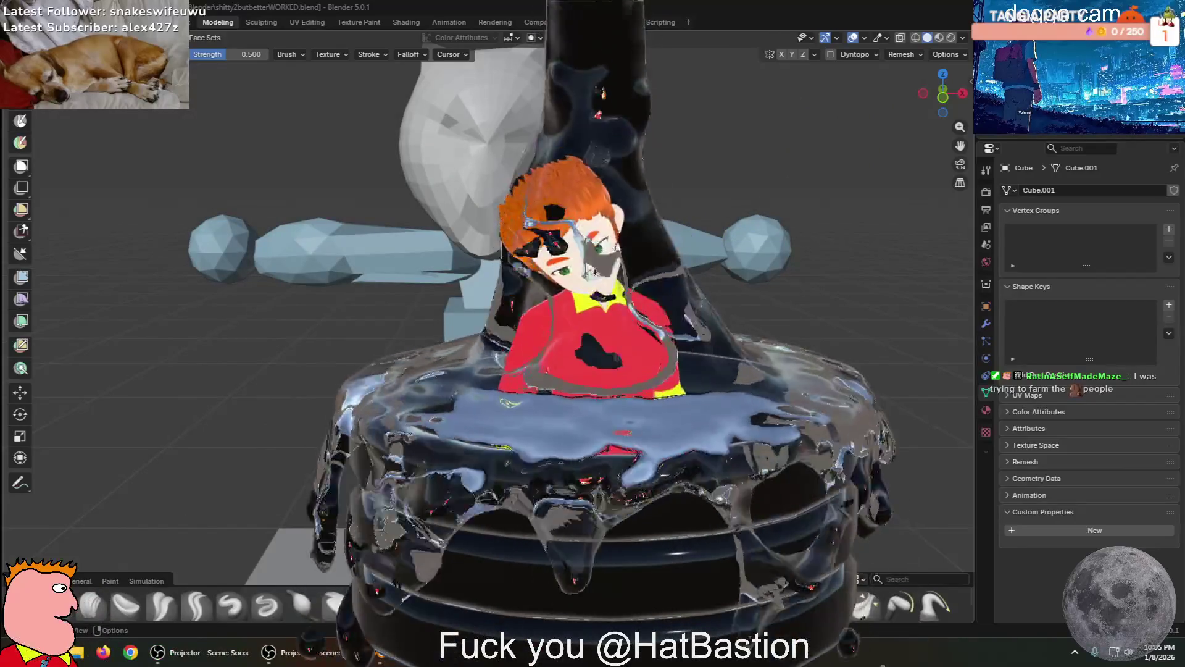
mouse_move(622, 363)
middle_mouse_down()
mouse_move(556, 346)
mouse_move(283, 339)
mouse_move(383, 255)
middle_mouse_up()
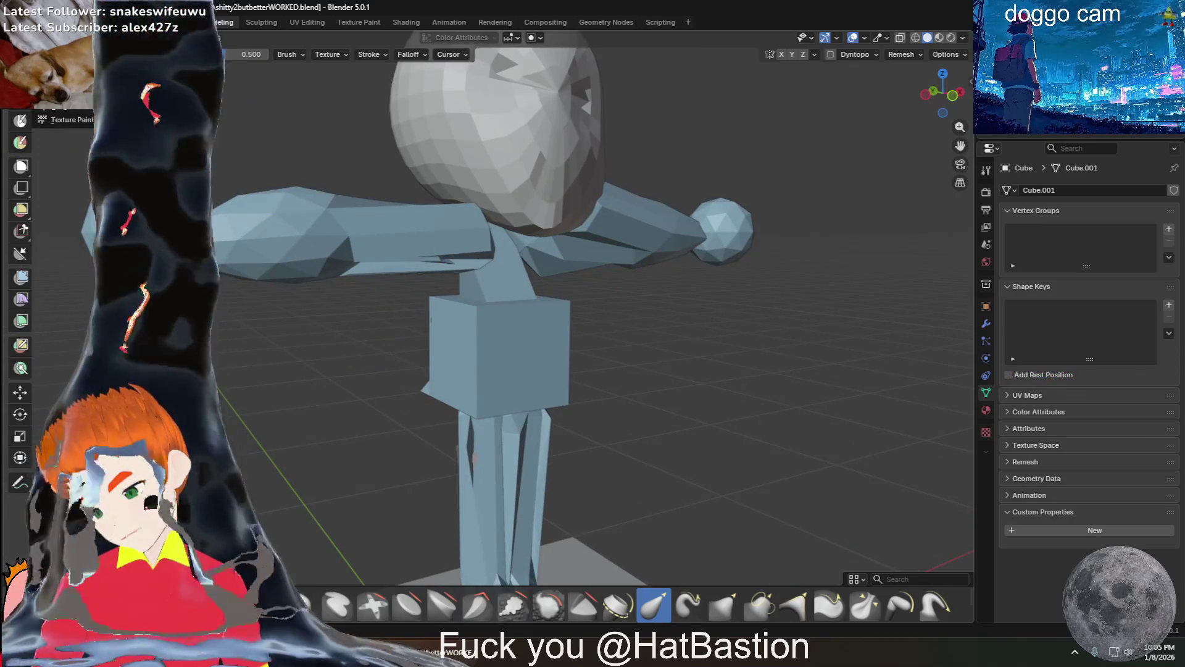
Paint the torso cube and neck dark red, orbiting to check the coverage
left_click(20, 142)
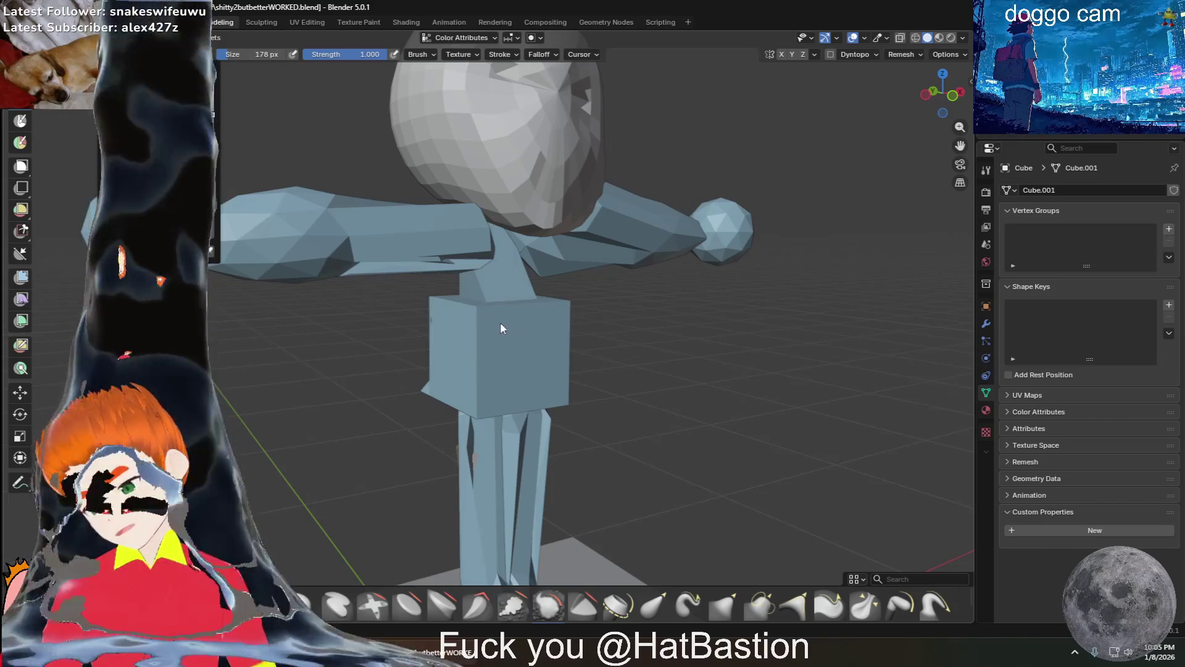
left_click_drag(484, 320, 505, 341)
mouse_move(505, 341)
middle_mouse_down()
mouse_move(510, 351)
mouse_move(352, 347)
middle_mouse_up()
mouse_move(432, 346)
left_mouse_down()
mouse_move(469, 321)
mouse_move(496, 231)
left_mouse_up()
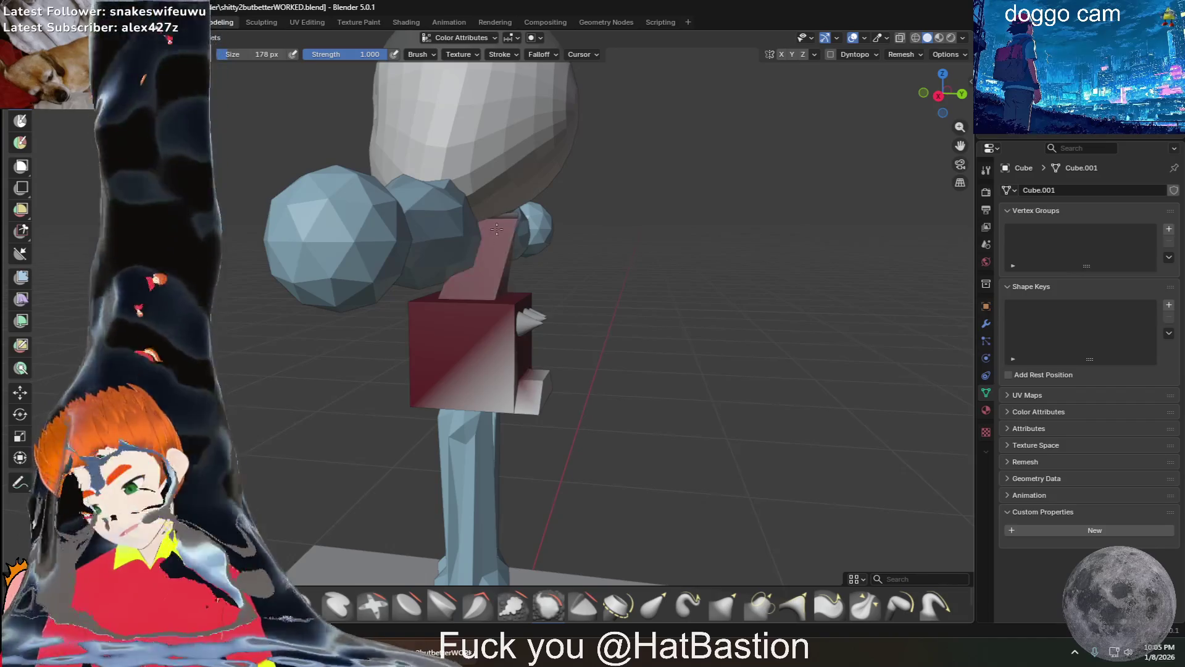
middle_click_drag(467, 350, 598, 333)
middle_click_drag(549, 381, 444, 426)
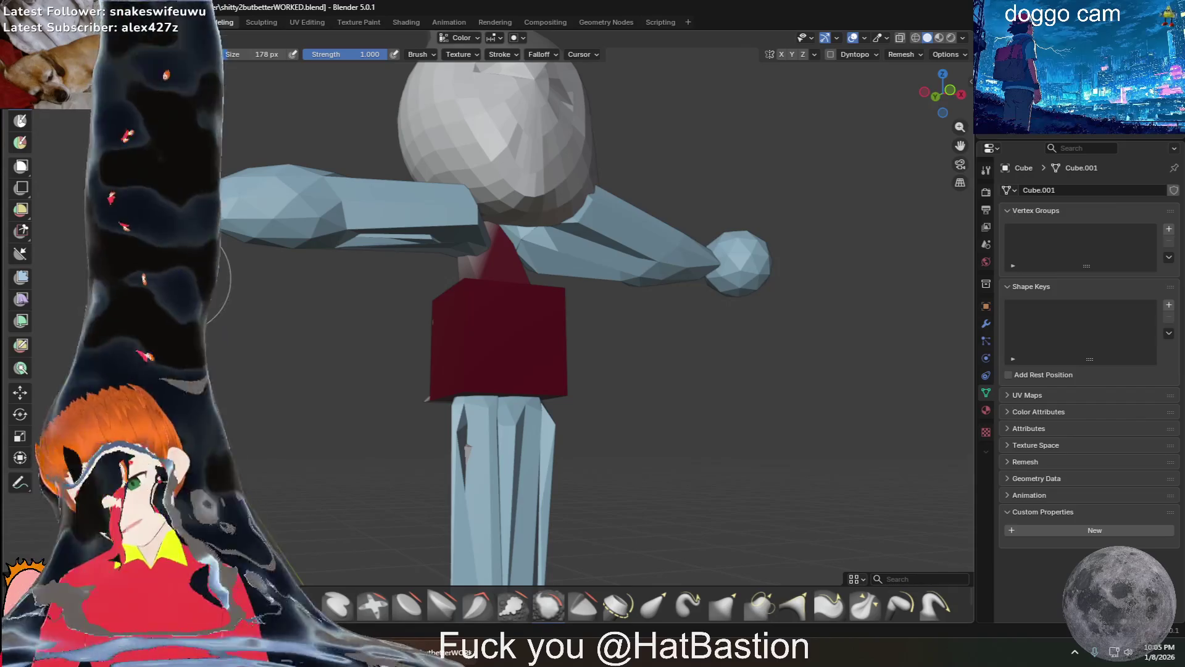
mouse_move(510, 370)
middle_mouse_down()
mouse_move(478, 433)
mouse_move(487, 513)
mouse_move(460, 520)
middle_mouse_up()
scroll(486, 512, "down", 5)
middle_click_drag(465, 473, 410, 476)
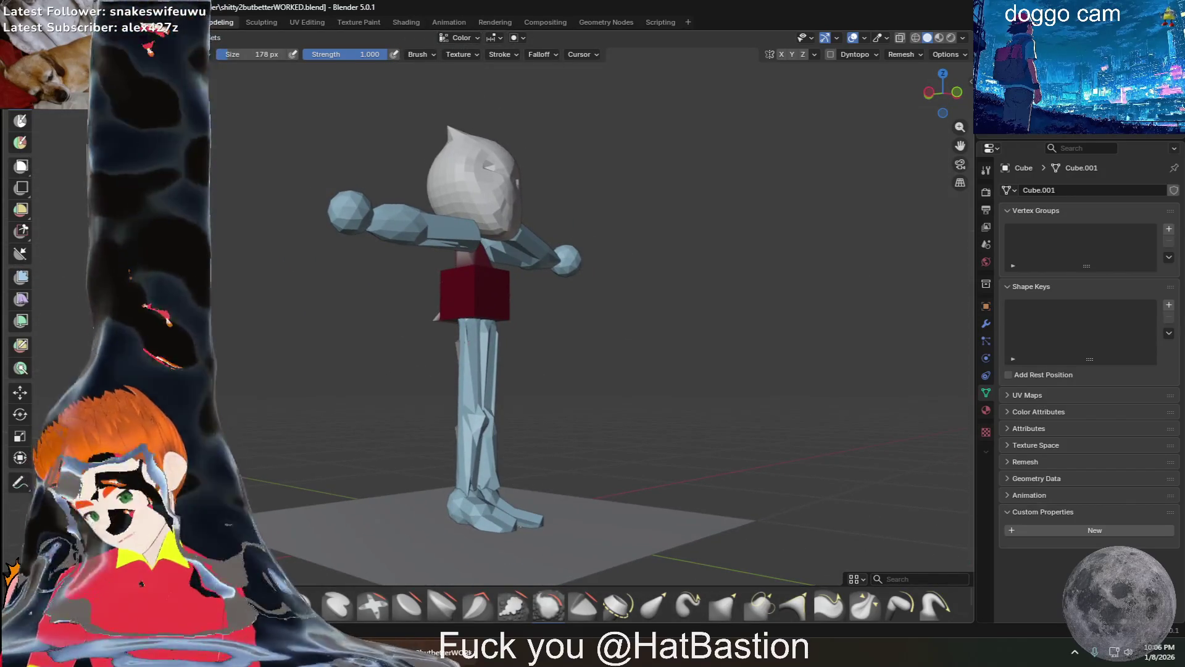
Return to Object Mode and deselect the torso cube
key("ctrl+Tab")
left_click(304, 311)
middle_click_drag(304, 311, 483, 372)
scroll(451, 398, "up", 5)
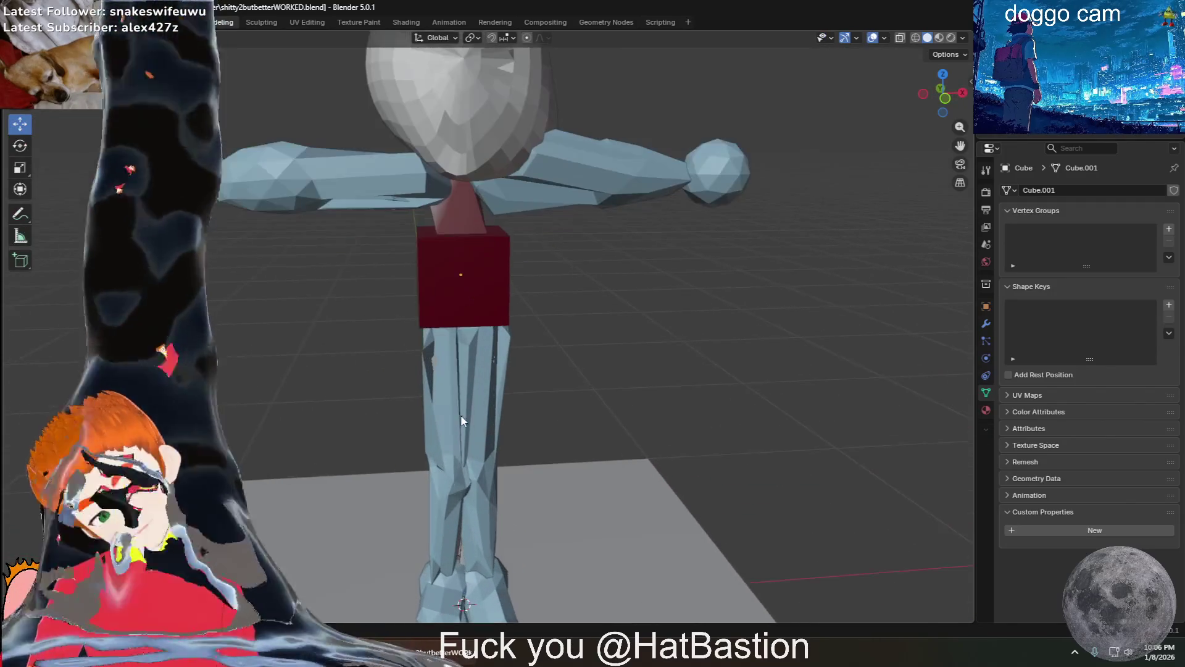
Select both legs, enter paint mode and brush dark red down the right leg
scroll(459, 432, "up", 1)
left_click(455, 454)
left_click(494, 432, "shift")
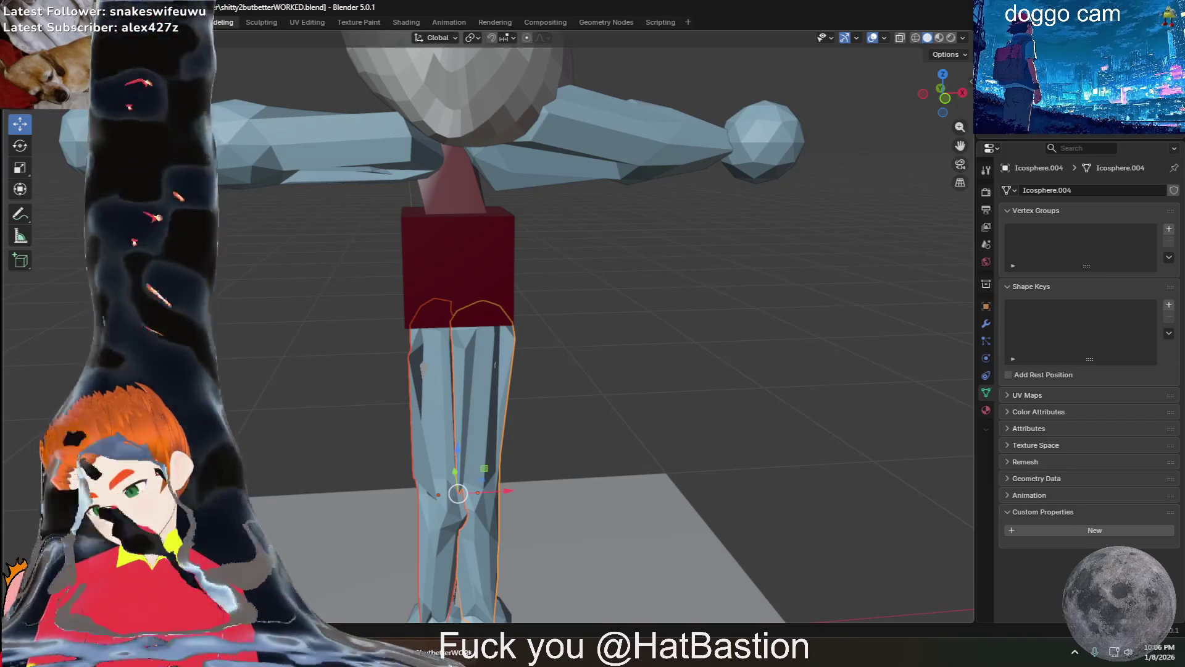
key("Tab")
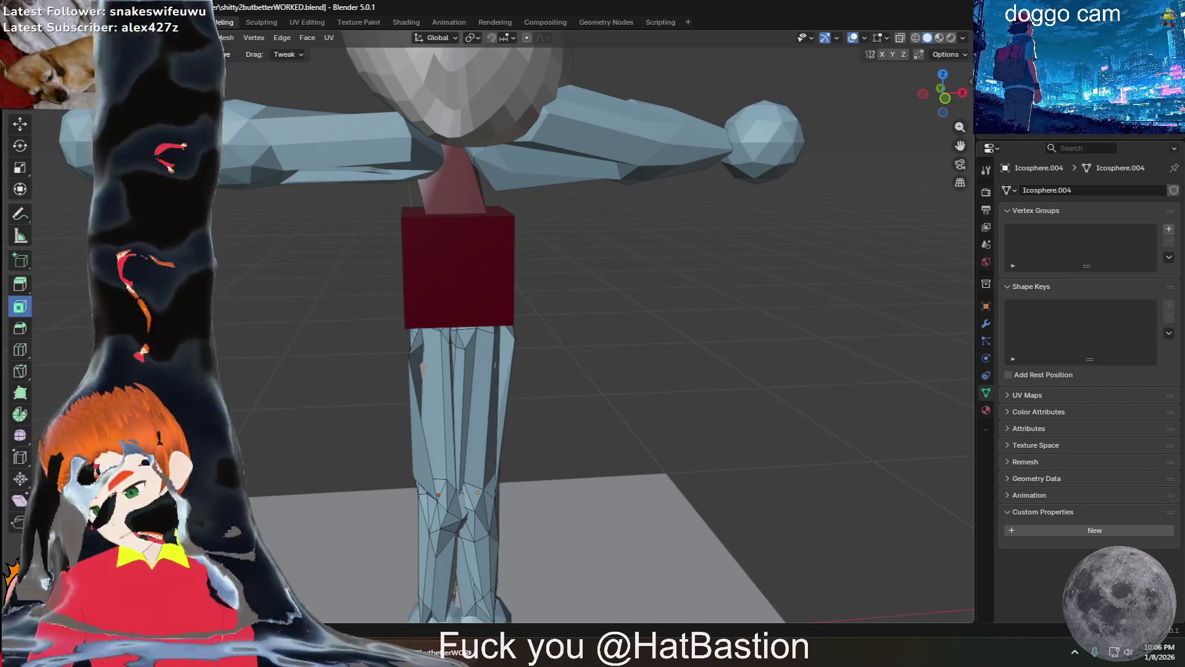
key("ctrl+Tab")
key("s")
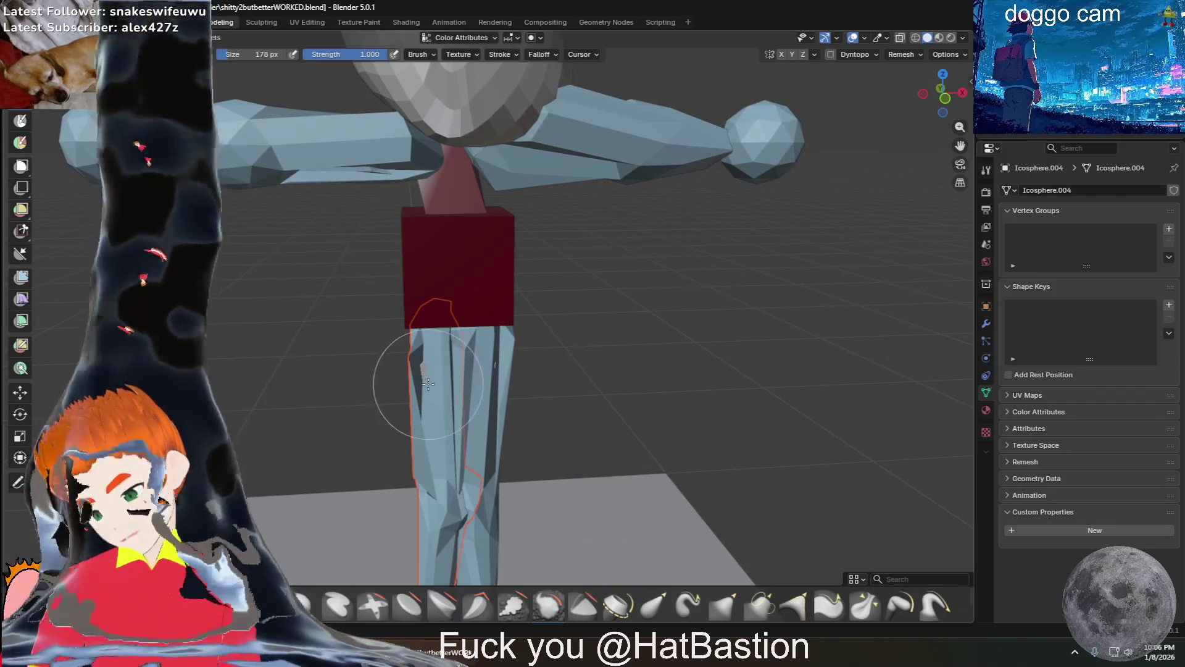
mouse_move(432, 395)
left_mouse_down()
mouse_move(480, 414)
mouse_move(479, 494)
mouse_move(481, 371)
mouse_move(399, 457)
left_mouse_up()
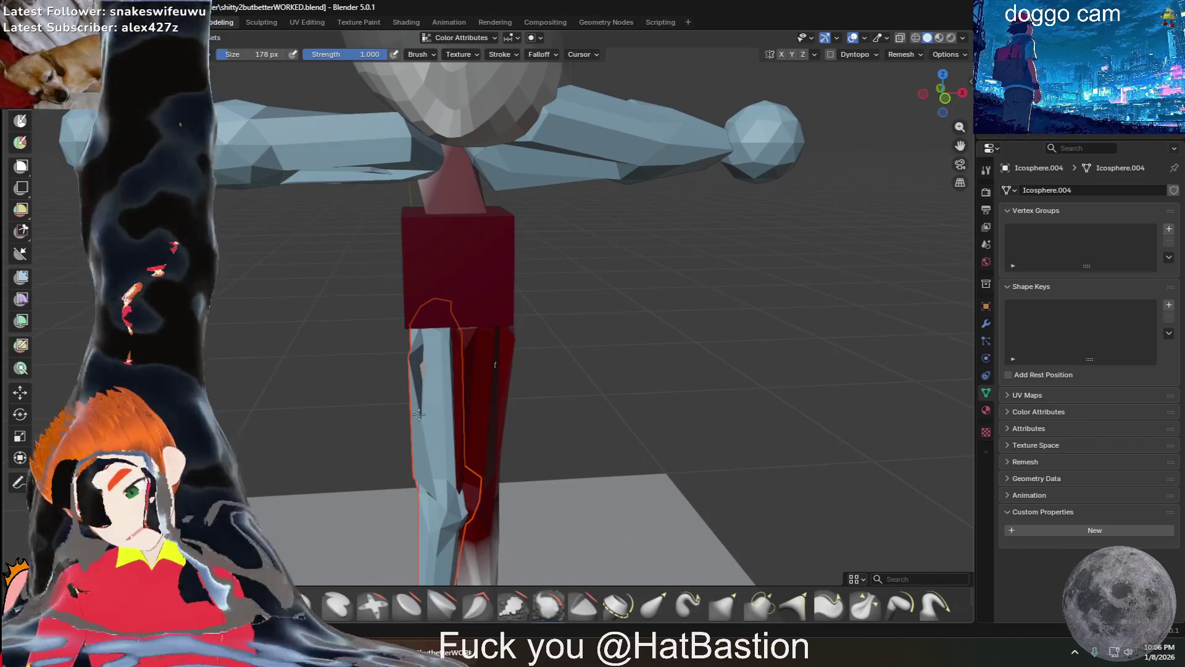
scroll(374, 496, "down", 6)
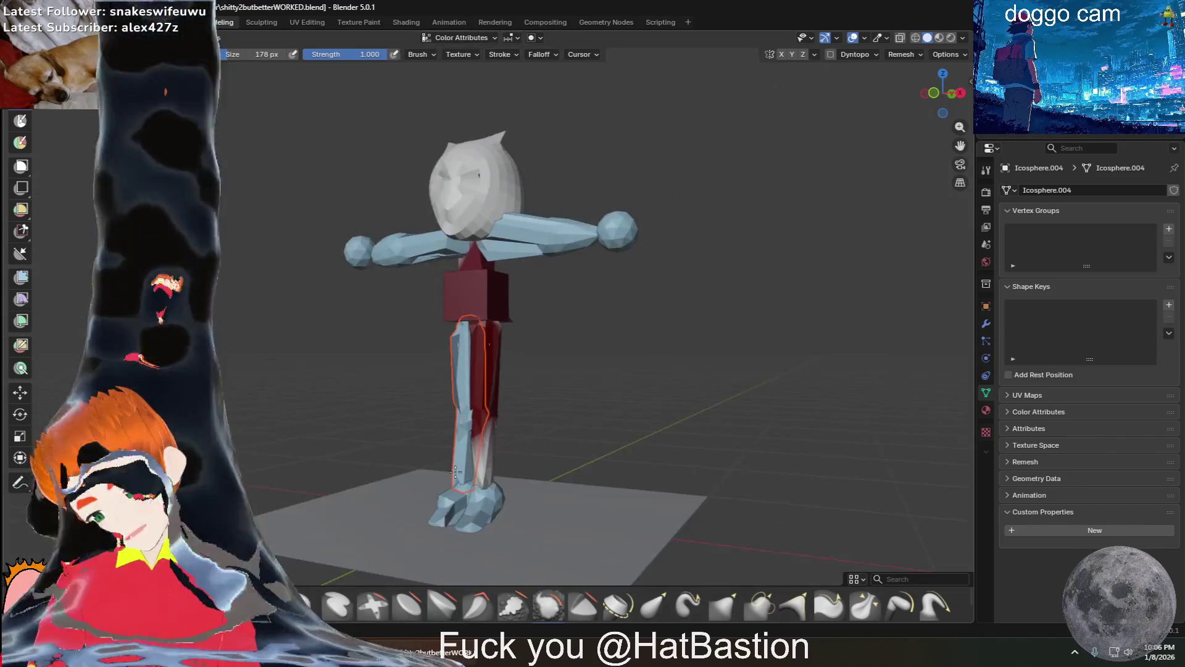
middle_click_drag(474, 491, 547, 470)
middle_click_drag(523, 408, 603, 424)
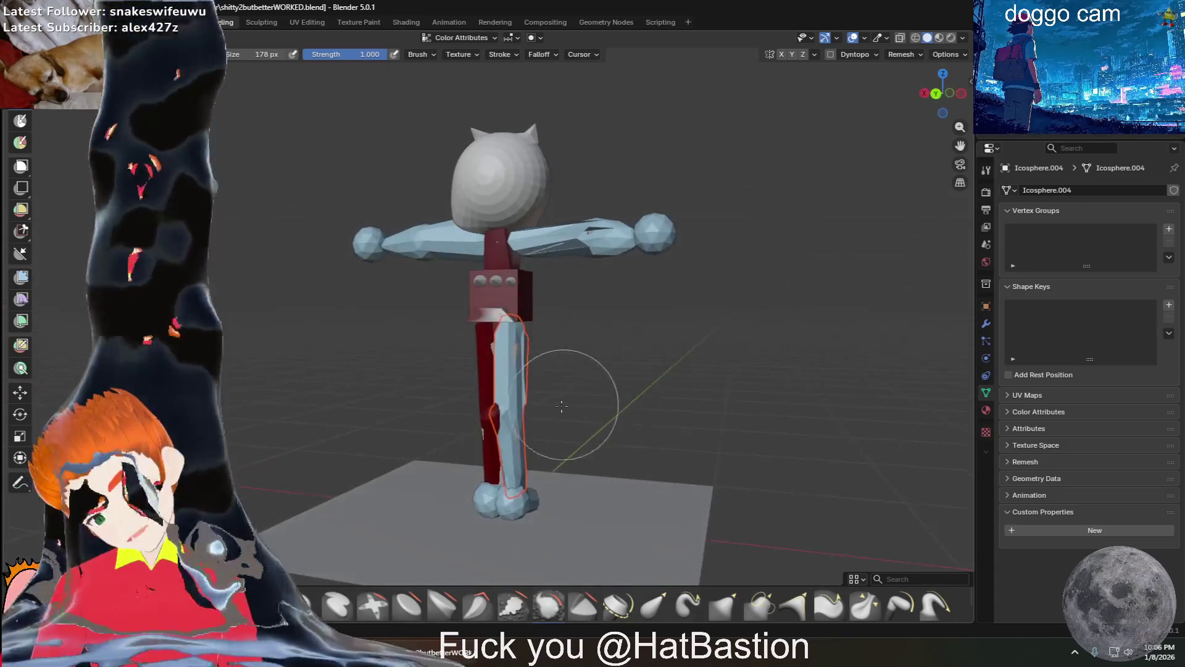
scroll(603, 423, "up", 5)
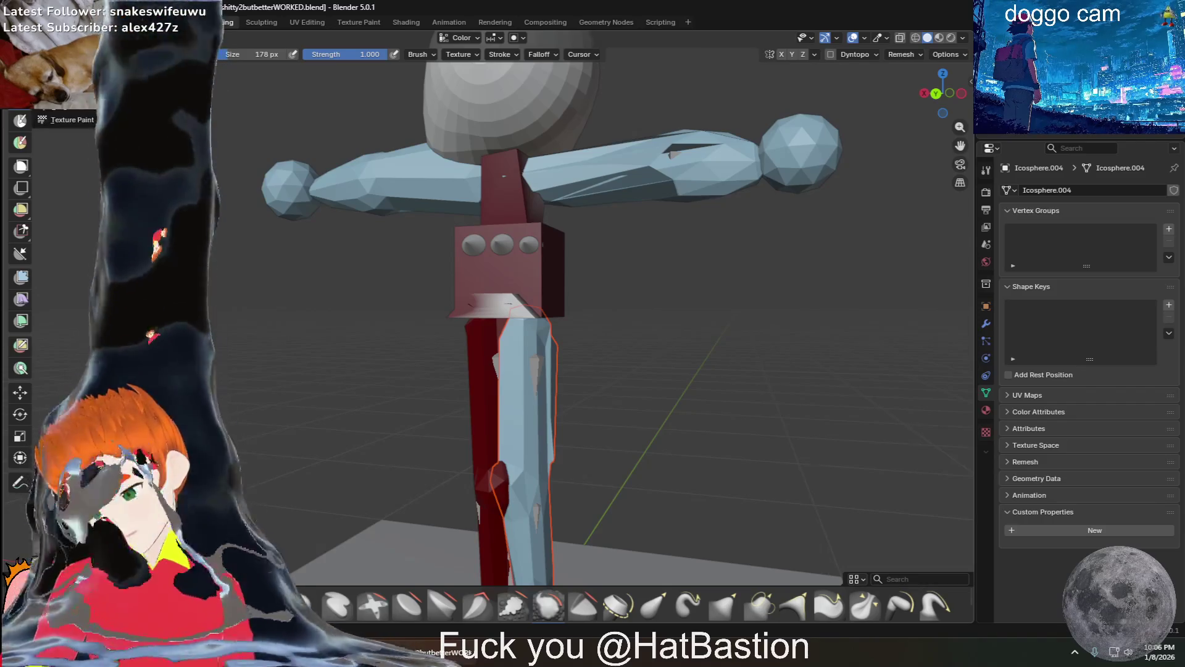
Select the remaining blue leg on its own and paint it dark red too
key("ctrl+Tab")
left_click(469, 396, "shift")
left_click(542, 454)
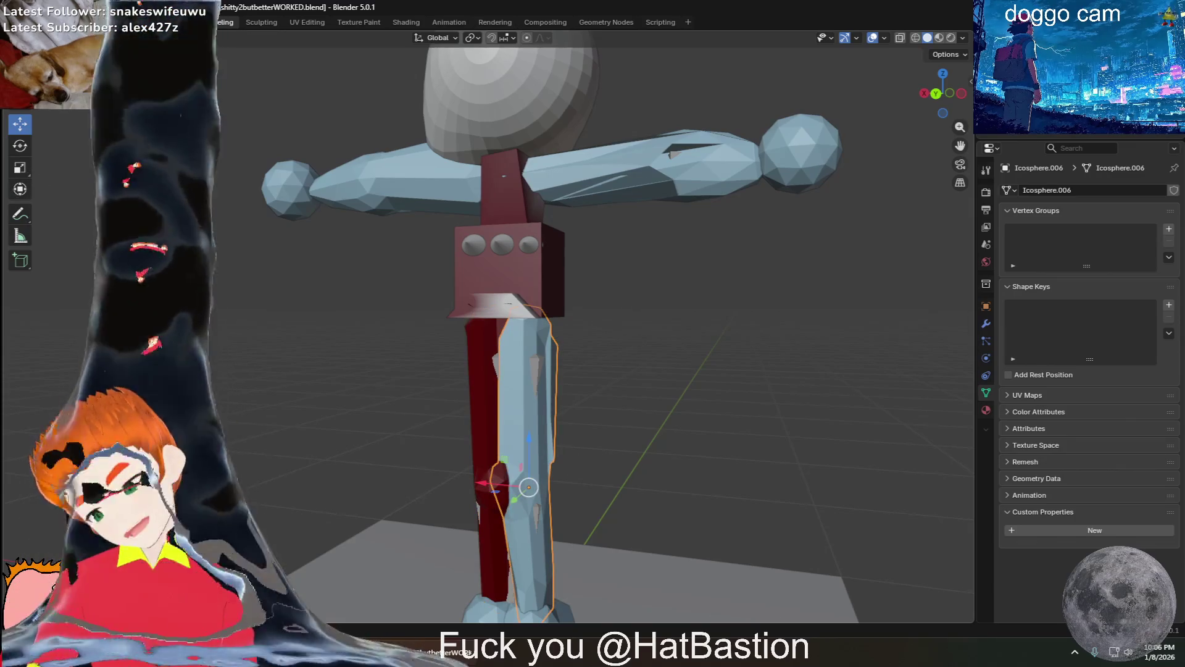
key("ctrl+Tab")
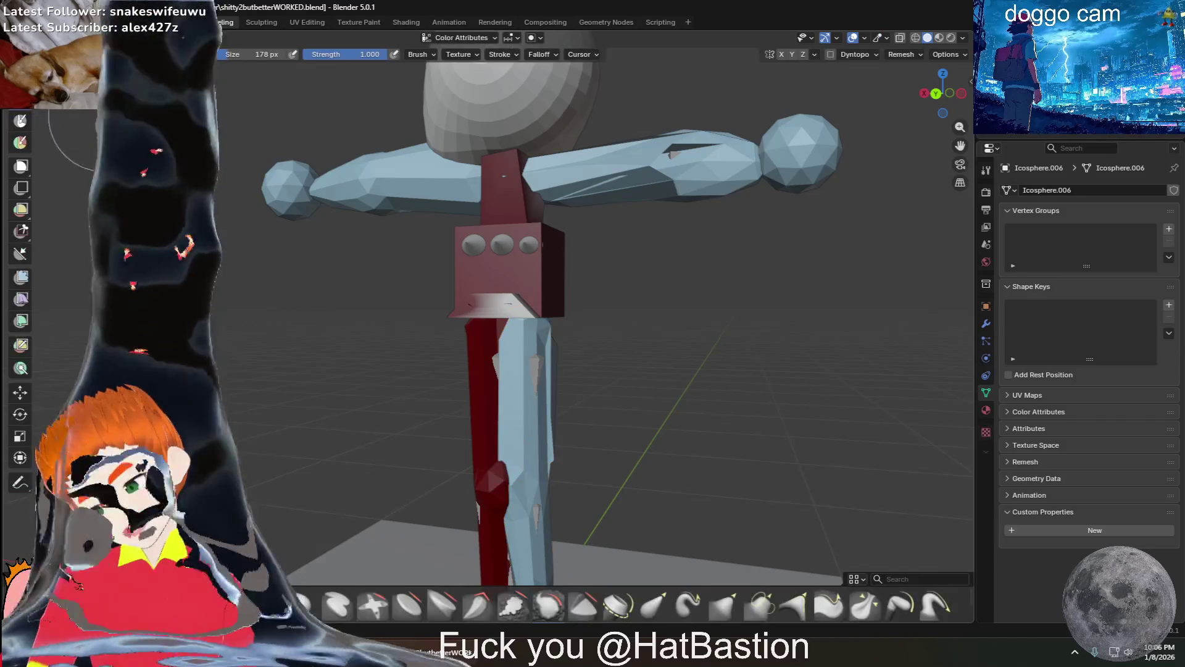
left_click_drag(481, 367, 538, 479)
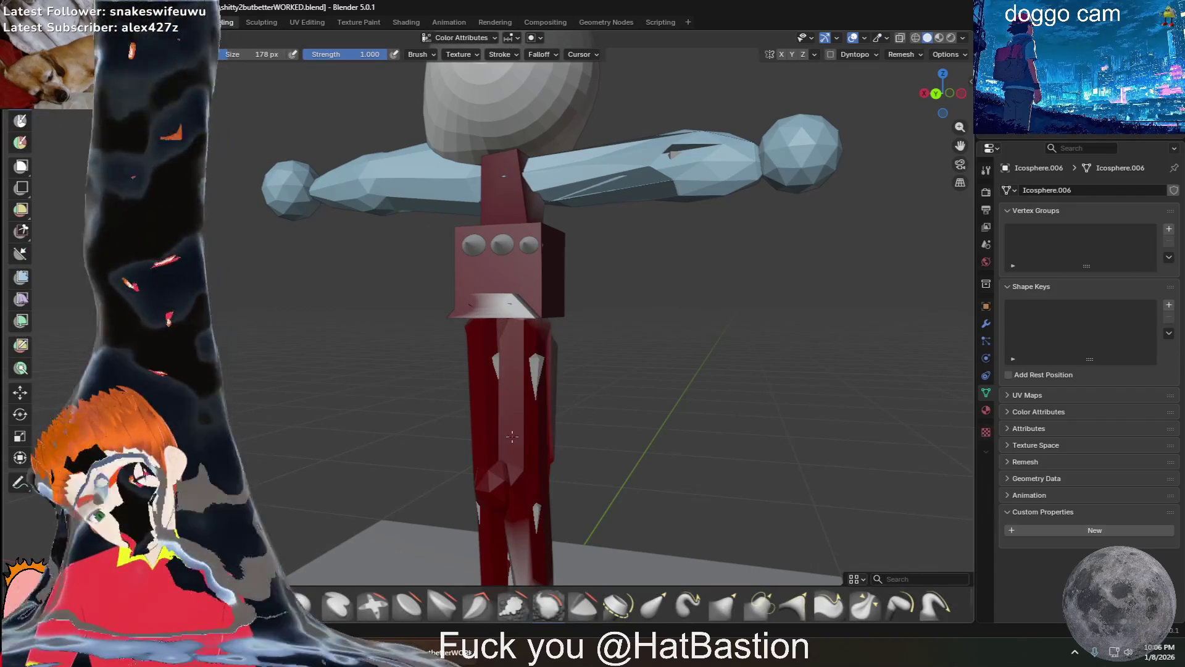
middle_click_drag(573, 457, 452, 467)
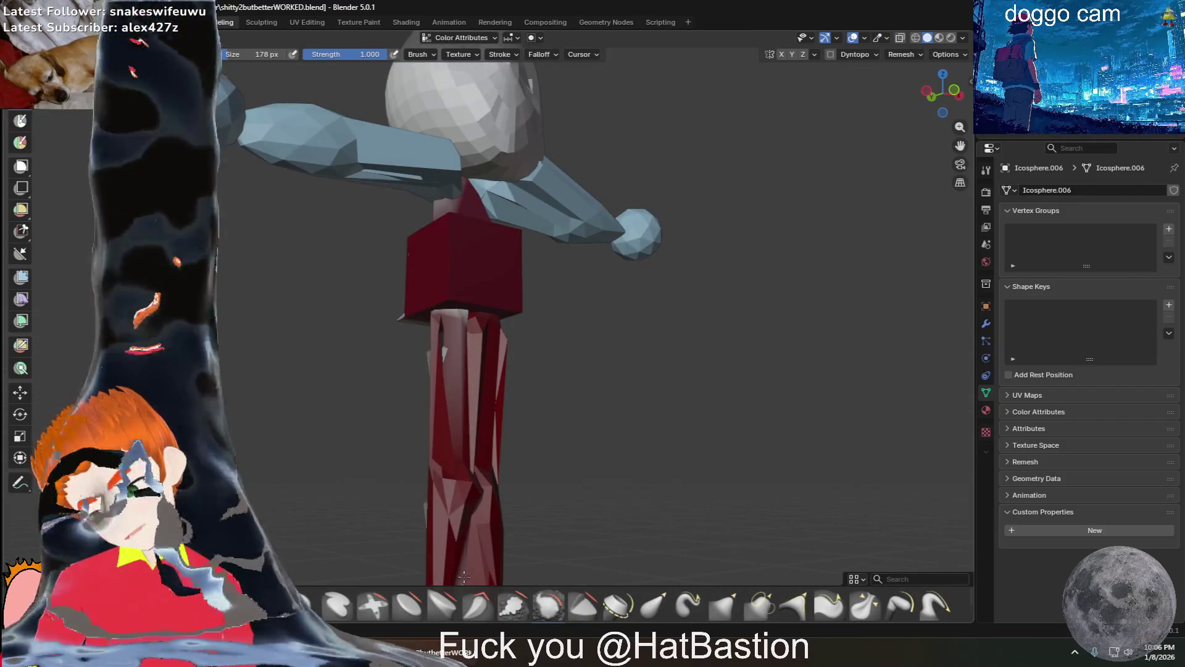
middle_click_drag(463, 576, 444, 519)
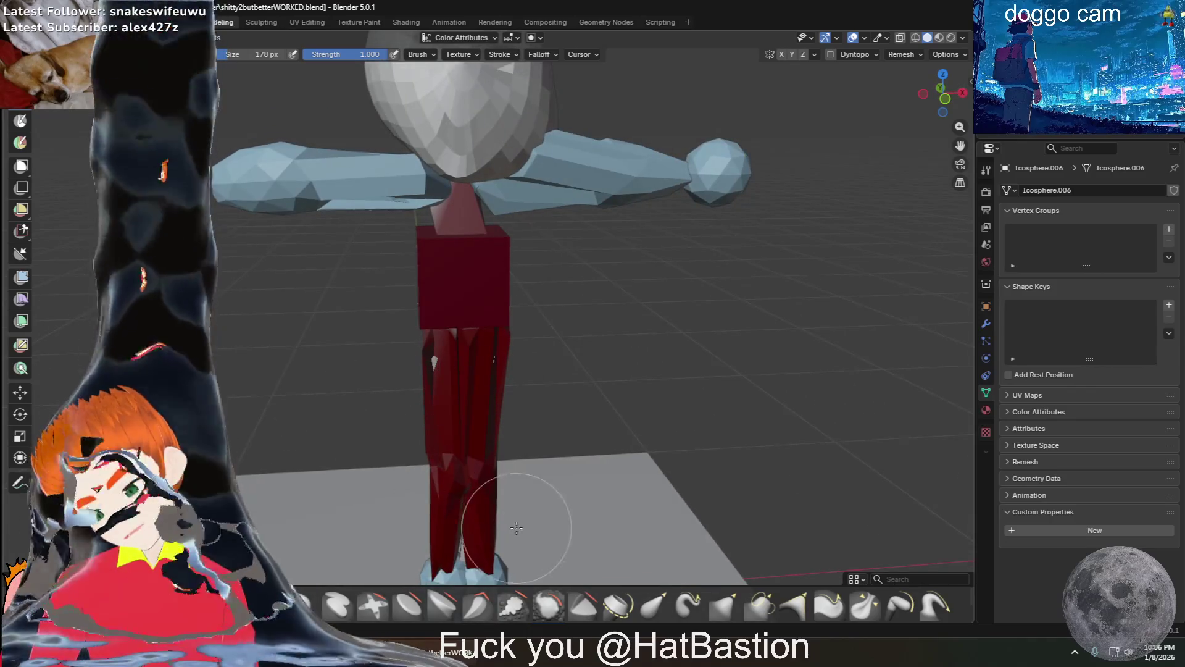
scroll(514, 528, "down", 5)
mouse_move(503, 543)
middle_mouse_down()
mouse_move(497, 555)
mouse_move(474, 430)
middle_mouse_up()
scroll(493, 562, "up", 5)
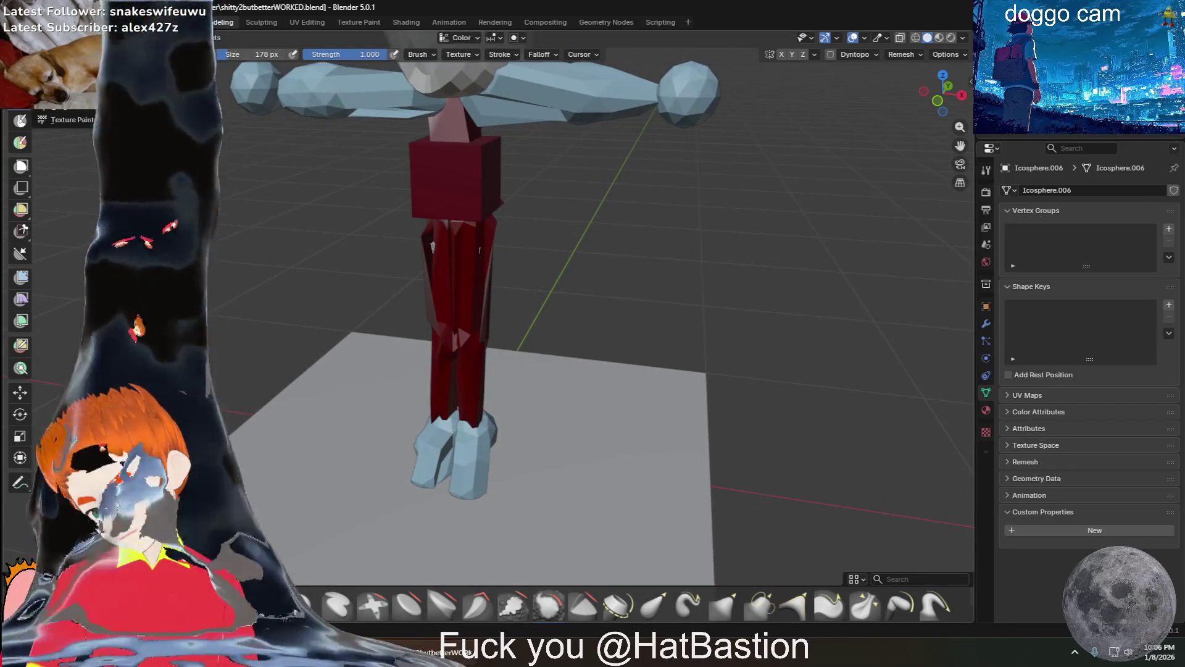
key("ctrl+Tab")
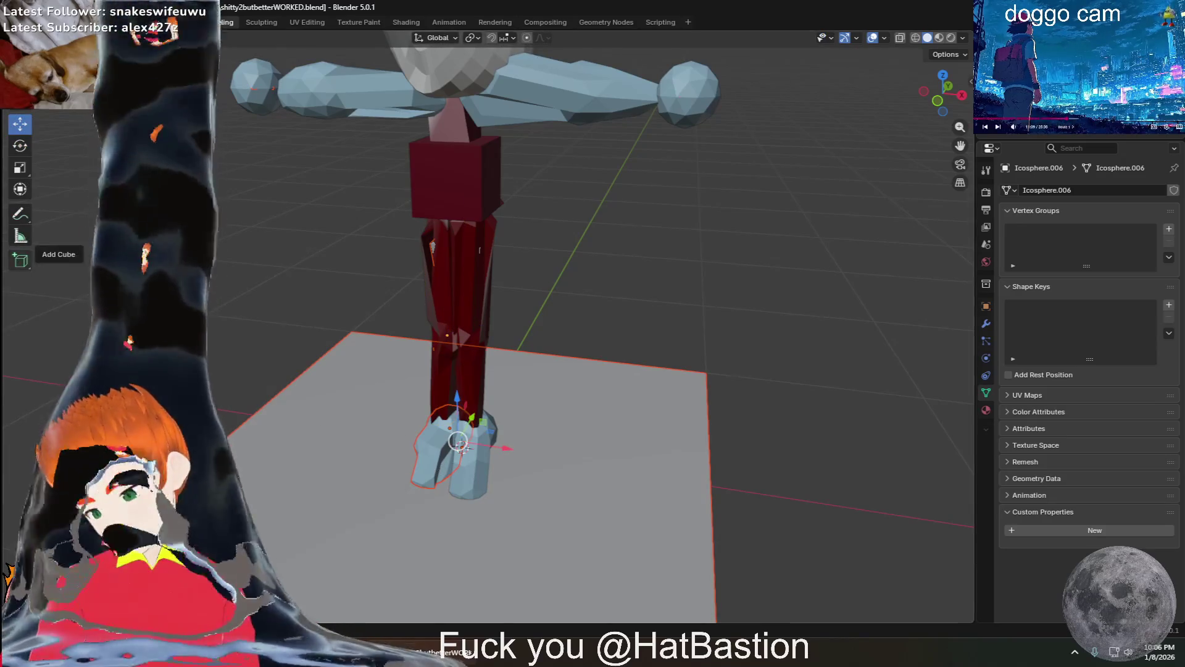
Return to paint mode, inspect the red legs and pale-blue feet, and bring up the brushes
key("ctrl+Tab")
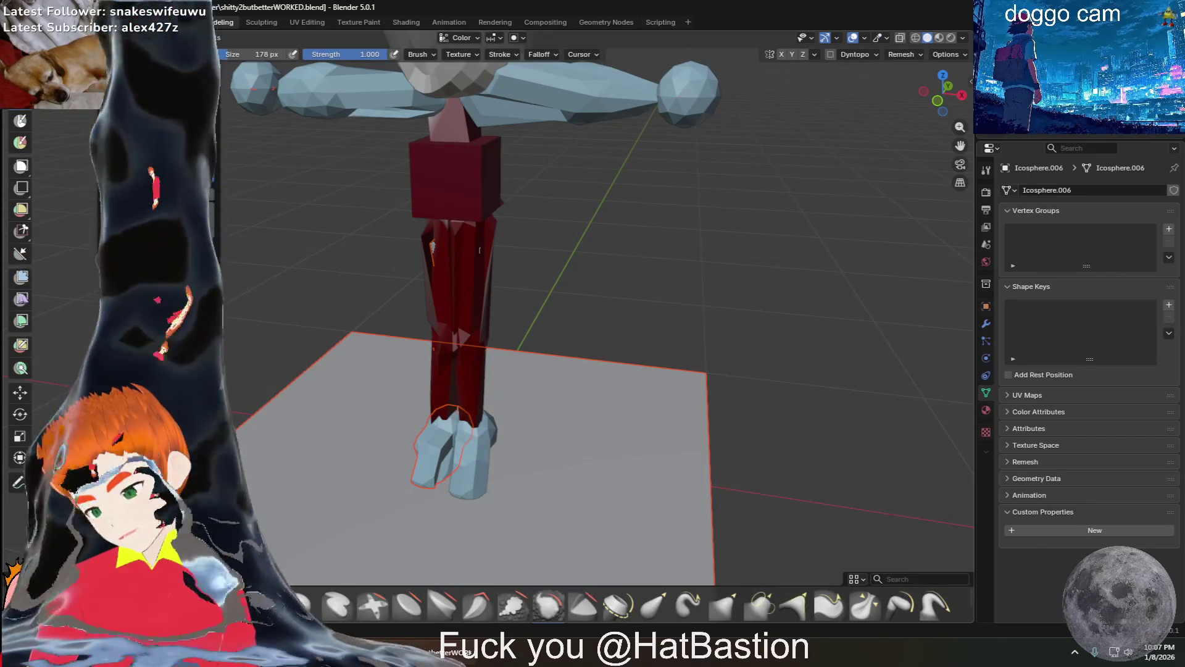
middle_click_drag(435, 436, 471, 516)
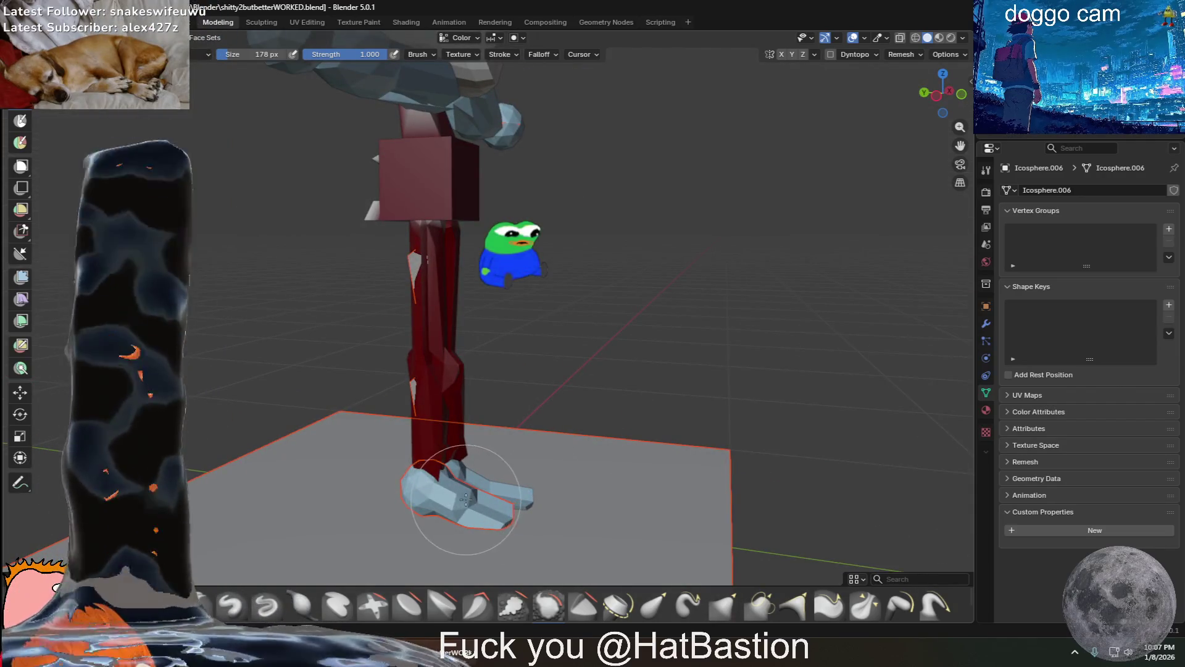
mouse_move(492, 513)
middle_mouse_down()
mouse_move(441, 506)
mouse_move(502, 516)
mouse_move(529, 503)
mouse_move(528, 520)
middle_mouse_up()
scroll(528, 519, "down", 6)
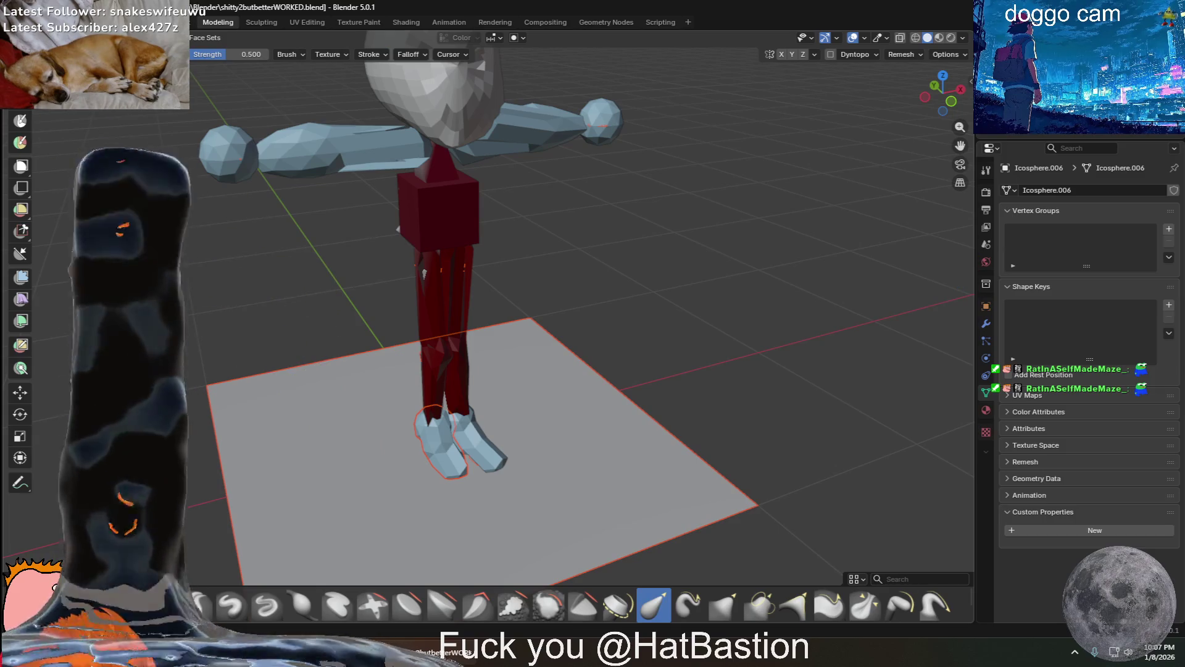
key("shift+space")
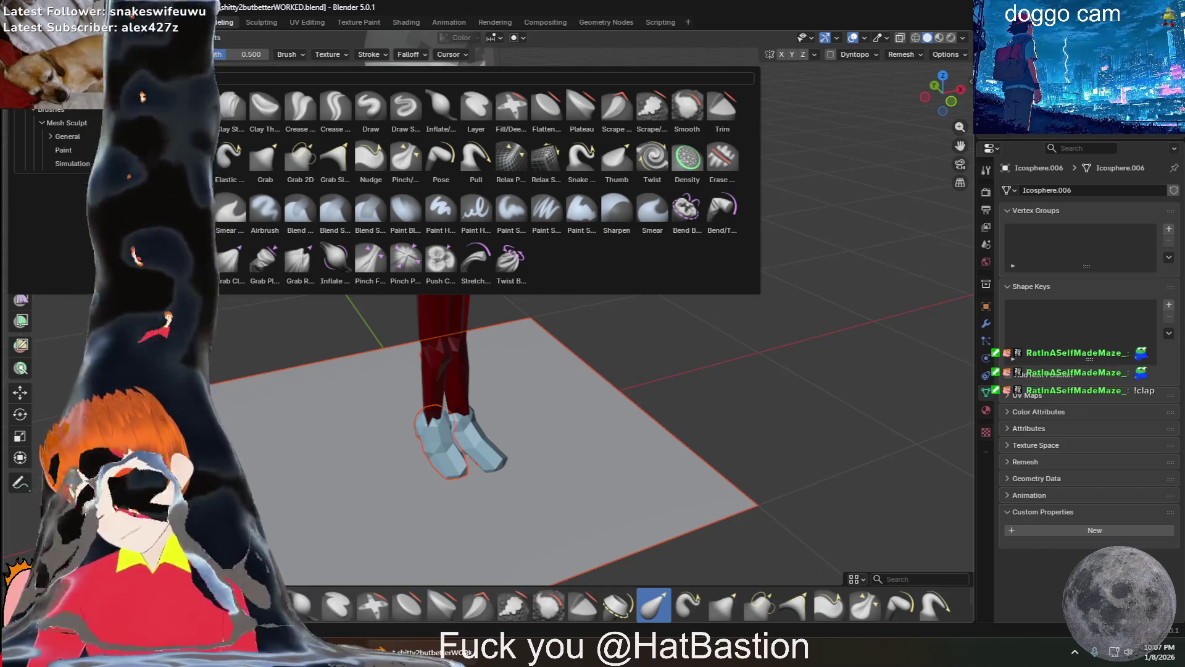
Leave paint mode and delete the grey ground plane beneath the figure
key("Escape")
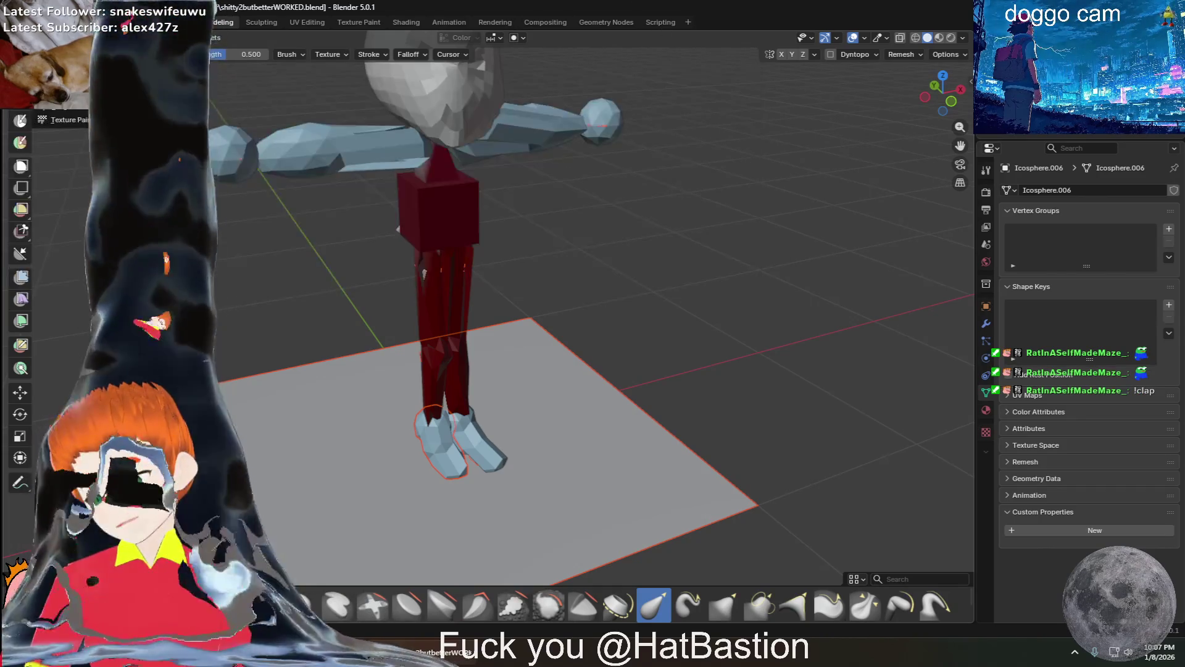
key("ctrl+Tab")
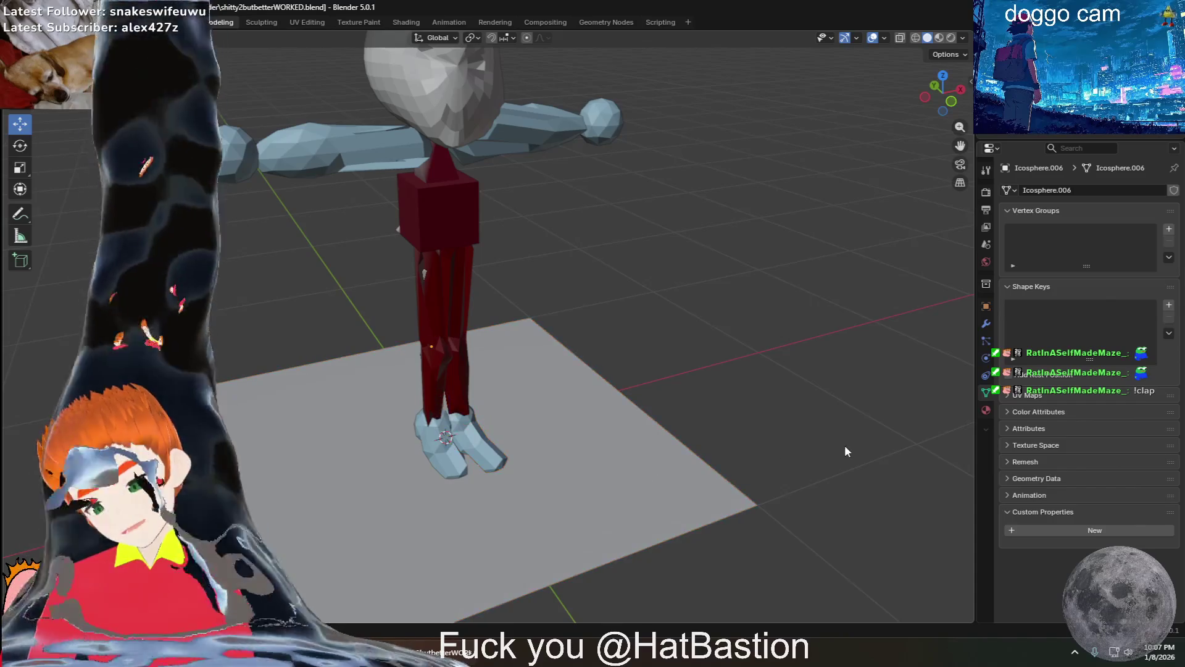
left_click(600, 479)
mouse_move(600, 479)
middle_mouse_down()
mouse_move(561, 492)
mouse_move(474, 468)
mouse_move(486, 495)
middle_mouse_up()
right_click(485, 496)
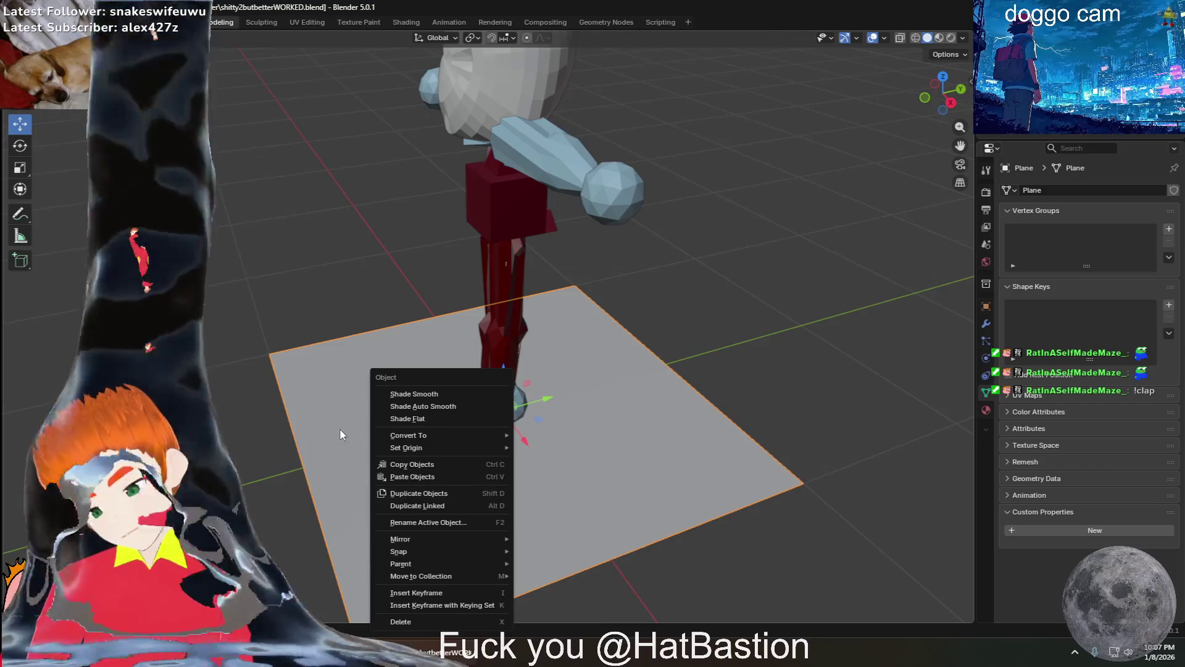
key("Escape")
key("Delete")
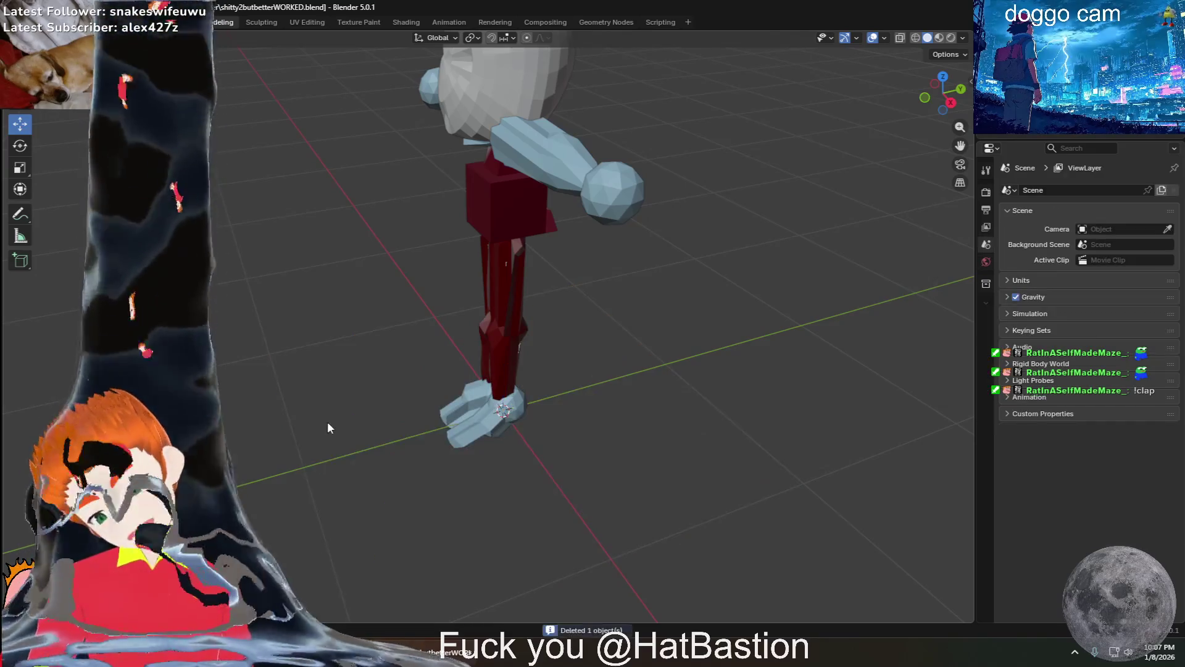
Move in close on the legs and select the figure's right foot
middle_click_drag(328, 421, 509, 468)
scroll(524, 502, "up", 6)
scroll(503, 536, "down", 3)
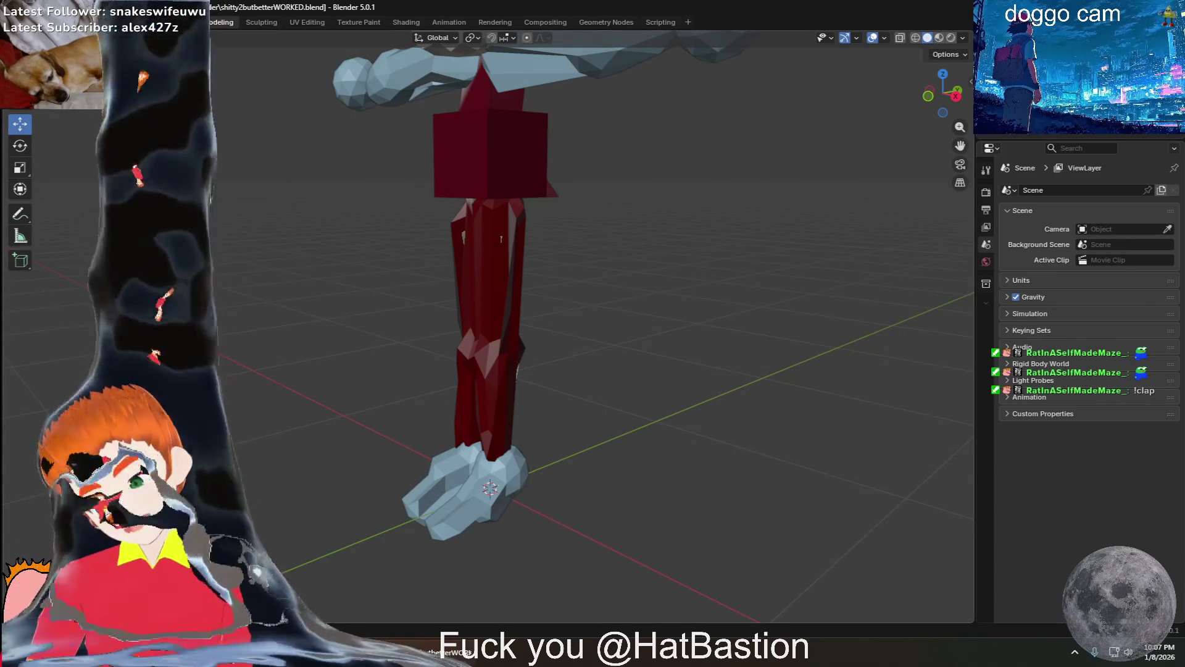
left_click(480, 497)
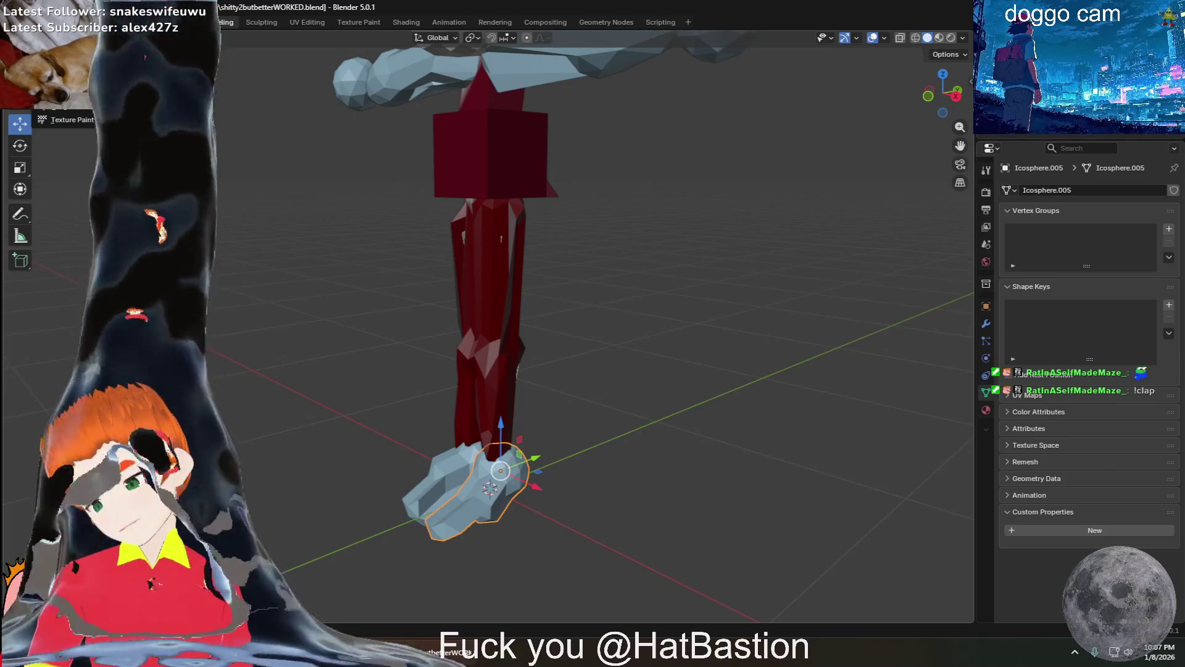
Paint the first foot olive-yellow in Sculpt Mode from a front view
key("ctrl+Tab")
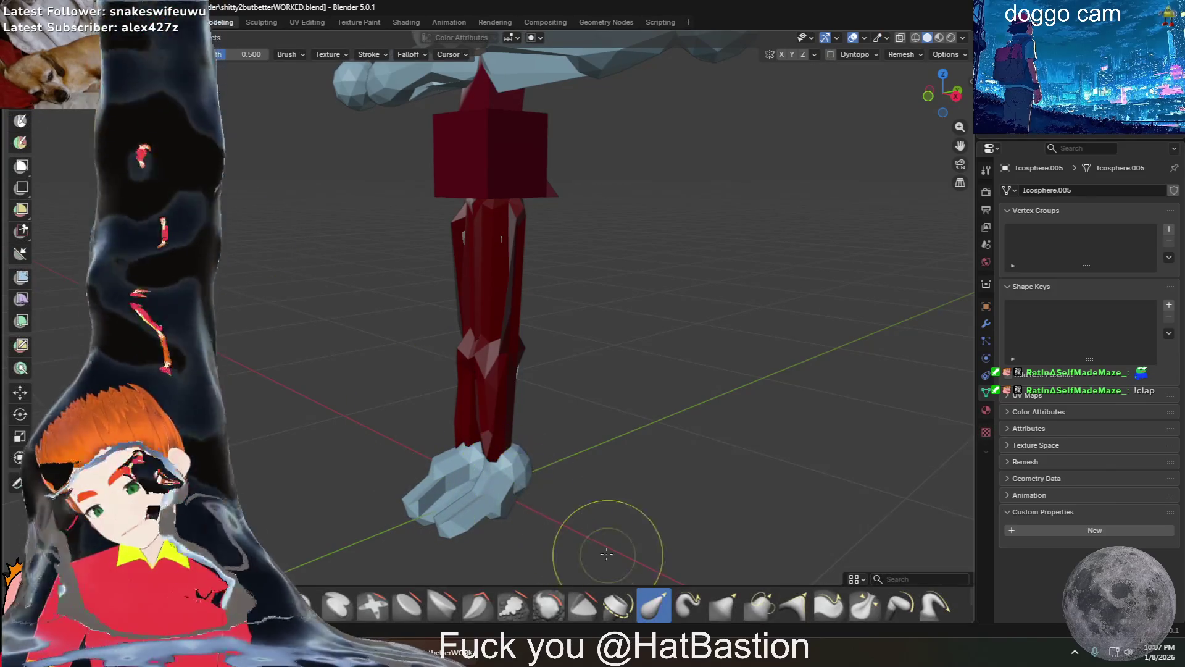
key("KP_1")
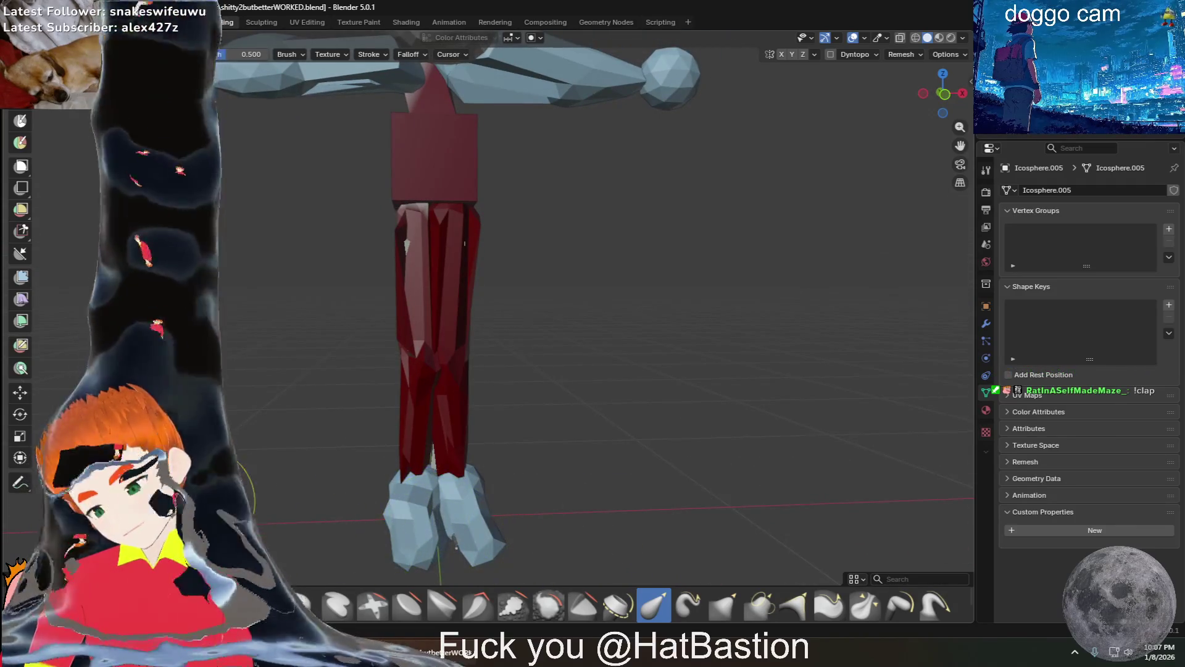
mouse_move(476, 502)
left_mouse_down()
mouse_move(473, 531)
mouse_move(479, 464)
left_mouse_up()
mouse_move(507, 497)
middle_mouse_down()
mouse_move(432, 492)
mouse_move(510, 529)
mouse_move(490, 530)
middle_mouse_up()
mouse_move(443, 427)
middle_mouse_down()
mouse_move(321, 371)
mouse_move(3, 132)
middle_mouse_up()
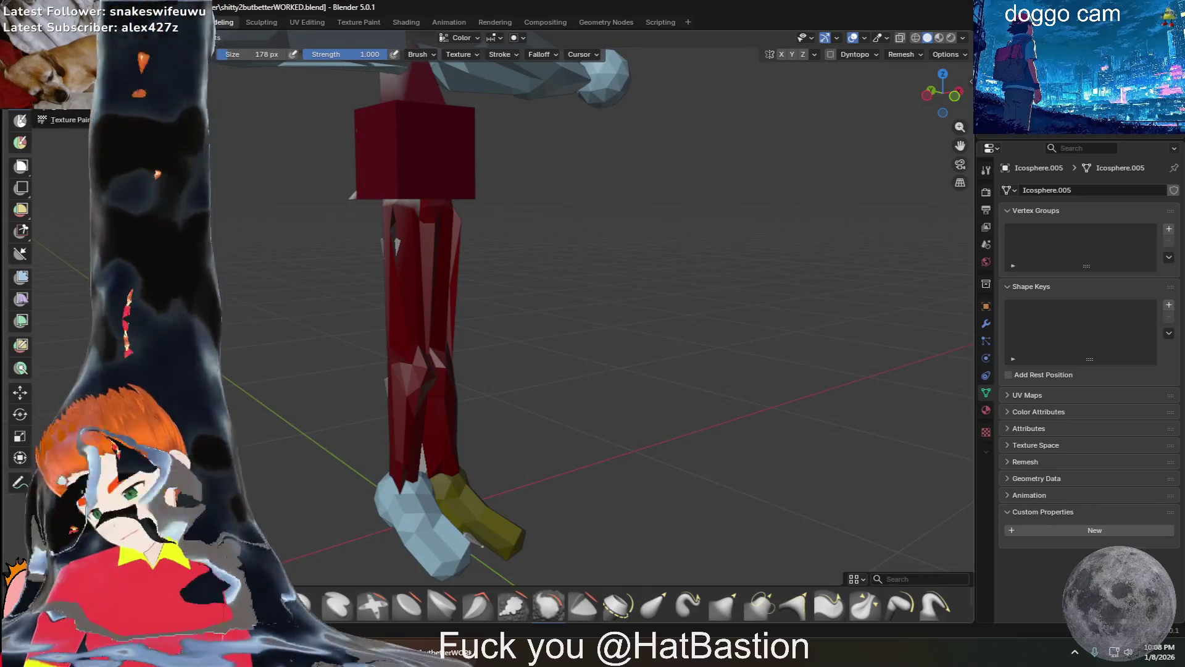
Select the other, blue foot and paint it olive-yellow in Sculpt Mode
key("ctrl+Tab")
left_click(431, 543)
middle_click_drag(61, 325, 123, 318)
key("Tab")
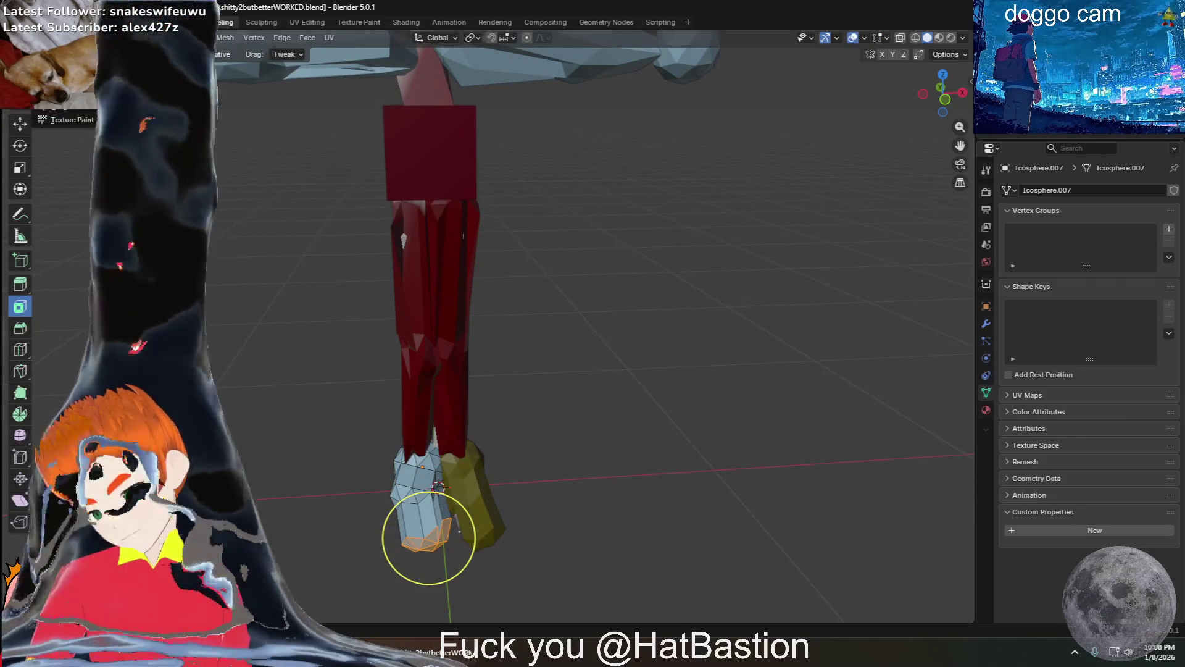
left_click(439, 481)
key("ctrl+Tab")
left_click_drag(410, 490, 420, 501)
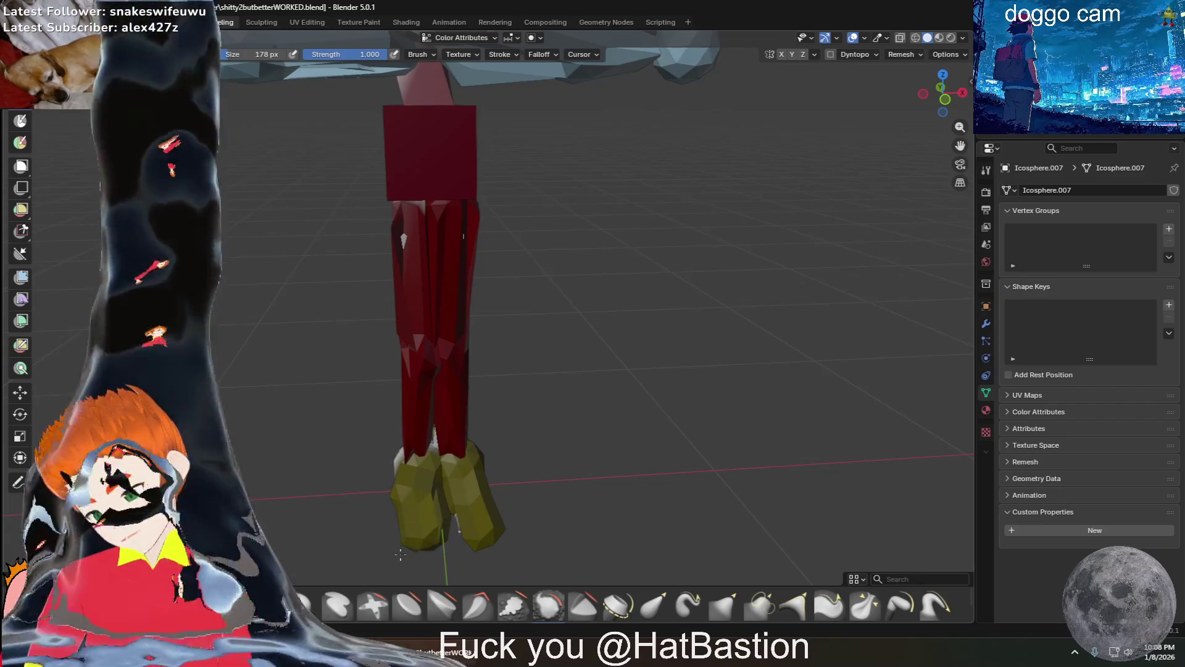
mouse_move(420, 502)
middle_mouse_down()
mouse_move(521, 529)
mouse_move(455, 547)
middle_mouse_up()
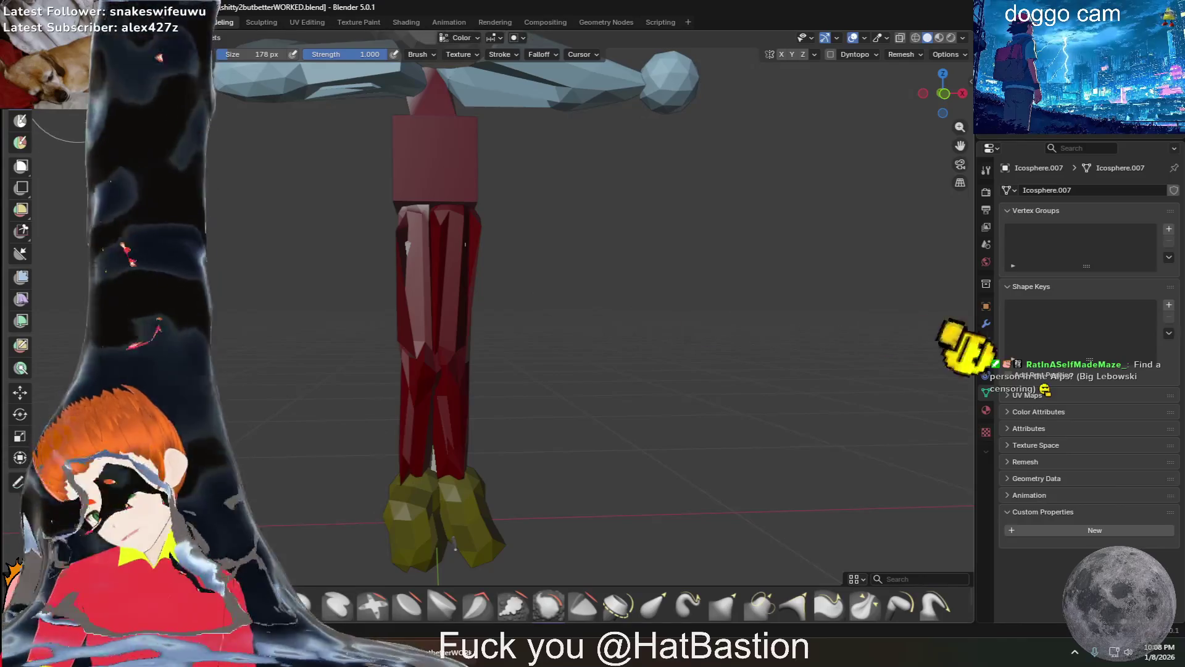
Toggle back into Sculpt Mode, dismiss the brush grid, and view the whole figure at an angle
key("ctrl+Tab")
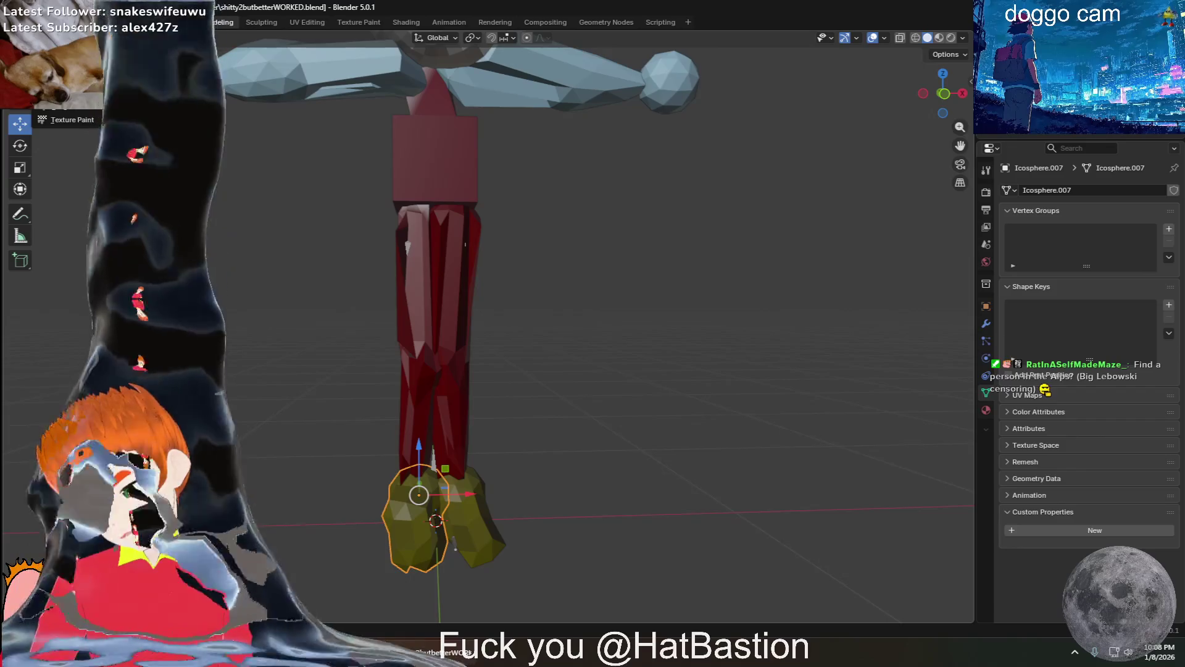
key("ctrl+Tab")
key("shift+space")
key("Escape")
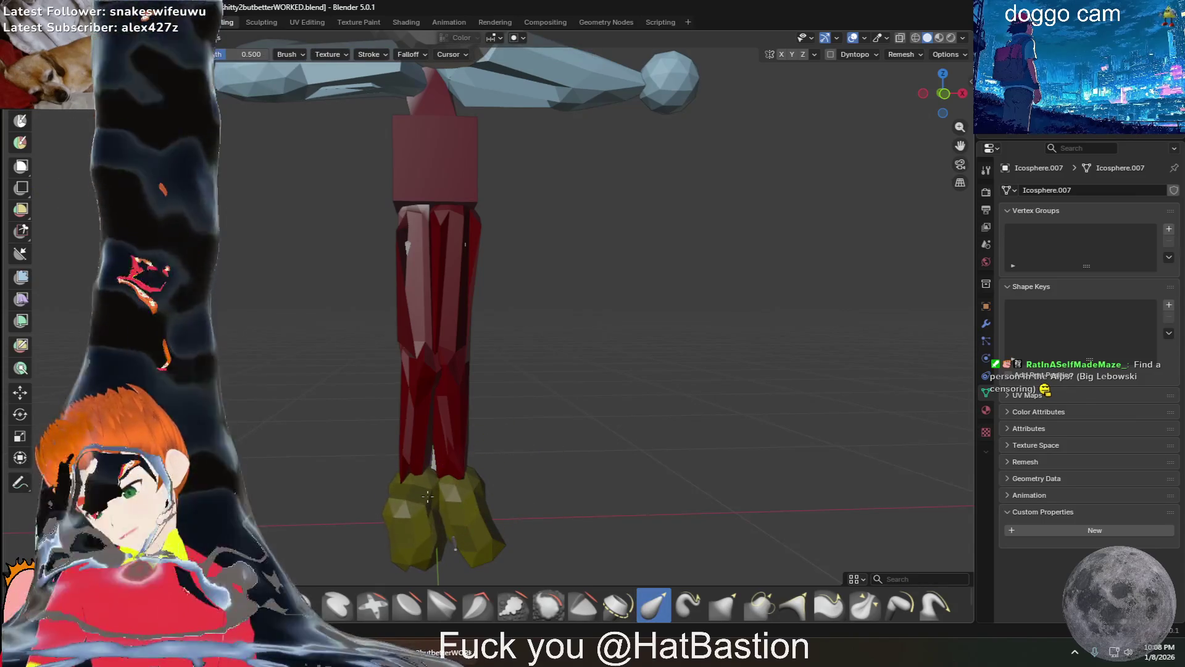
scroll(553, 449, "down", 3)
middle_click_drag(554, 445, 466, 316)
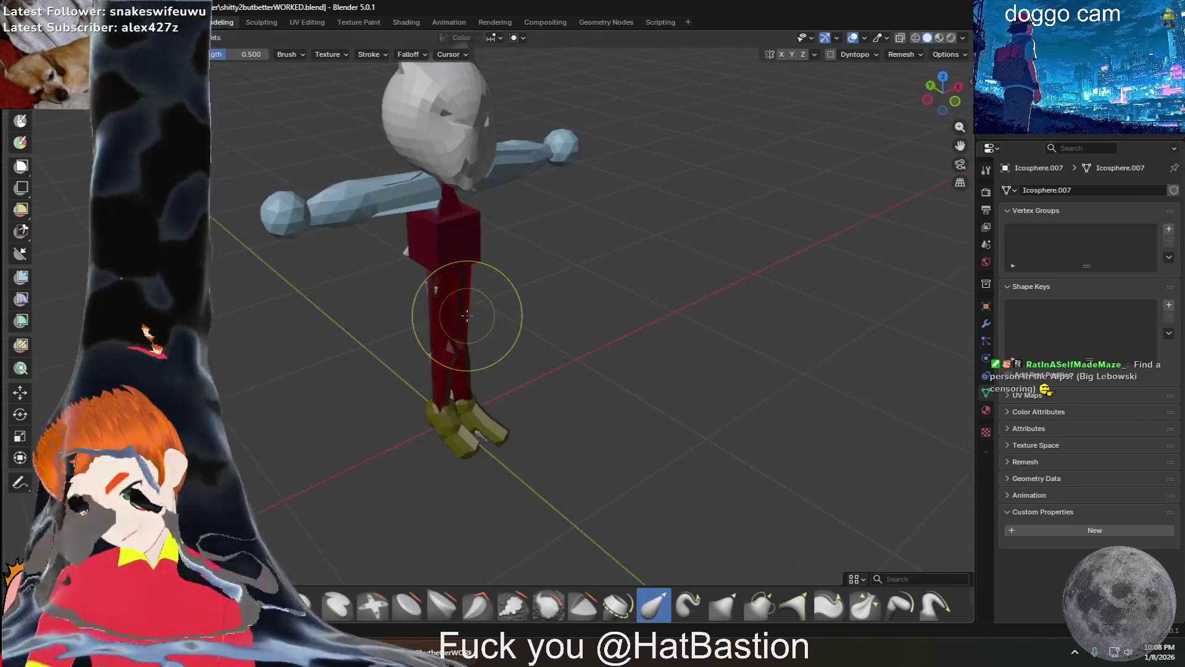
Orbit around the owl-headed figure with its yellow feet, then switch back to Object Mode
mouse_move(398, 208)
middle_mouse_down()
mouse_move(393, 261)
mouse_move(323, 259)
middle_mouse_up()
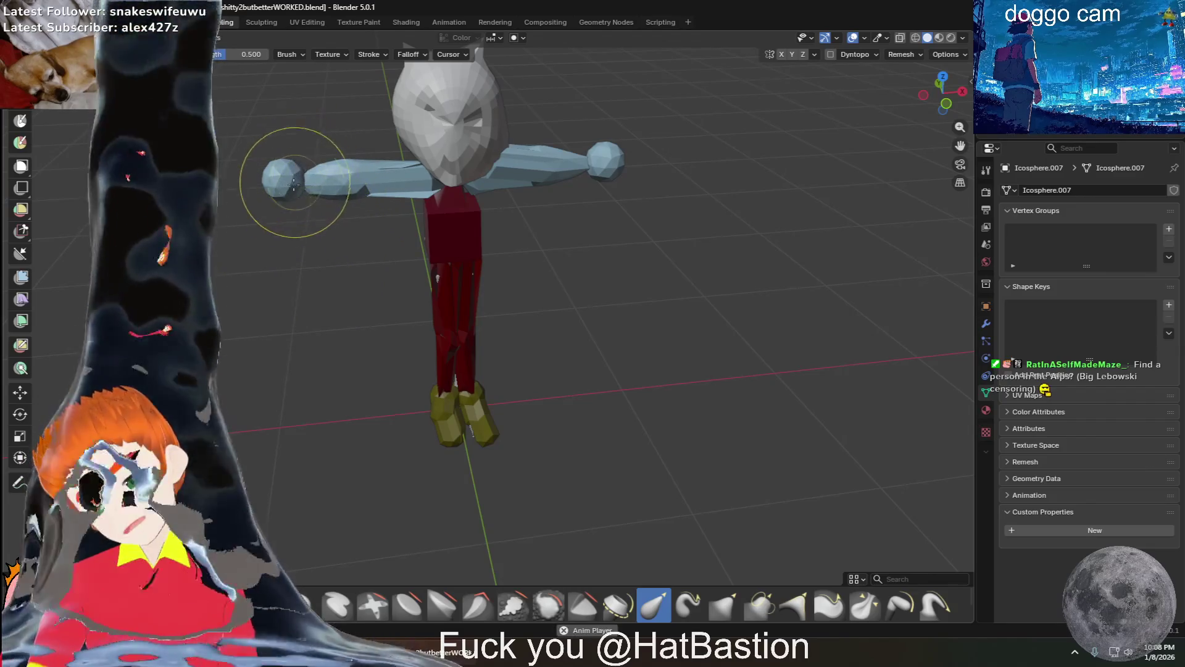
mouse_move(516, 242)
middle_mouse_down()
mouse_move(568, 222)
mouse_move(556, 204)
mouse_move(591, 193)
middle_mouse_up()
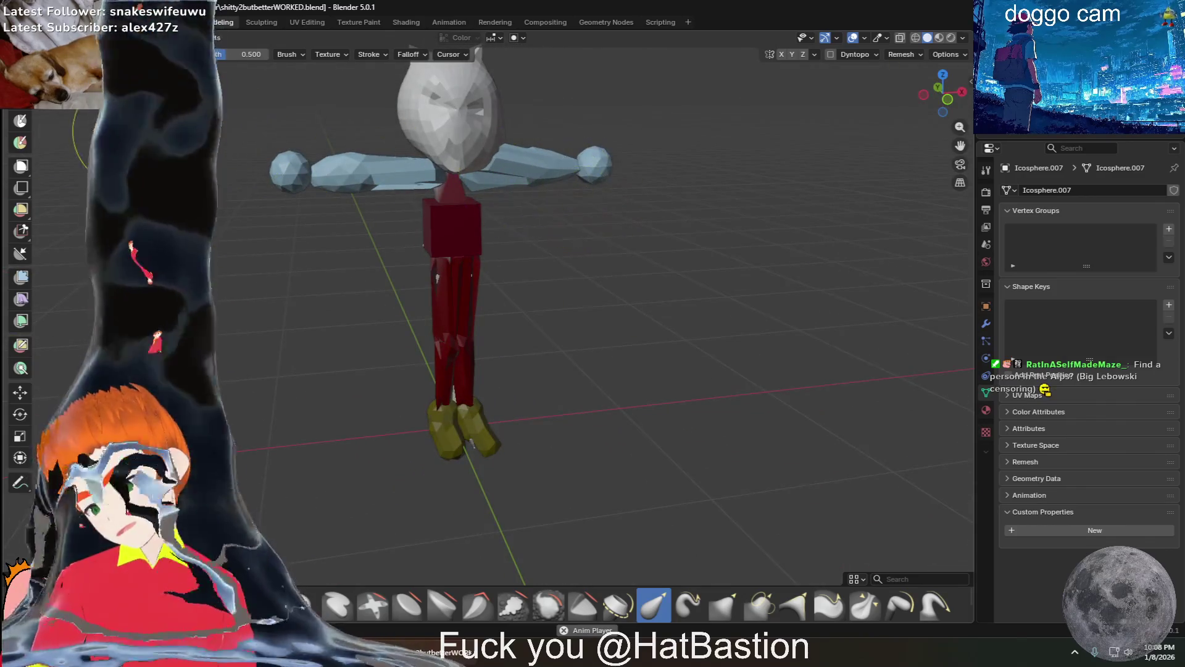
middle_click_drag(320, 152, 258, 98)
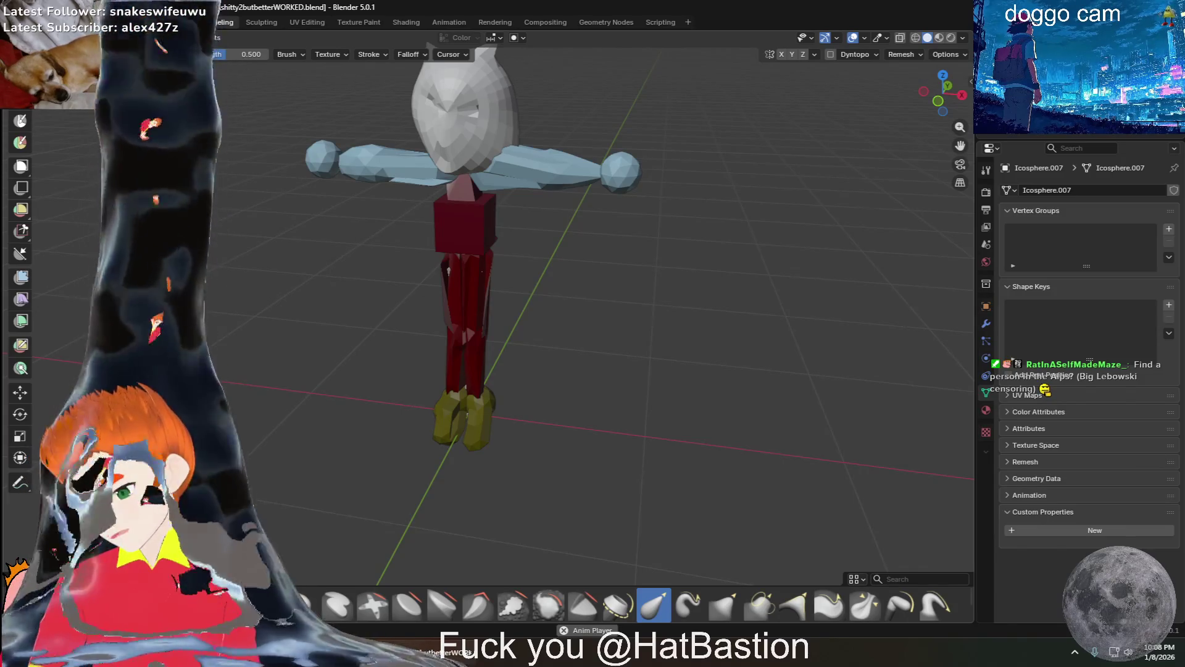
middle_click_drag(332, 73, 242, 93)
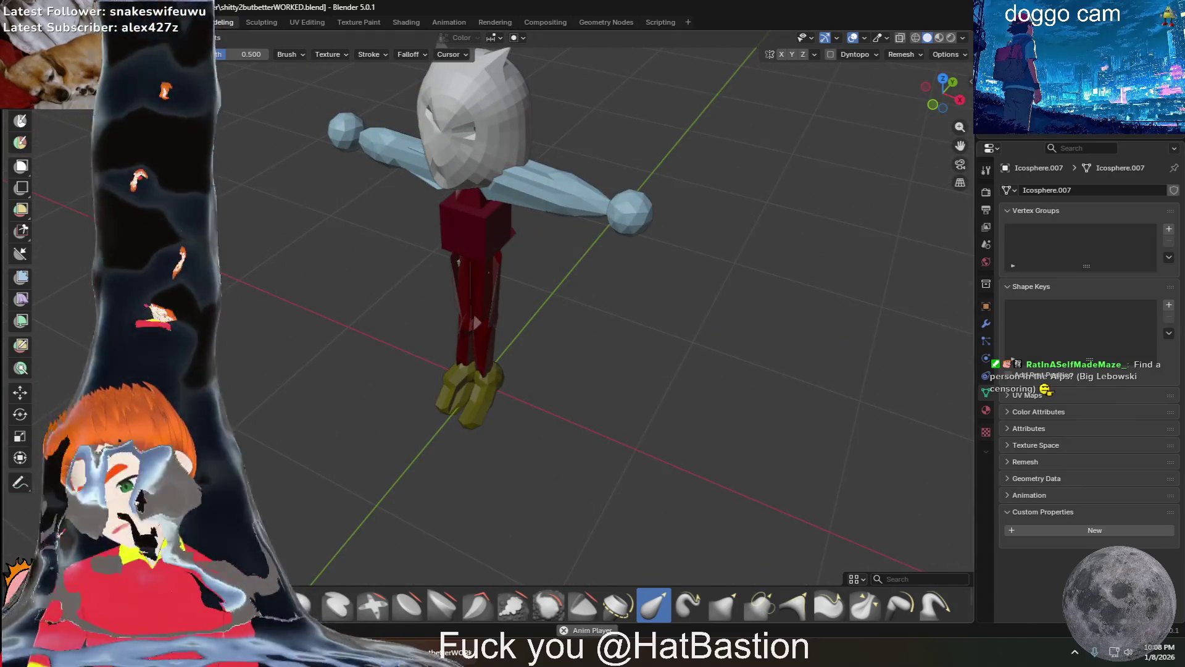
key("ctrl+Tab")
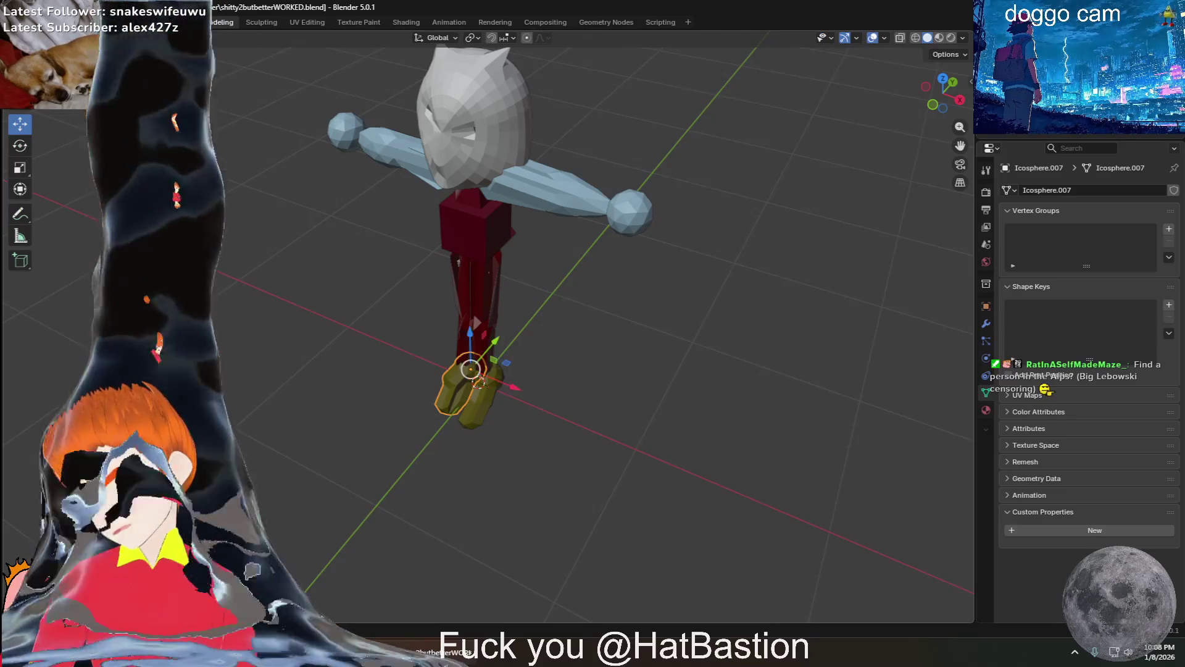
Select the head sphere, paint it olive-yellow in Sculpt Mode, and return to Object Mode
left_click(466, 100)
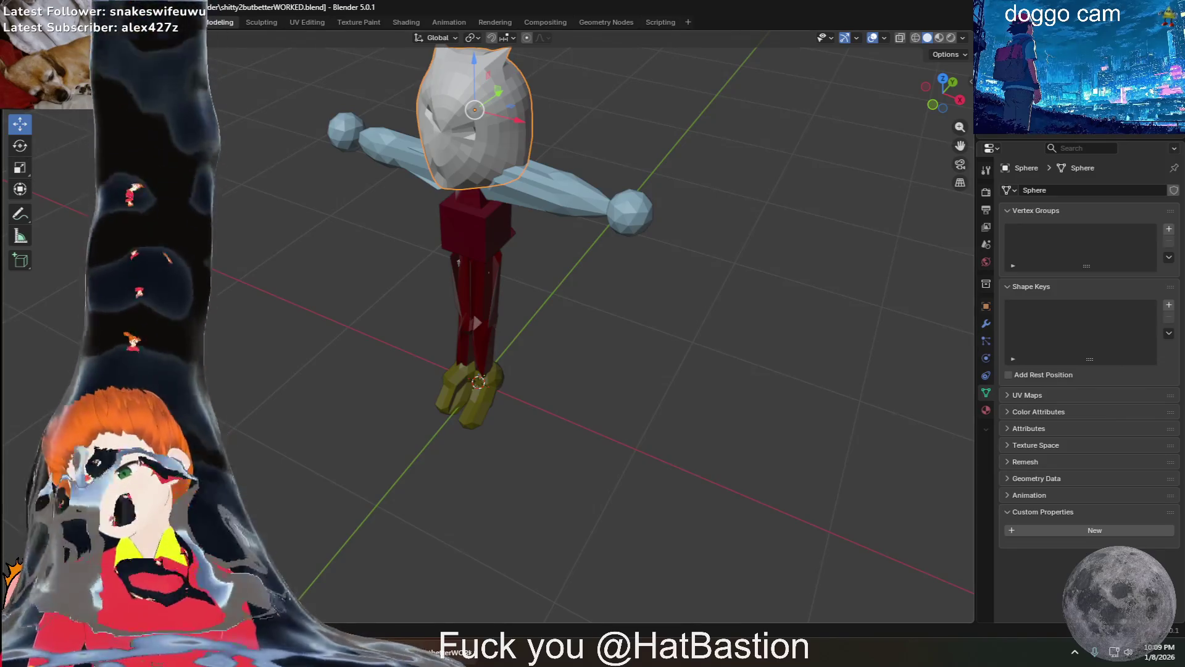
key("ctrl+Tab")
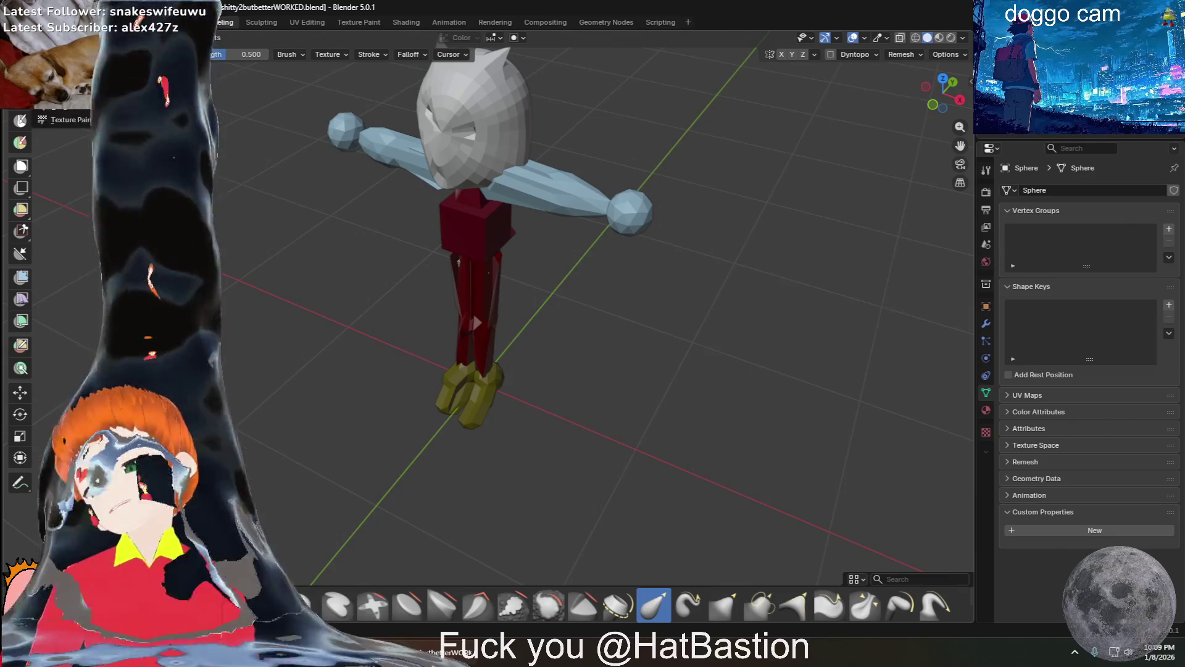
mouse_move(395, 136)
middle_mouse_down()
mouse_move(321, 117)
mouse_move(290, 124)
mouse_move(335, 97)
mouse_move(458, 111)
mouse_move(525, 148)
mouse_move(657, 190)
mouse_move(469, 185)
mouse_move(599, 179)
middle_mouse_up()
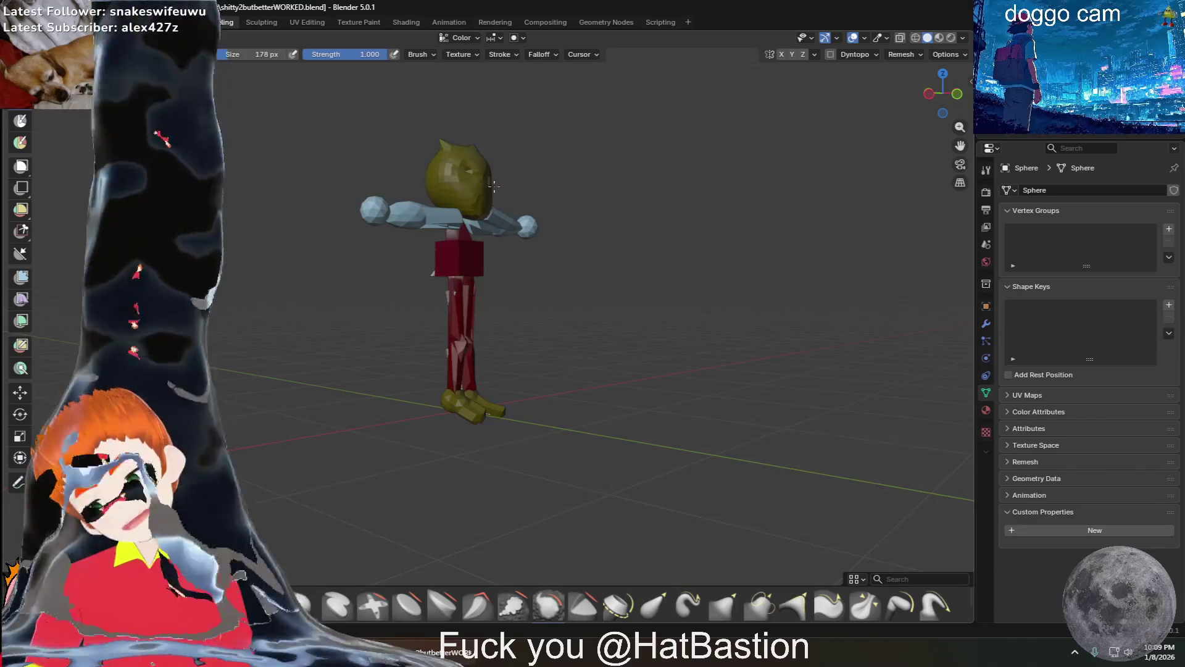
middle_click_drag(531, 214, 421, 210)
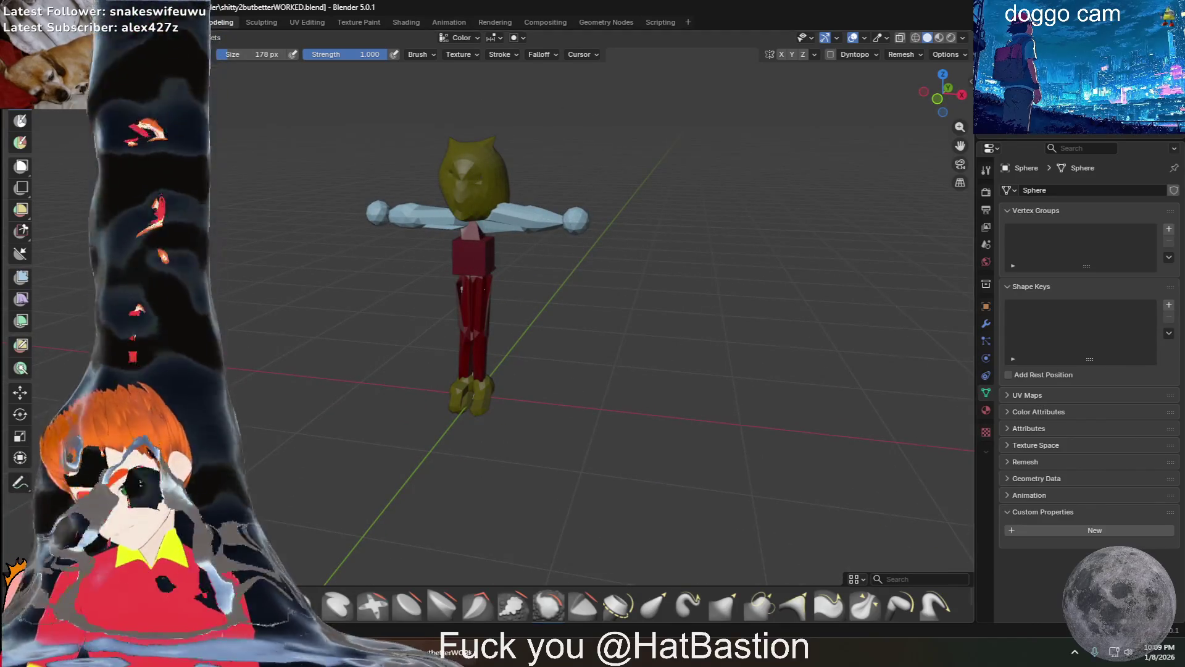
key("ctrl+Tab")
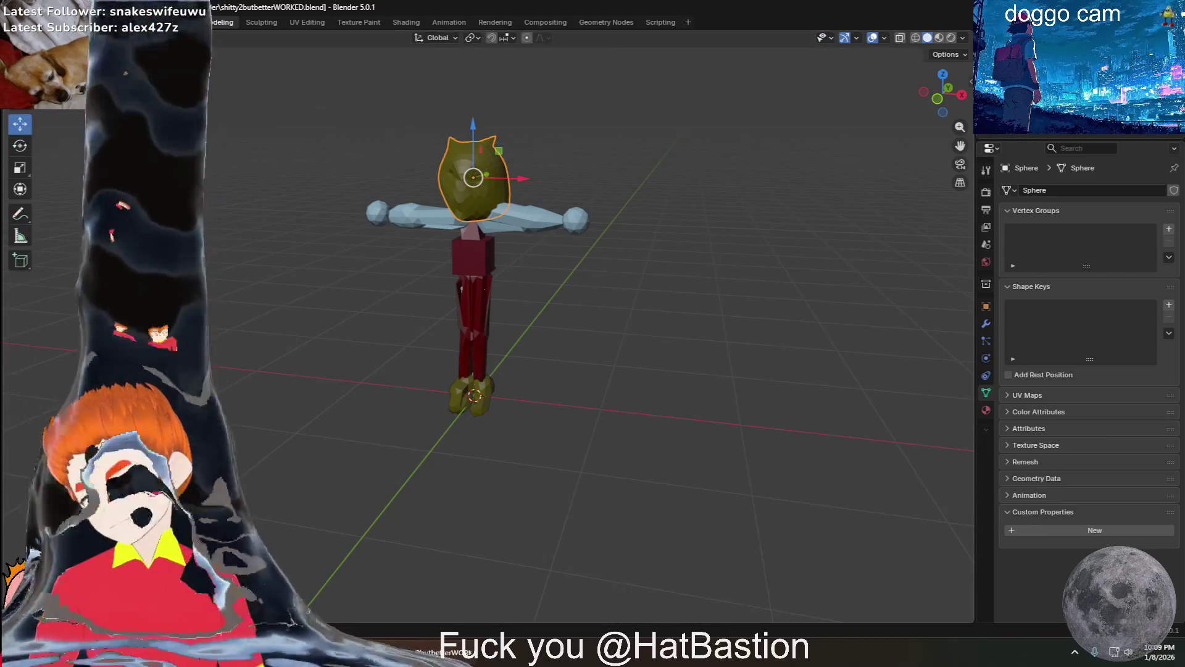
Save the model as shitty2butbetterWORKEDcolor.blend and check the File menu for export options
right_click(71, 120)
key("Escape")
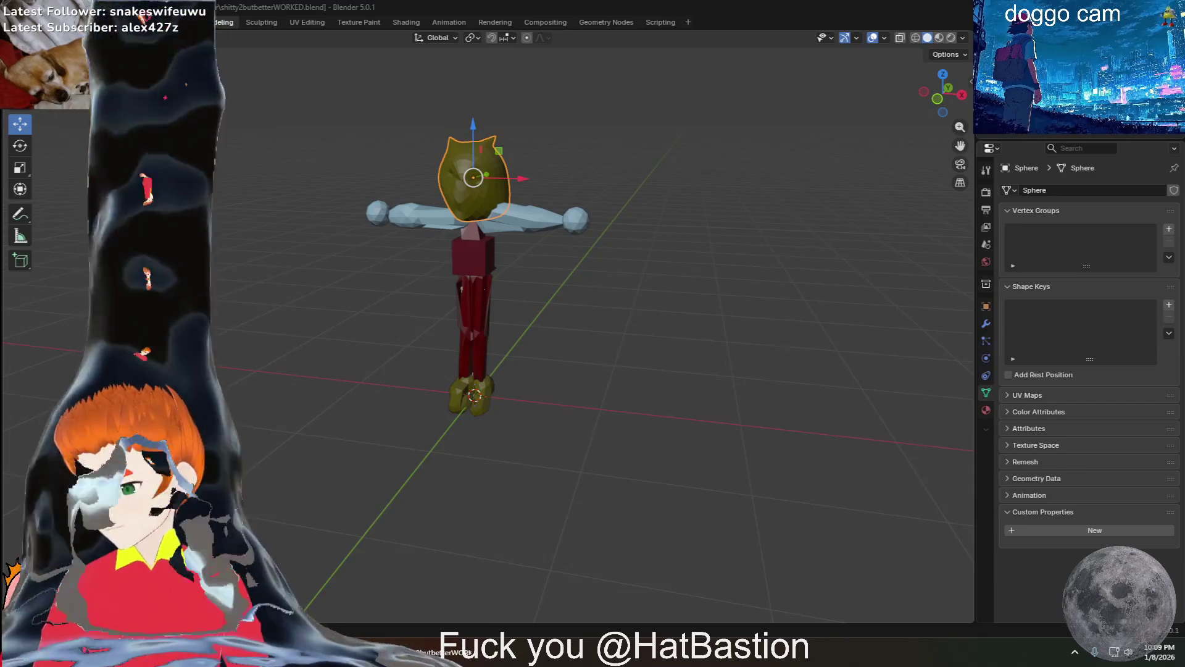
key("Return")
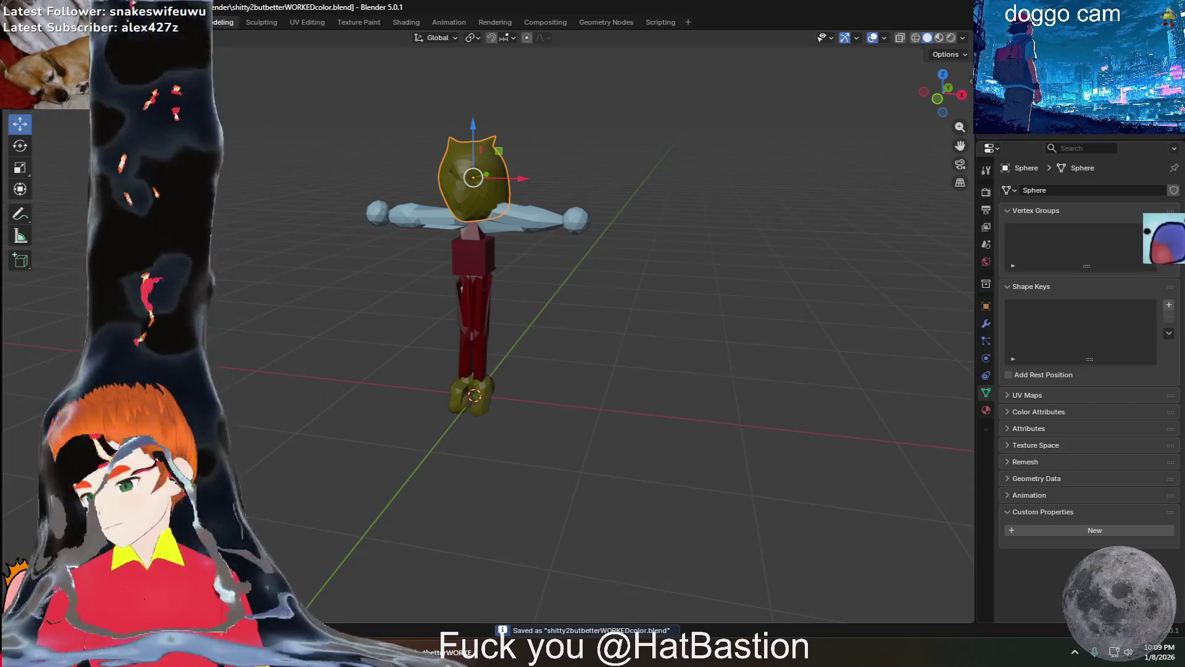
left_click(27, 22)
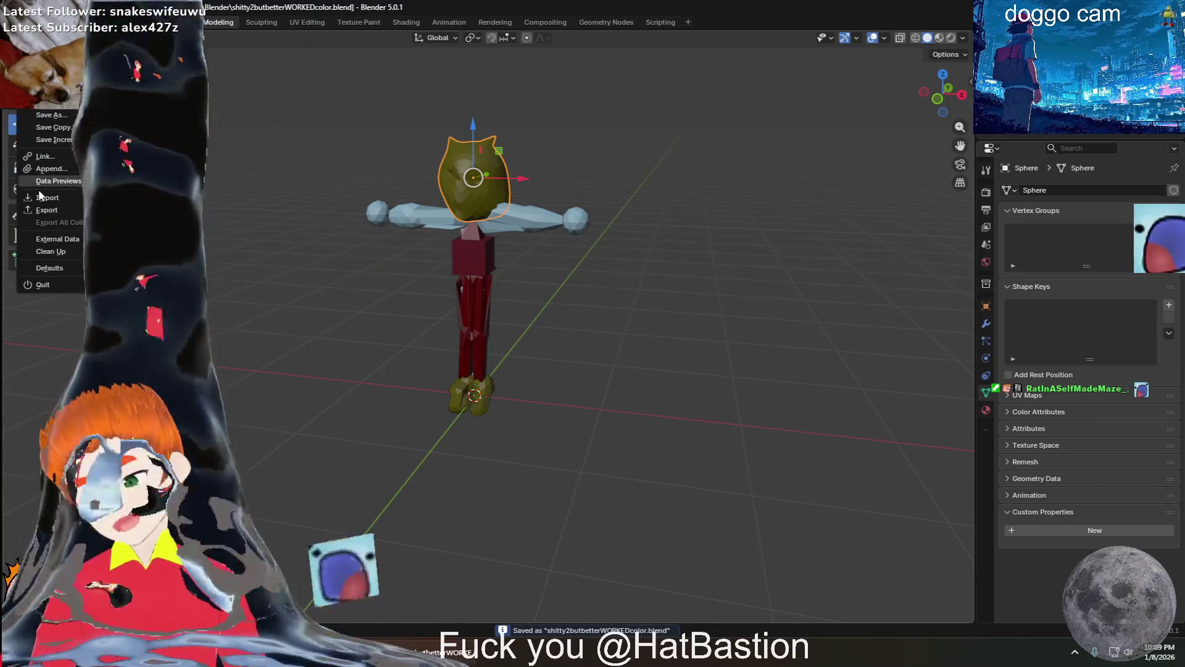
key("Escape")
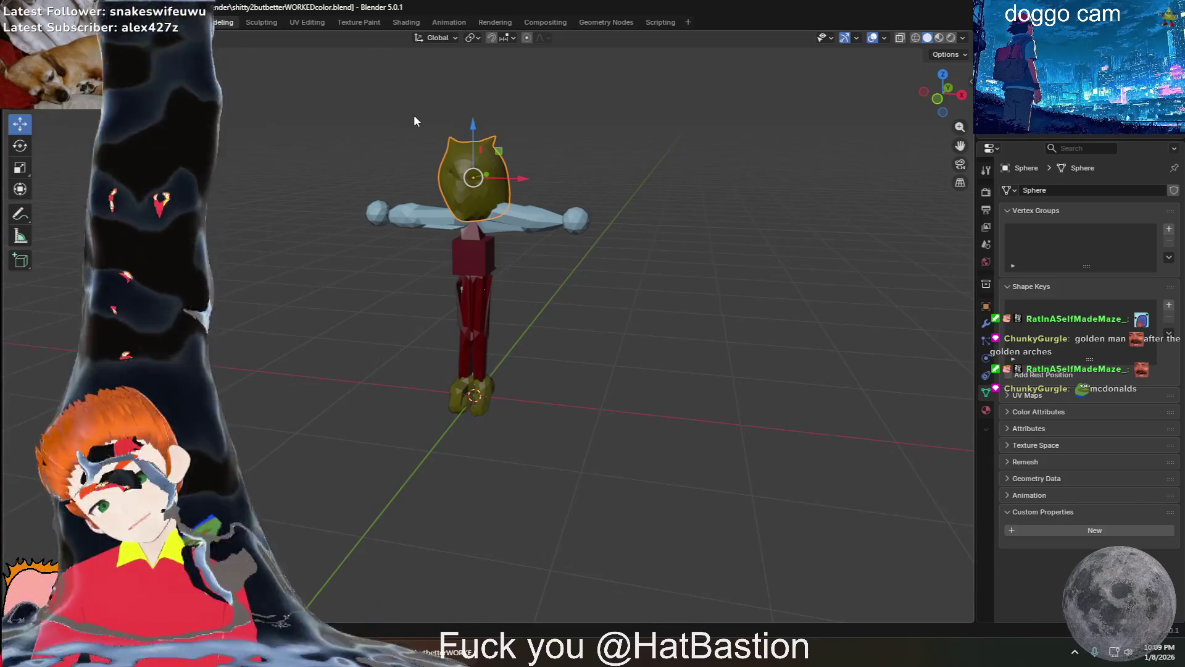
Zoom and orbit the viewport to a more frontal view of the character
scroll(739, 221, "up", 4)
mouse_move(742, 163)
middle_mouse_down()
mouse_move(543, 181)
mouse_move(638, 165)
mouse_move(654, 98)
mouse_move(683, 107)
mouse_move(610, 180)
mouse_move(645, 152)
mouse_move(738, 132)
mouse_move(686, 127)
middle_mouse_up()
scroll(655, 143, "up", 3)
scroll(660, 136, "down", 3)
scroll(683, 147, "down", 3)
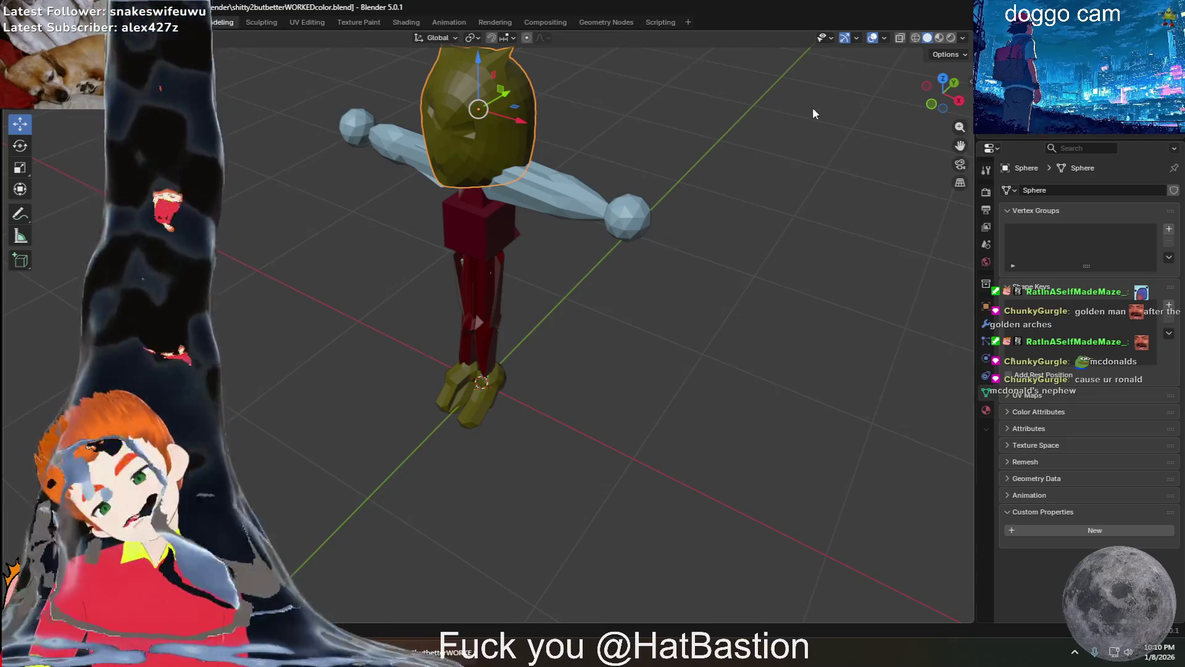
mouse_move(865, 65)
middle_mouse_down()
mouse_move(888, 62)
mouse_move(877, 58)
middle_mouse_up()
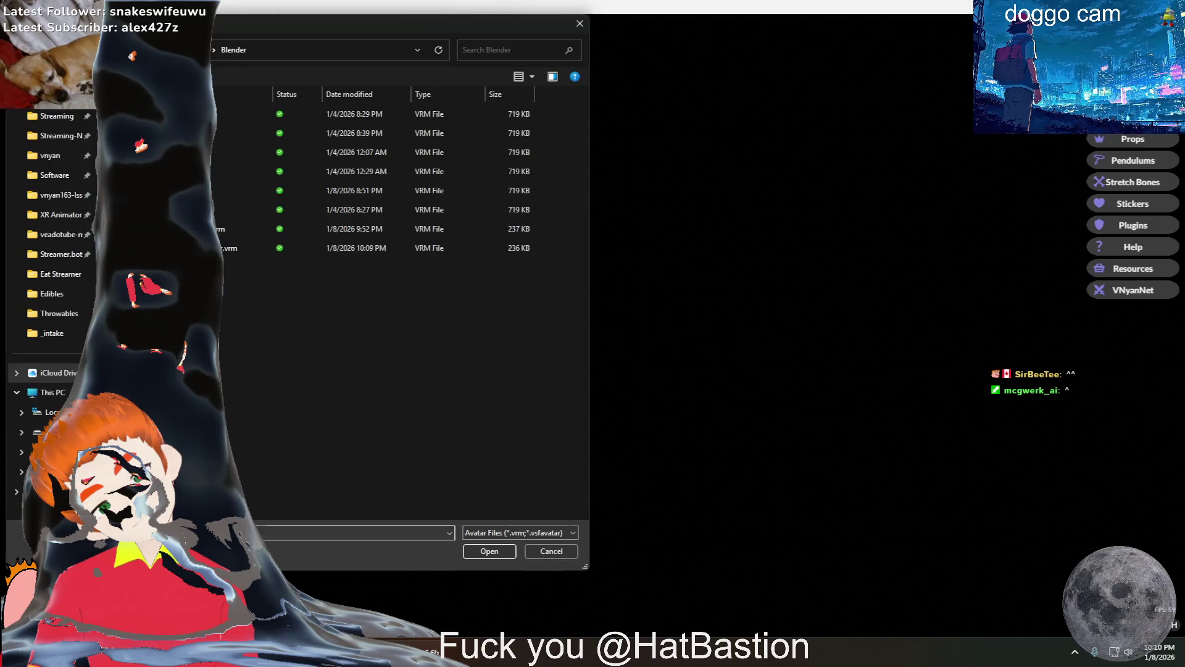
Load the 10:09 PM VRM from the Blender export folder as VNyan's avatar
double_click(224, 250)
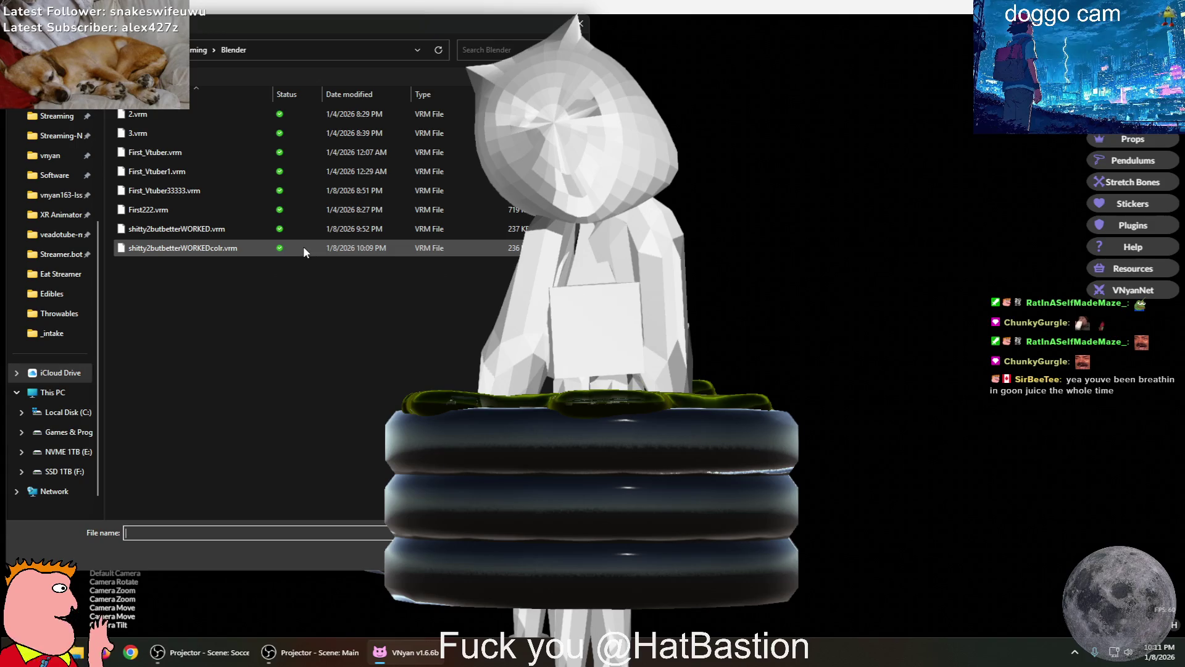
Reload the newest VRM avatar and open the node graph editor on the HotKeys graph
left_click(304, 250)
double_click(333, 249)
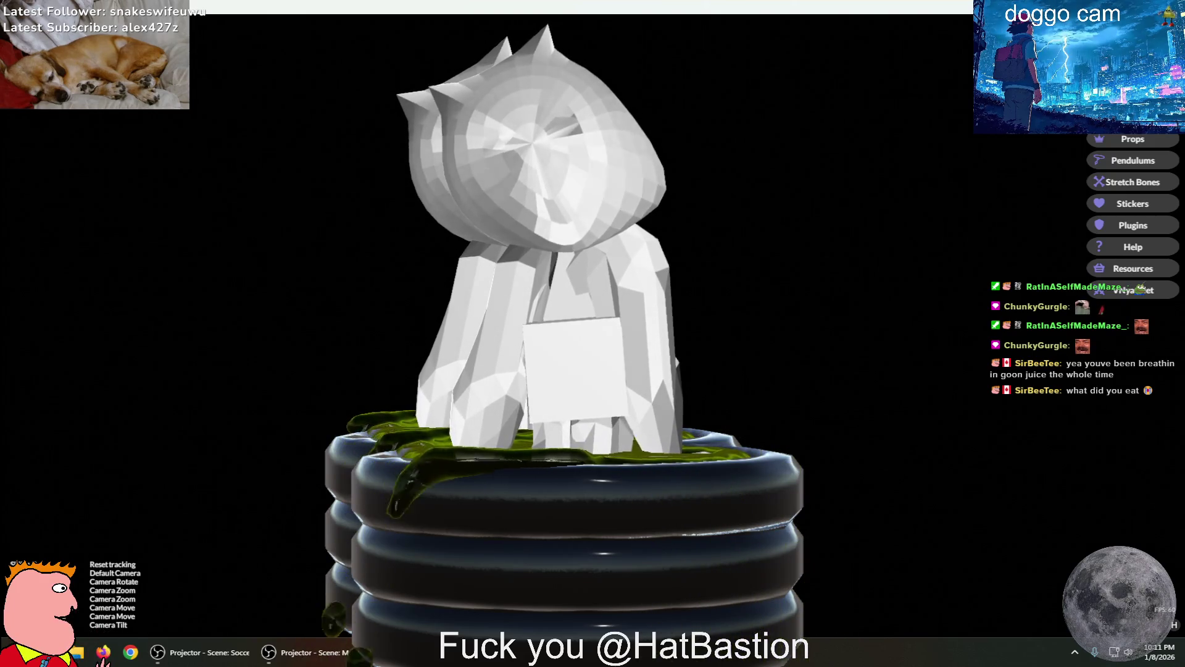
left_click(968, 118)
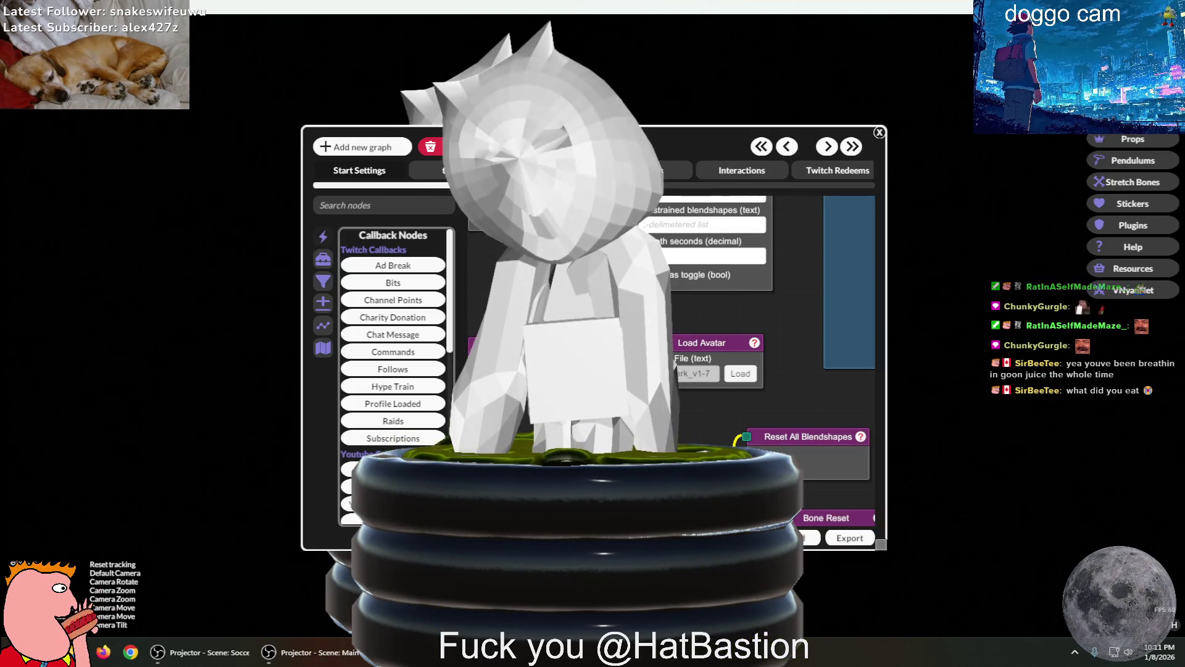
mouse_move(648, 172)
left_mouse_down()
mouse_move(619, 147)
mouse_move(429, 119)
left_mouse_up()
left_click(428, 119)
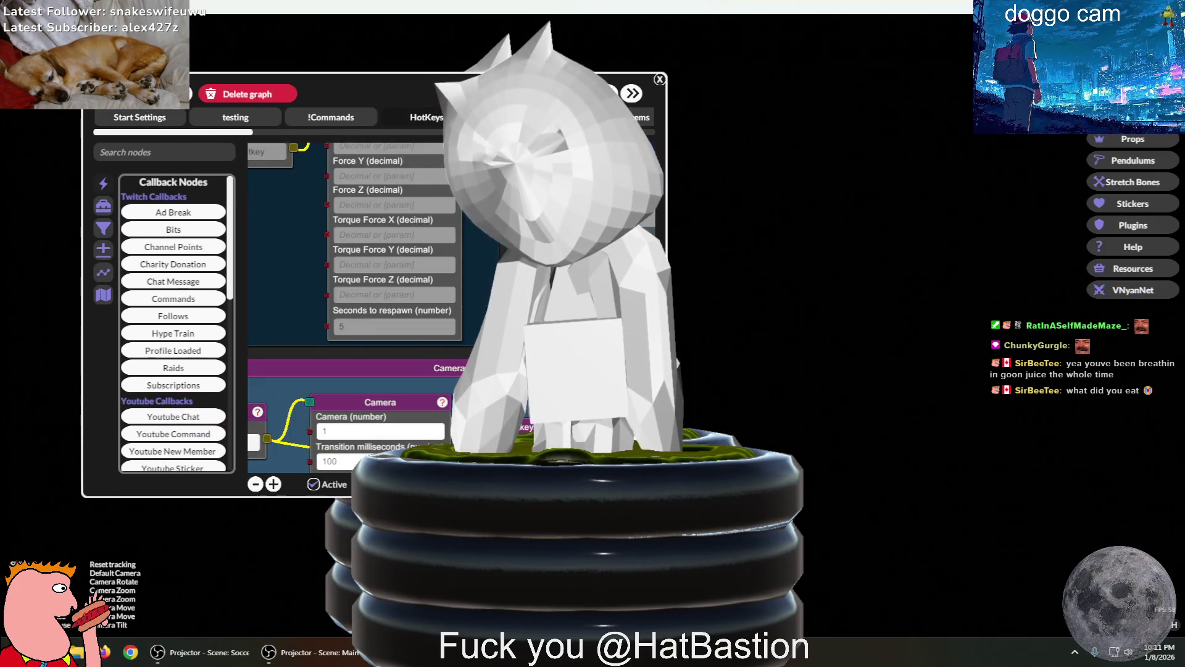
scroll(369, 287, "down", 5)
left_click_drag(368, 255, 507, 266)
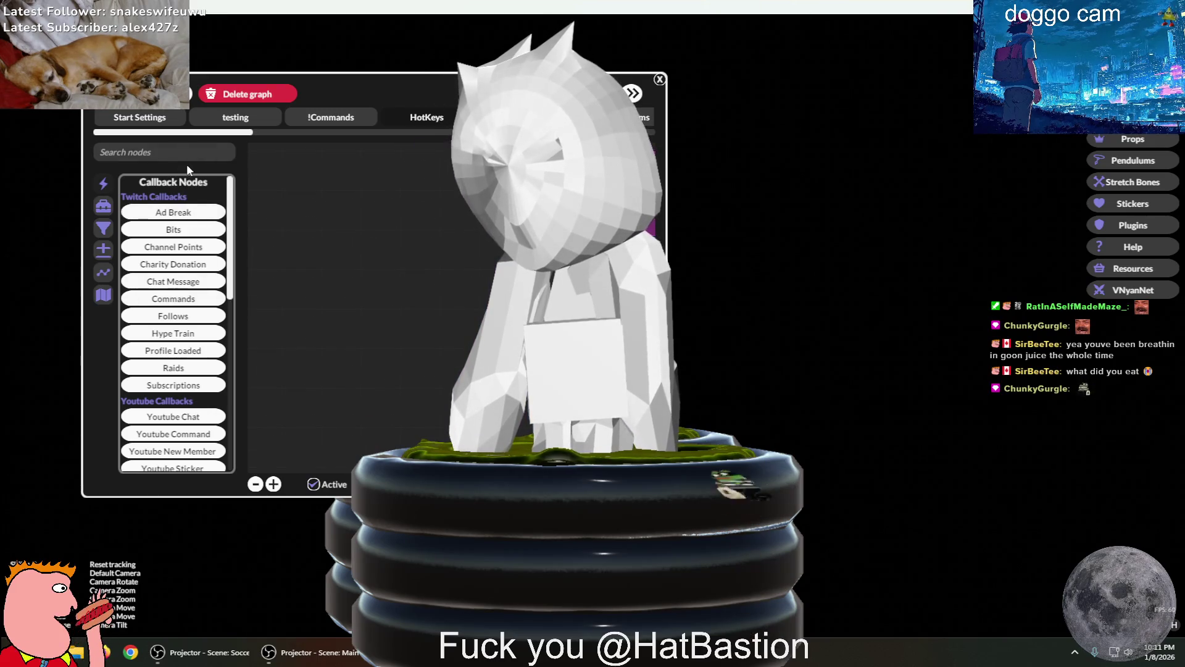
Add a Hotkey node and an Avatar Loaded node to the HotKeys graph
left_click(206, 150)
type("hotkey")
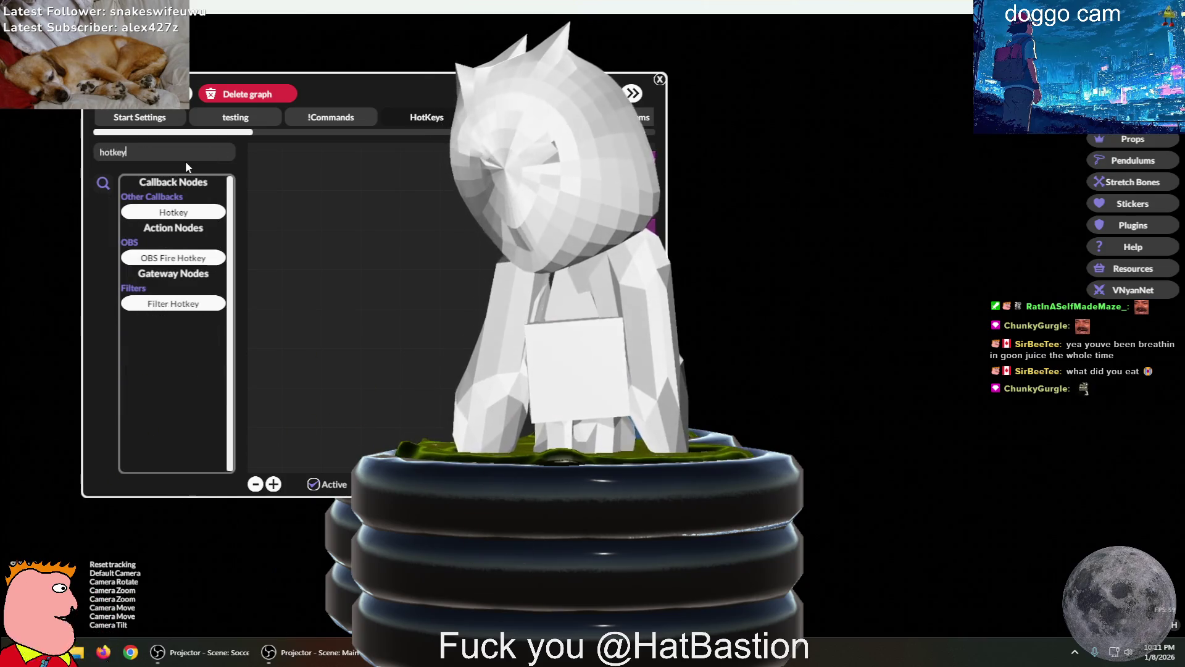
mouse_move(174, 216)
left_mouse_down()
mouse_move(469, 298)
mouse_move(276, 201)
left_mouse_up()
type("ava")
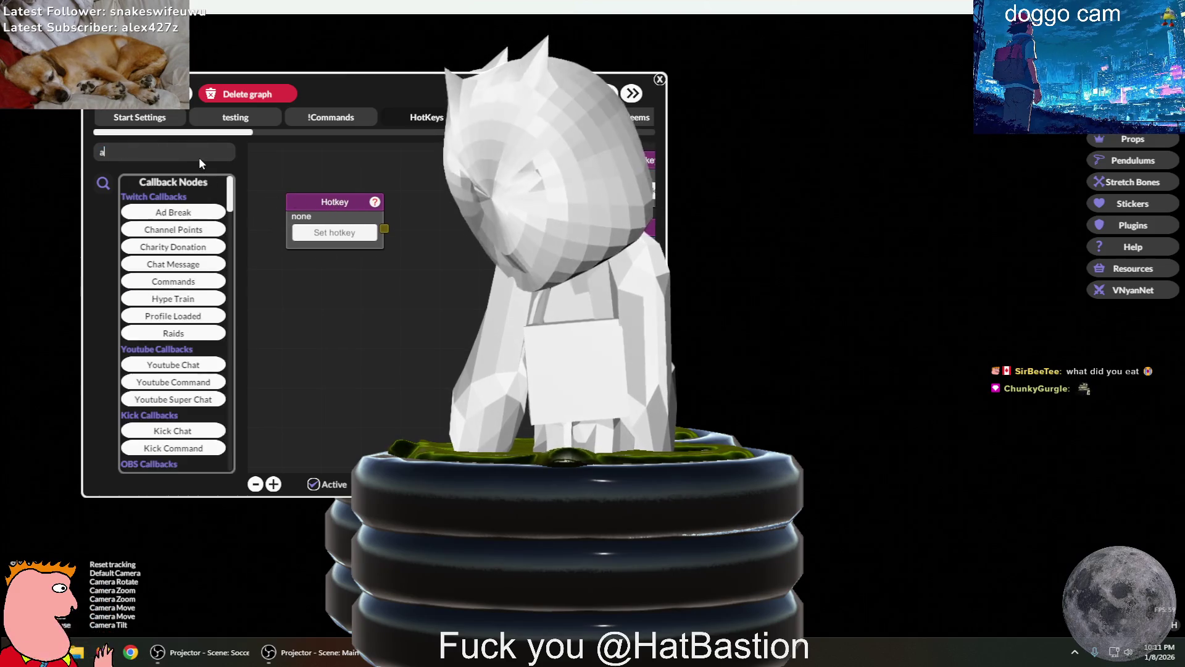
left_click(180, 213)
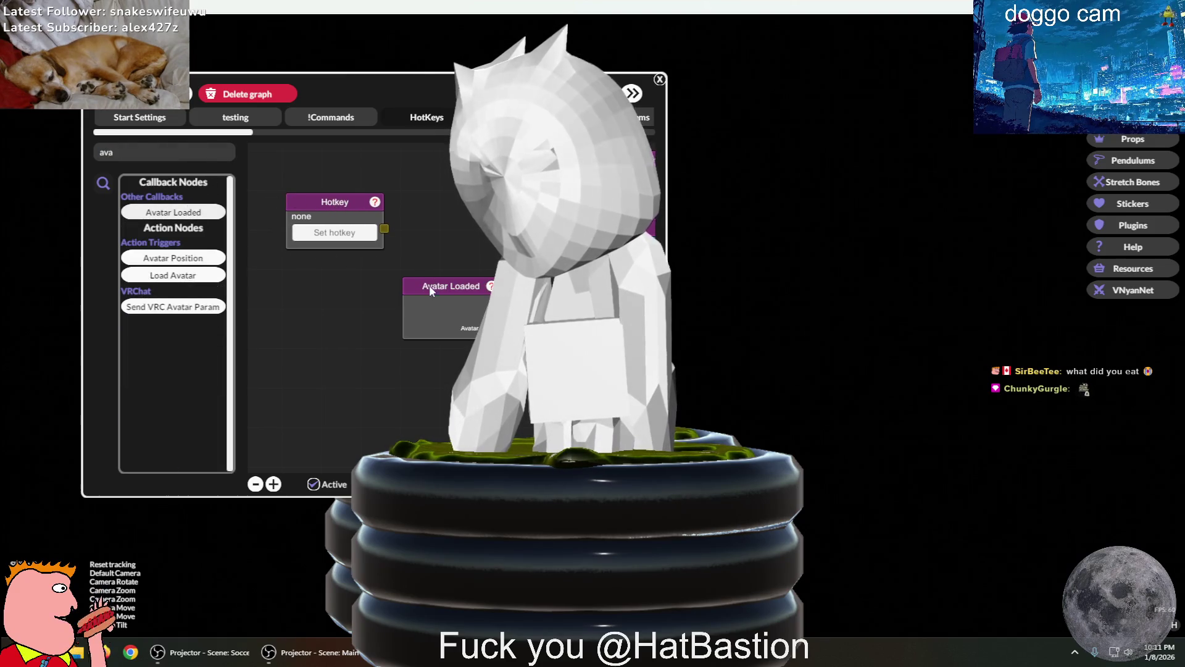
Add a Load Avatar node beside the Hotkey node and remove the stray Avatar Loaded node
left_click(173, 274)
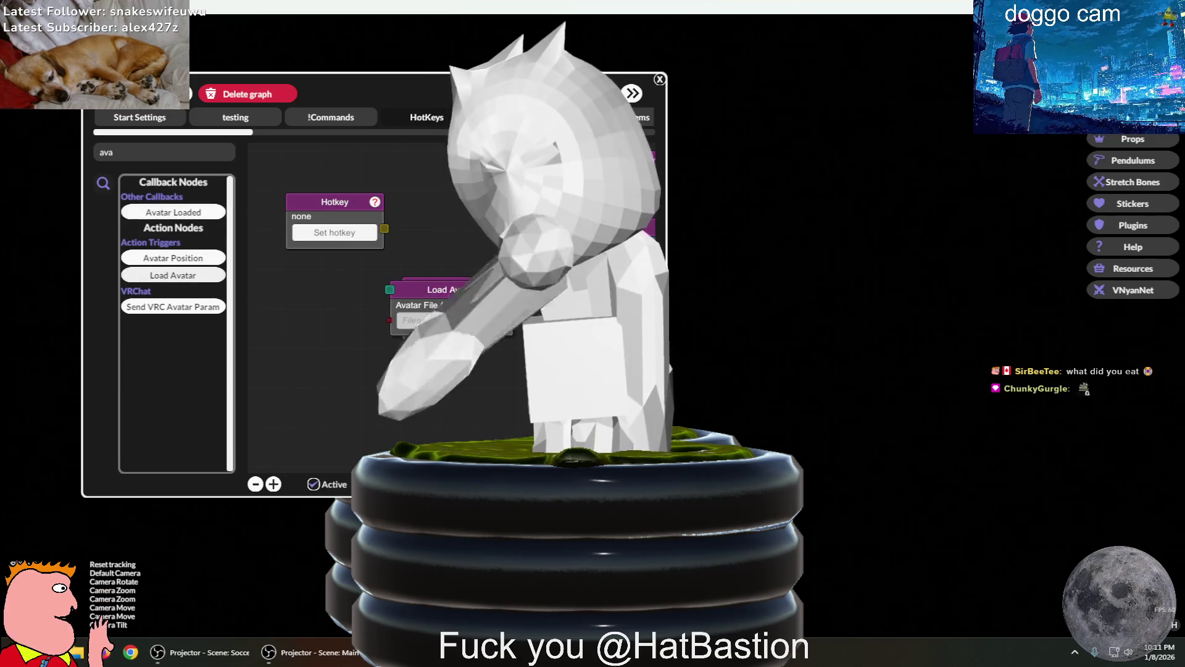
left_click_drag(432, 289, 485, 180)
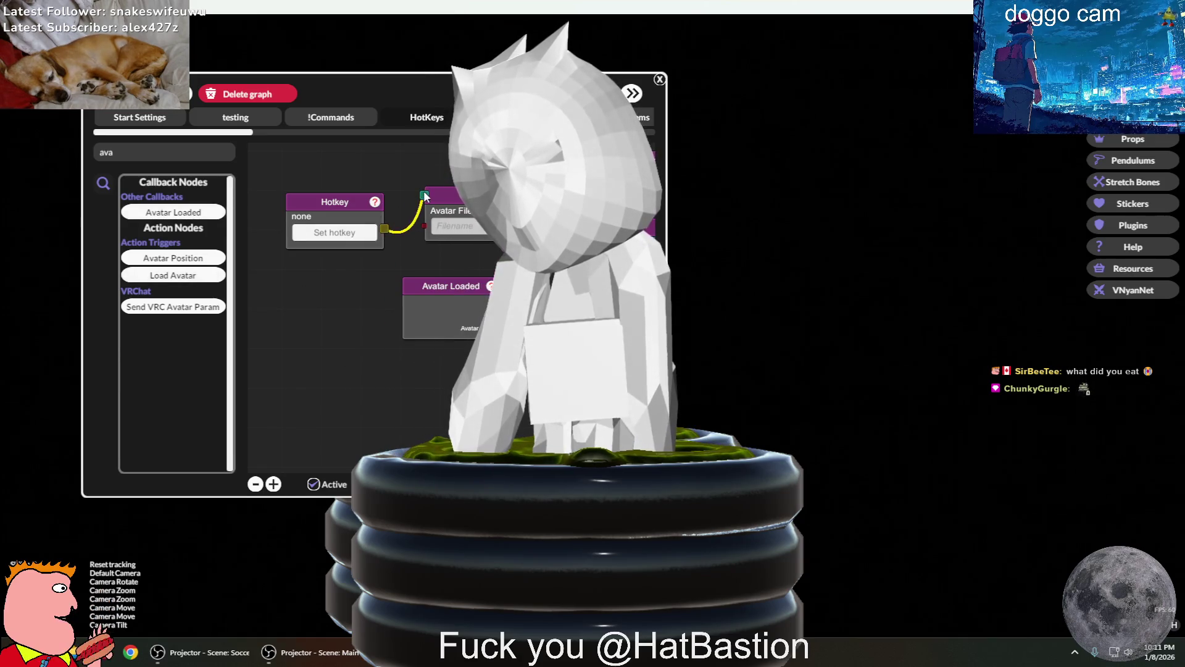
right_click(464, 290)
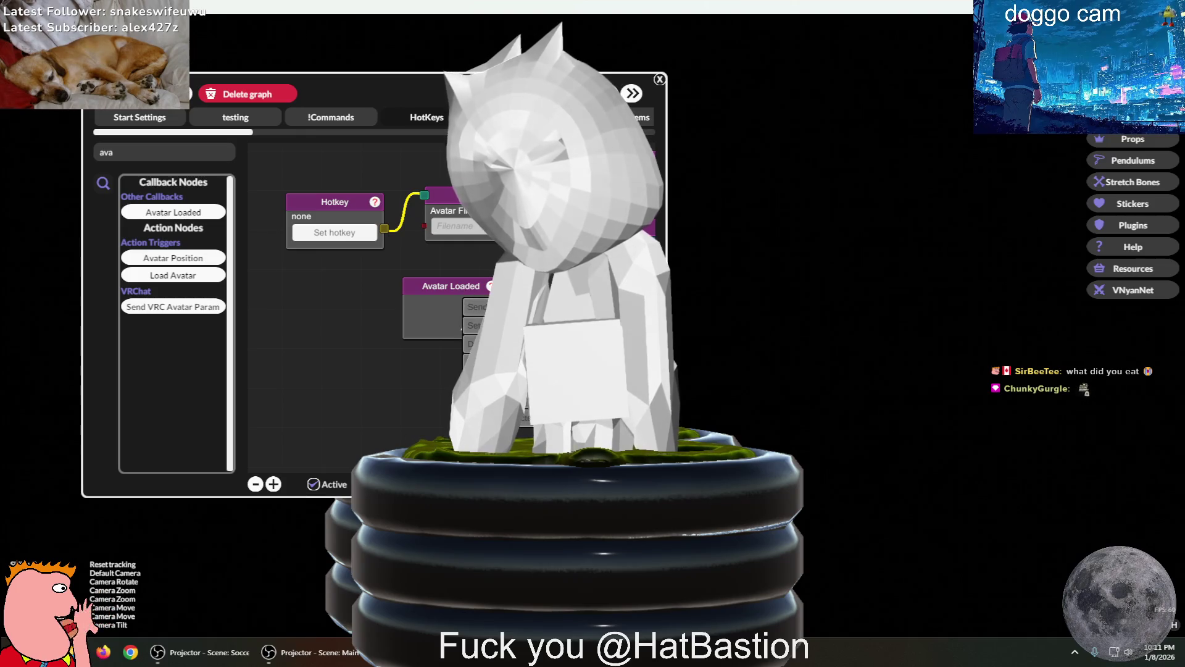
Set the Load Avatar file to the ARKit VRM in the Streaming > vroid folder
left_click(460, 225)
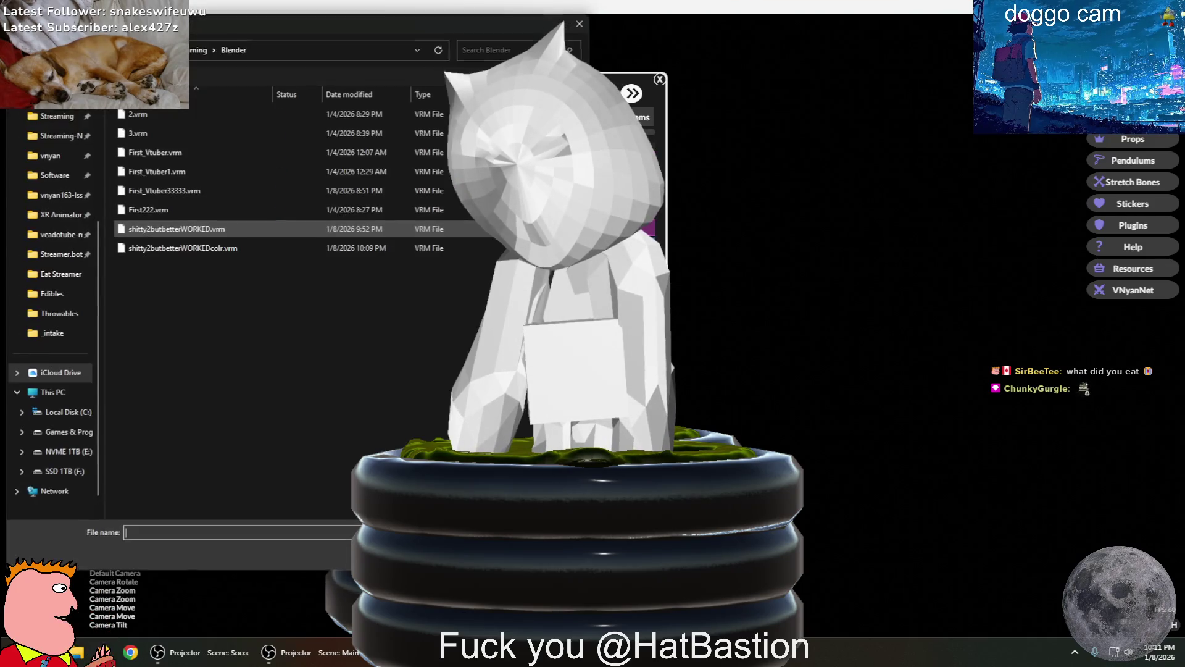
left_click(199, 57)
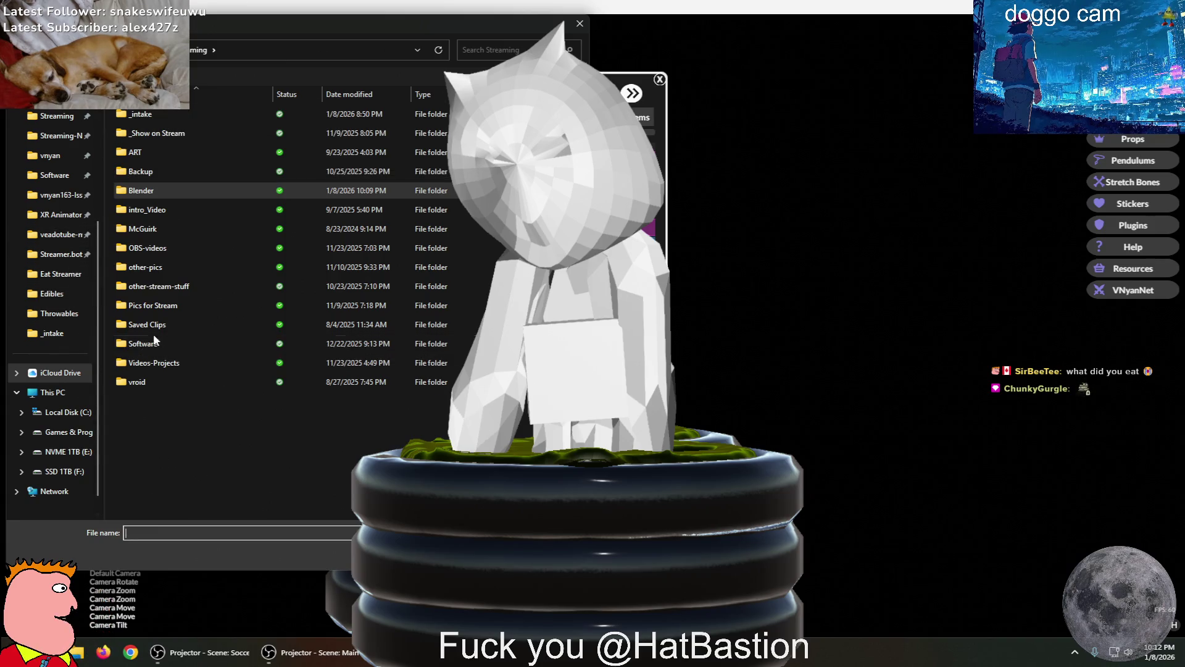
double_click(130, 389)
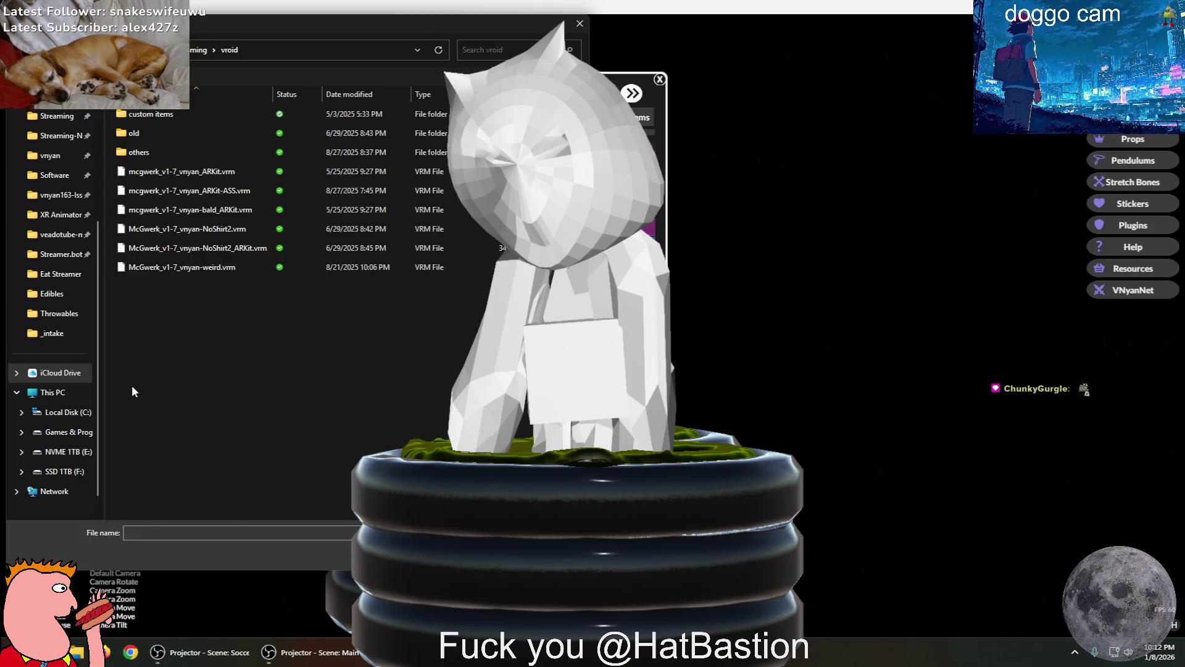
double_click(256, 174)
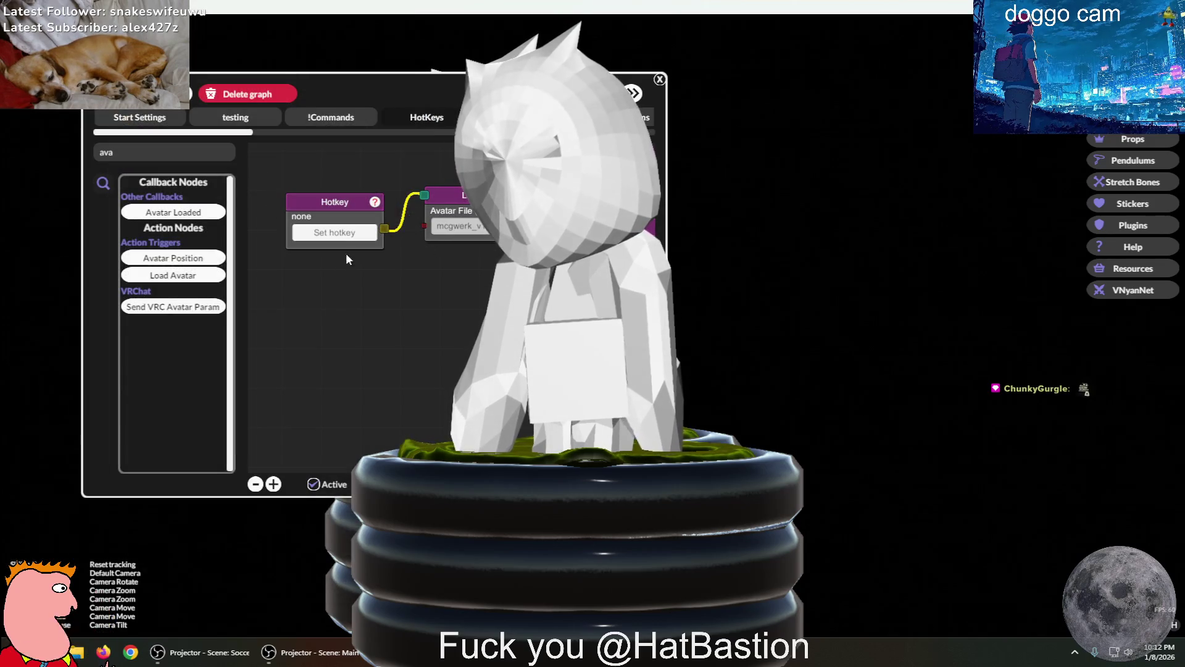
Assign Ctrl+1 to the Hotkey node and copy it with its connected Load Avatar node
left_click(357, 237)
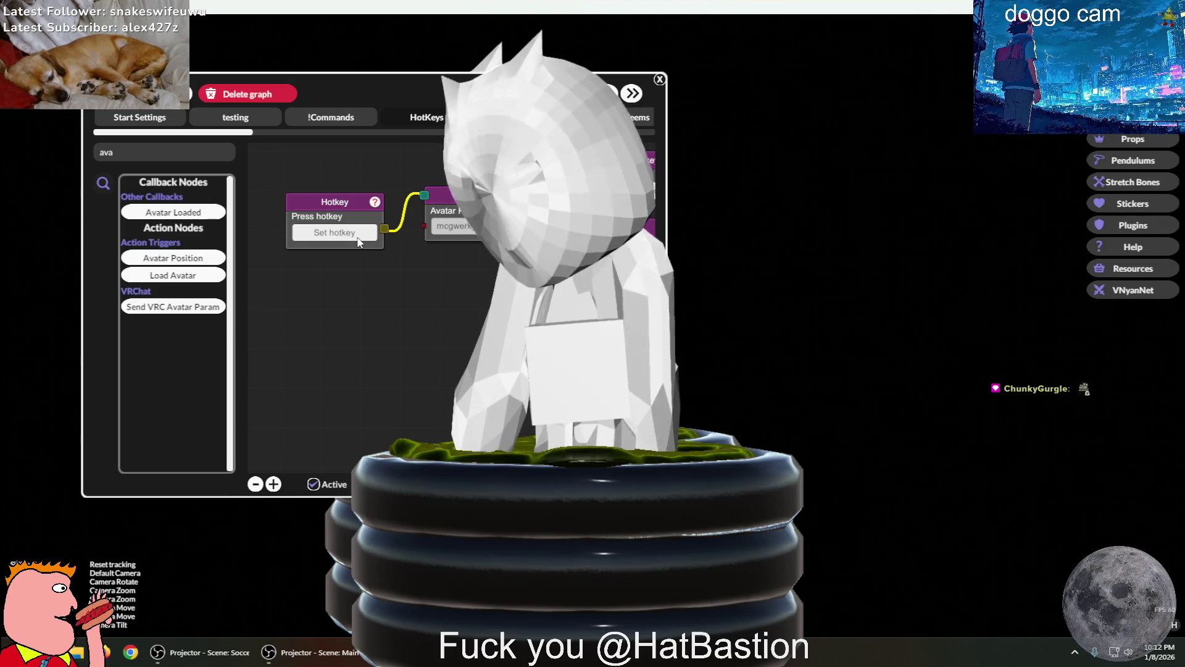
key("ctrl+1")
right_click(370, 225)
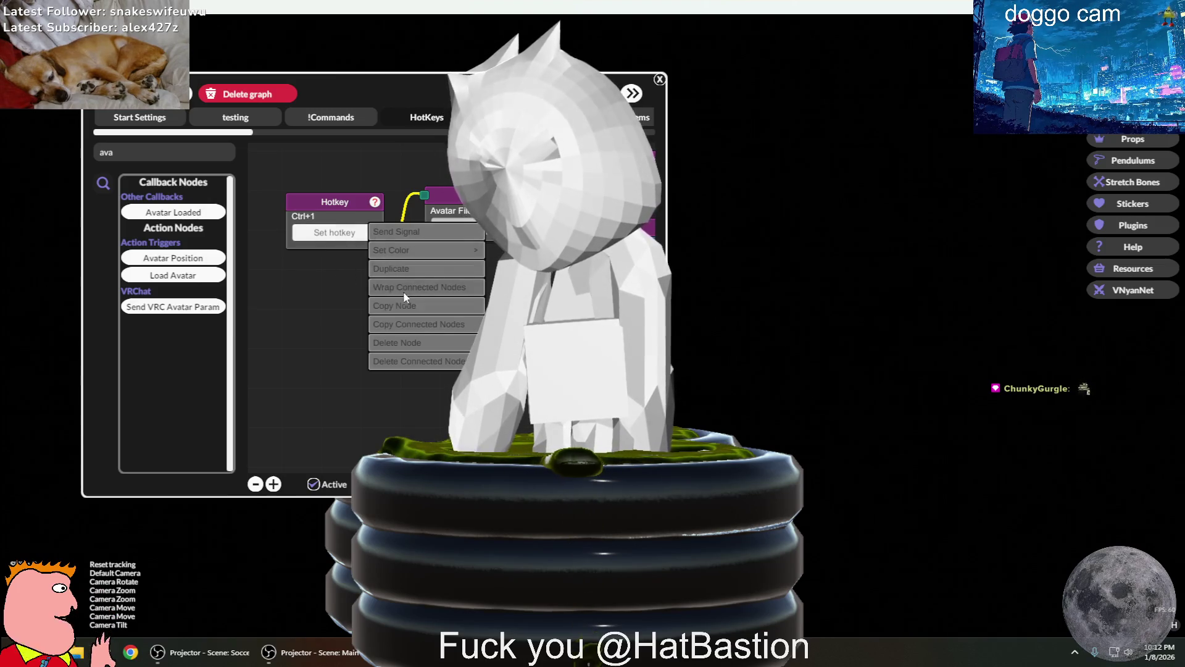
left_click(409, 324)
Paste the copied Hotkey–Load Avatar pair below and test the Ctrl+1 hotkey
right_click(329, 303)
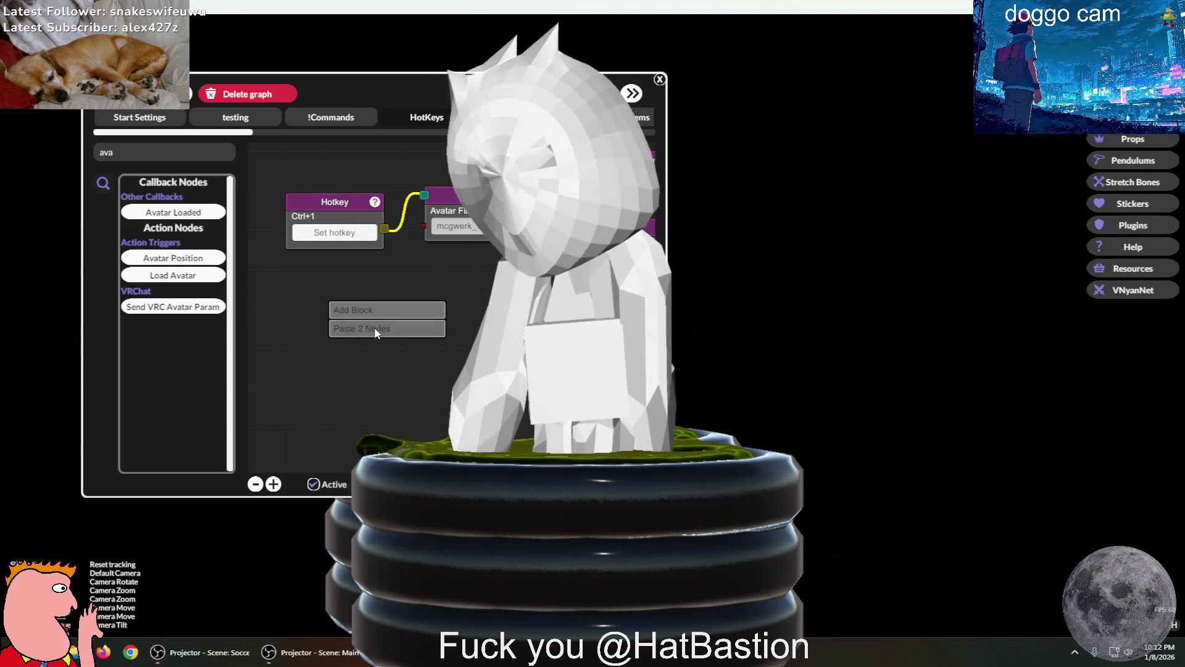
left_click(375, 323)
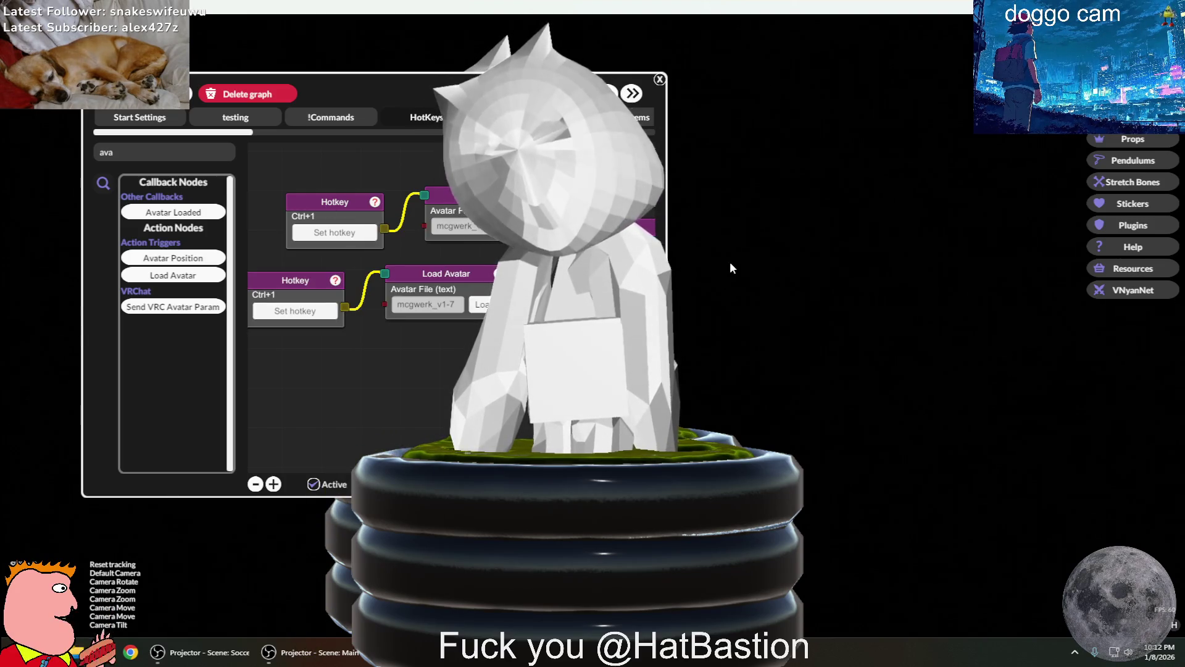
key("ctrl+1")
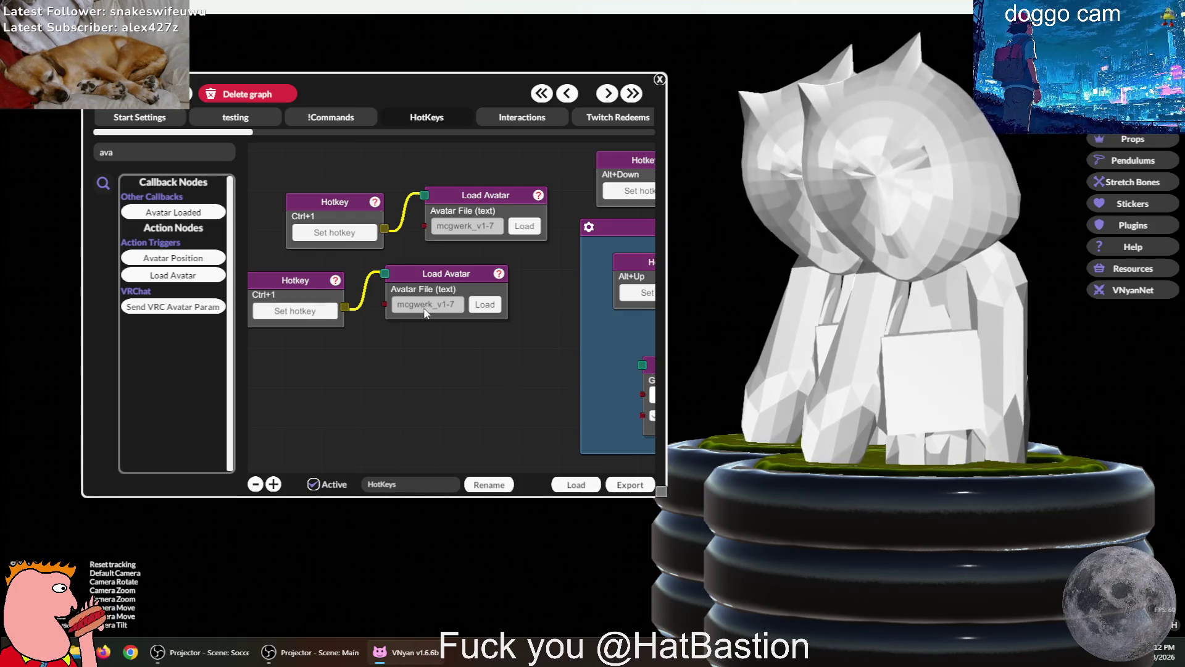
left_click(483, 306)
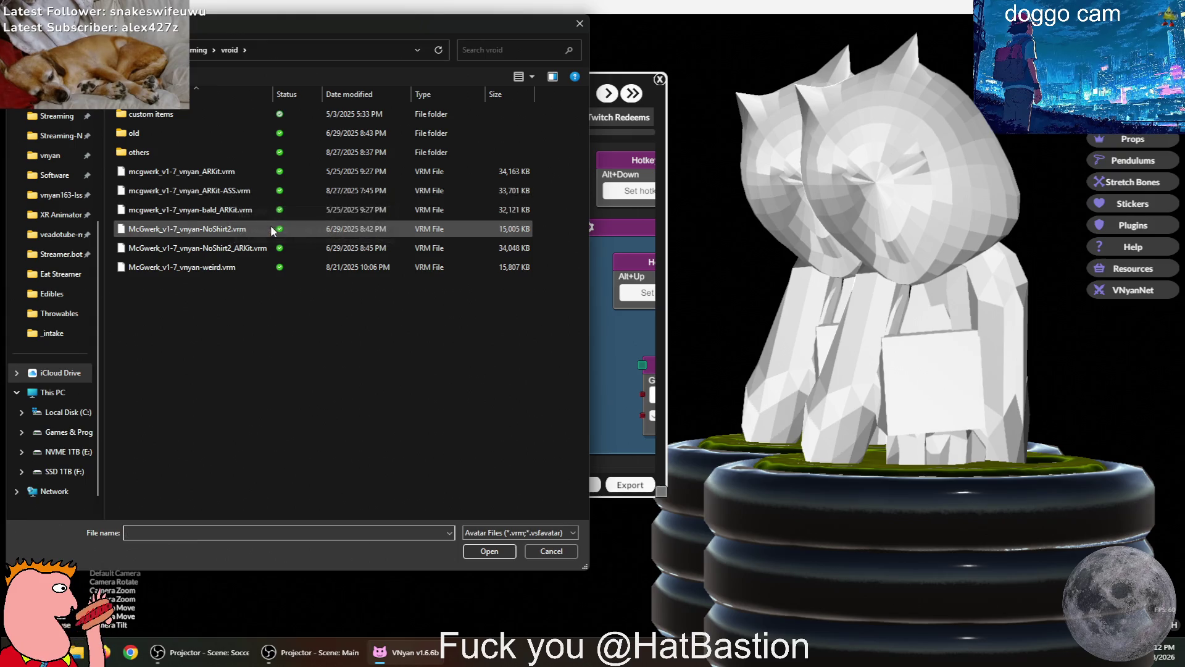
Load bald_ARKit.vrm into the Ctrl+2 pair and wrap that pair in a Block
left_click(247, 214)
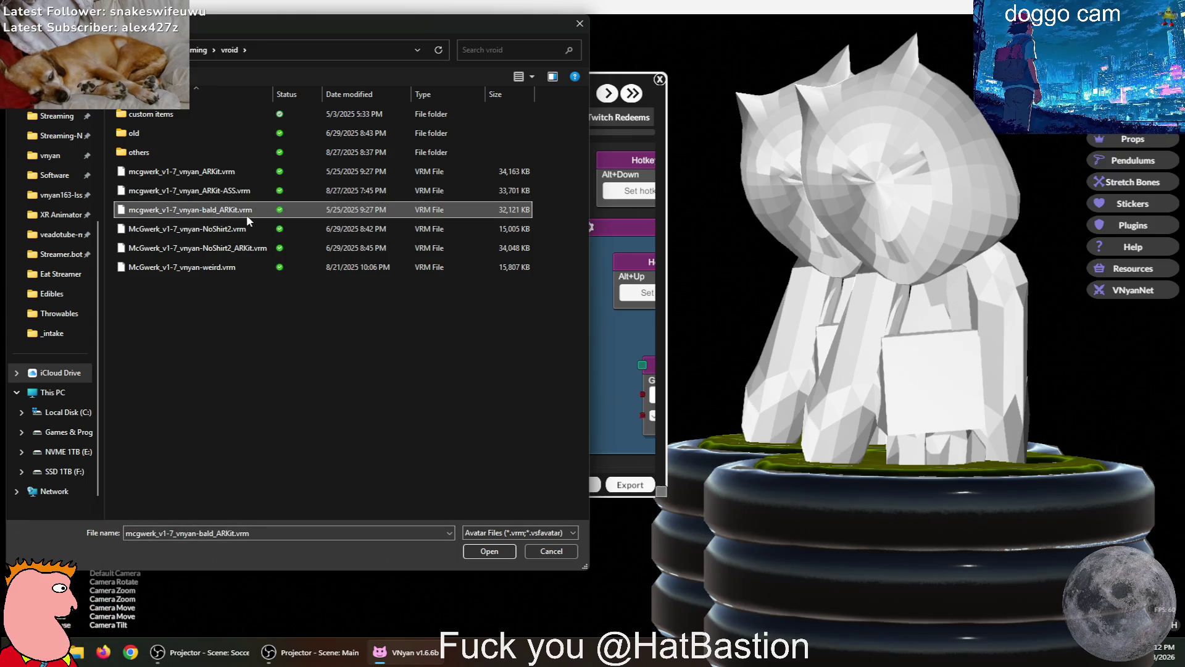
left_click(493, 550)
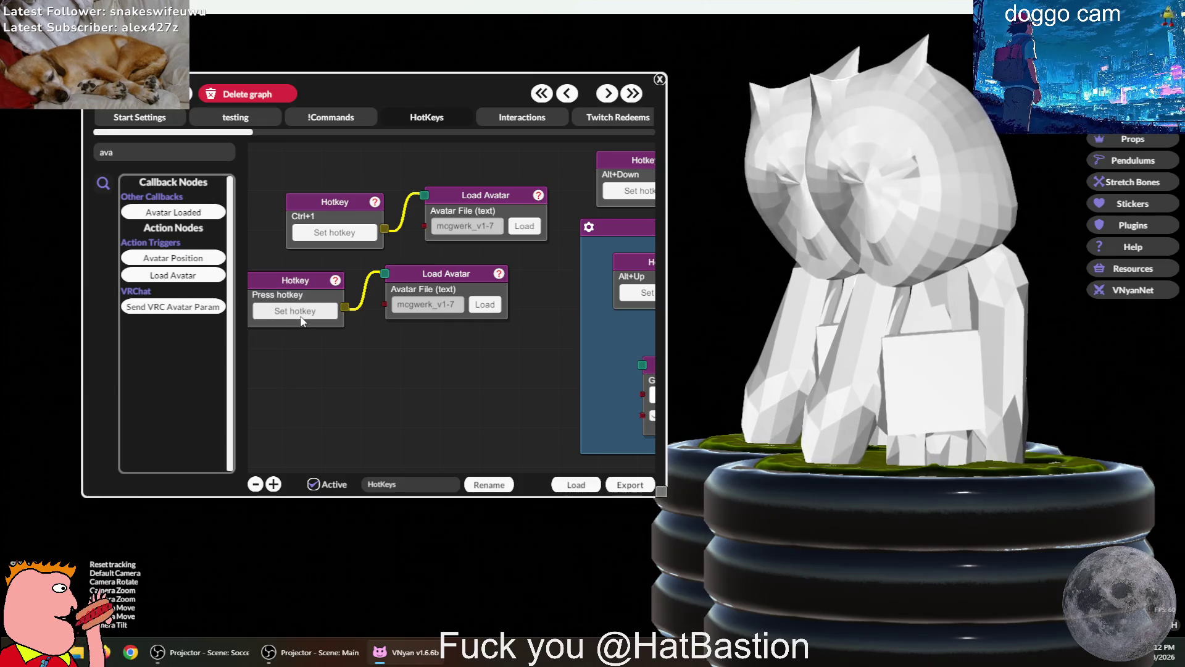
right_click(326, 303)
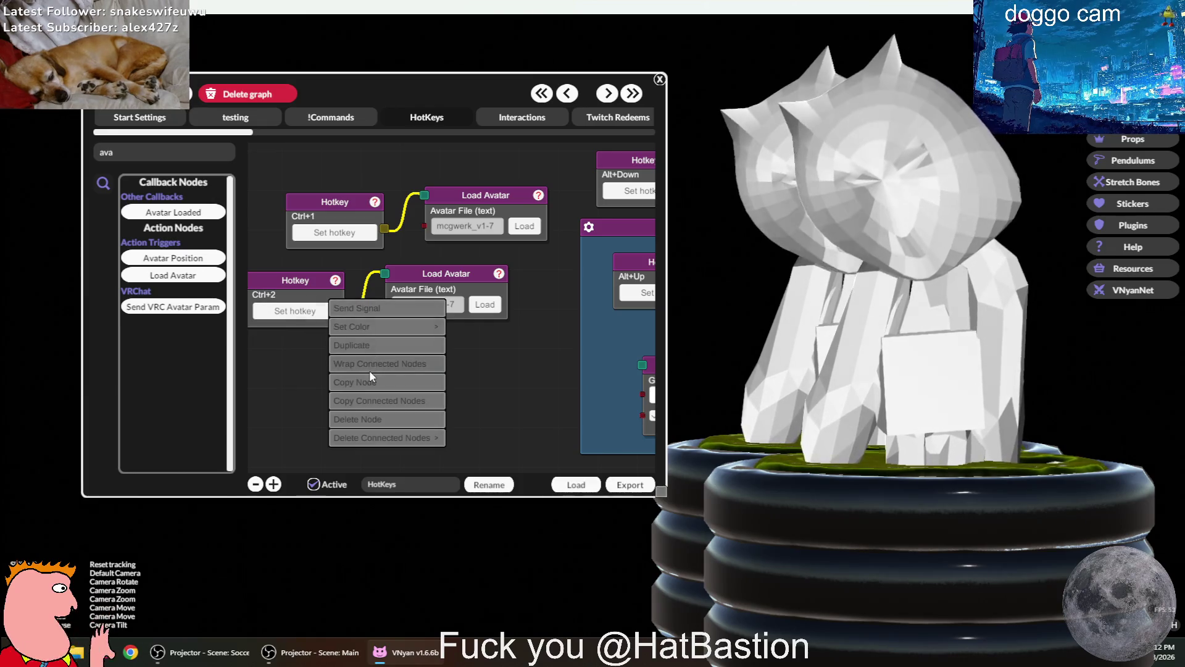
left_click(375, 364)
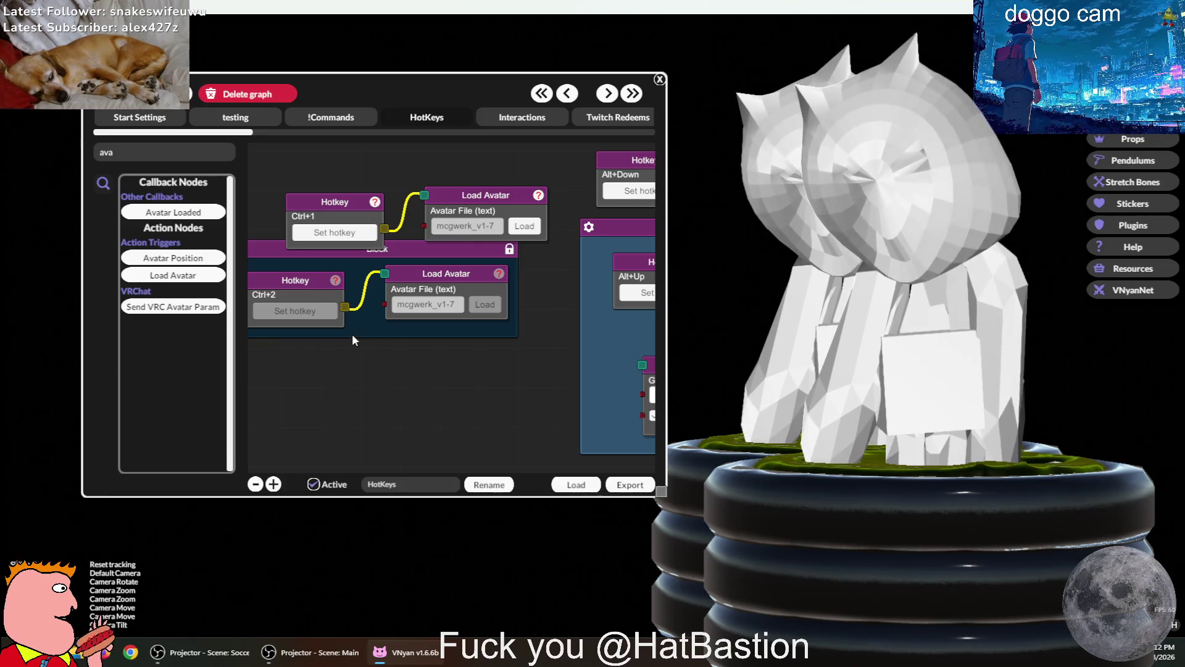
mouse_move(361, 249)
left_mouse_down()
mouse_move(424, 274)
mouse_move(429, 264)
left_mouse_up()
Copy the Ctrl+1 pair with its connected node and paste it as a third pair
right_click(347, 206)
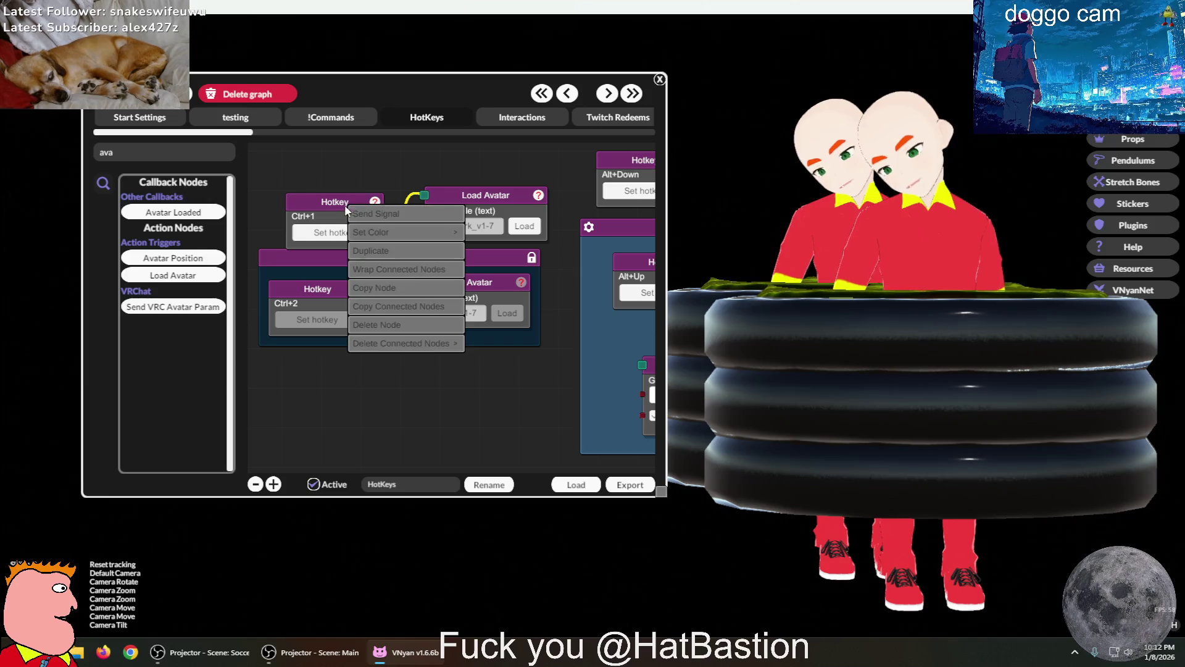
left_click(391, 305)
right_click(314, 387)
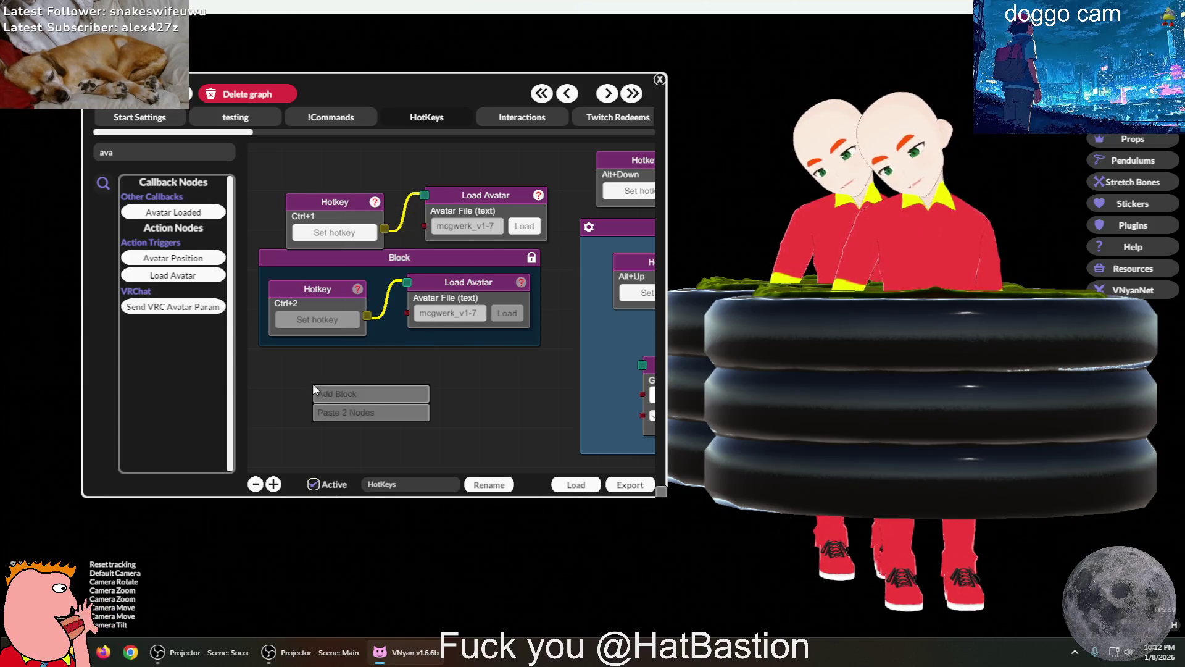
left_click(357, 412)
left_click(495, 412)
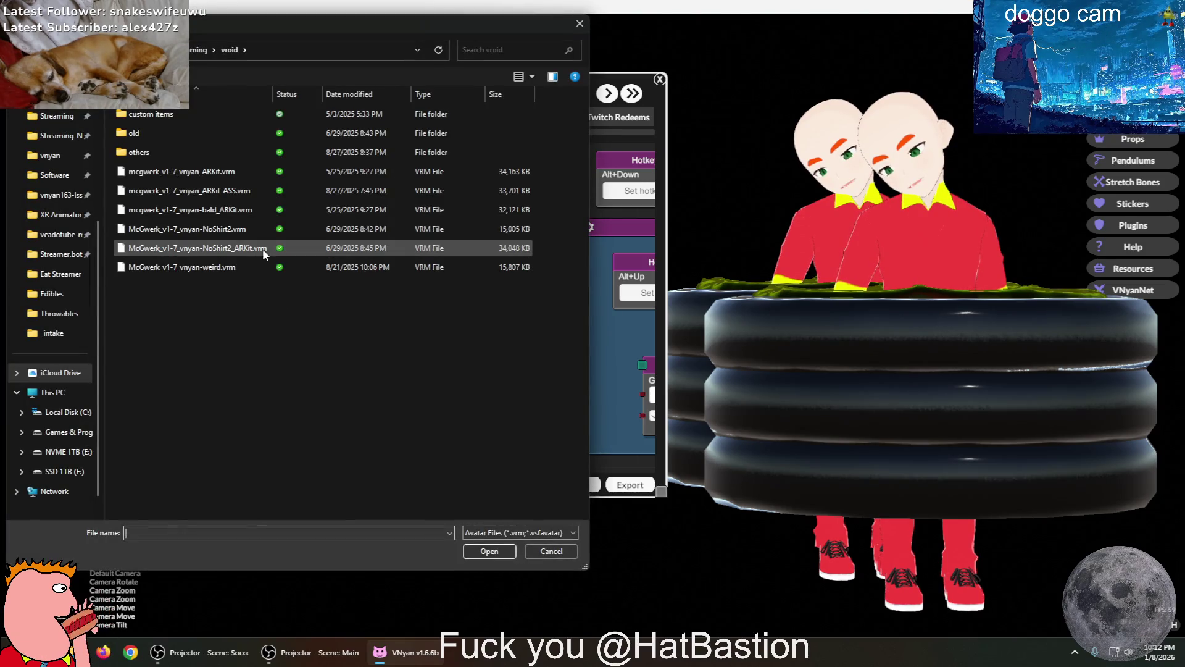
Make the pasted pair load NoShirt2_ARKit.vrm with hotkey Ctrl+3
double_click(310, 247)
left_click(289, 413)
key("ctrl+3")
mouse_move(383, 415)
left_mouse_down()
mouse_move(397, 372)
mouse_move(328, 254)
left_mouse_up()
Duplicate the Ctrl+3 pair as a Ctrl+4 pair loading weird.vrm, then paste another copy
right_click(329, 248)
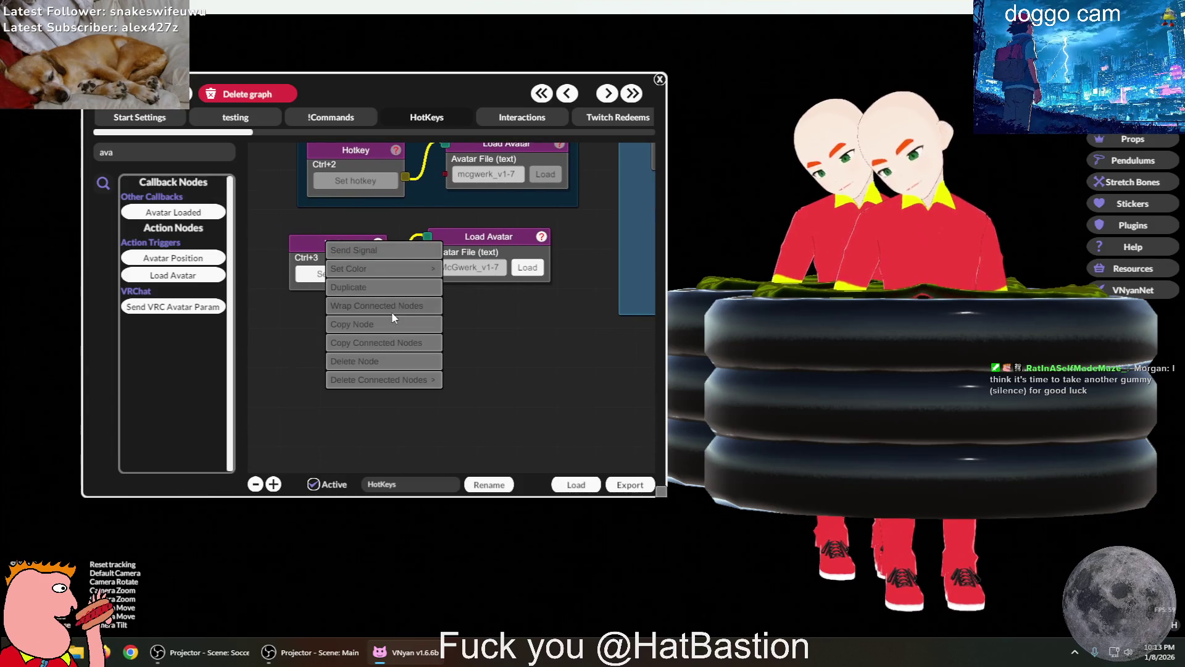
left_click(378, 343)
key("ctrl+v")
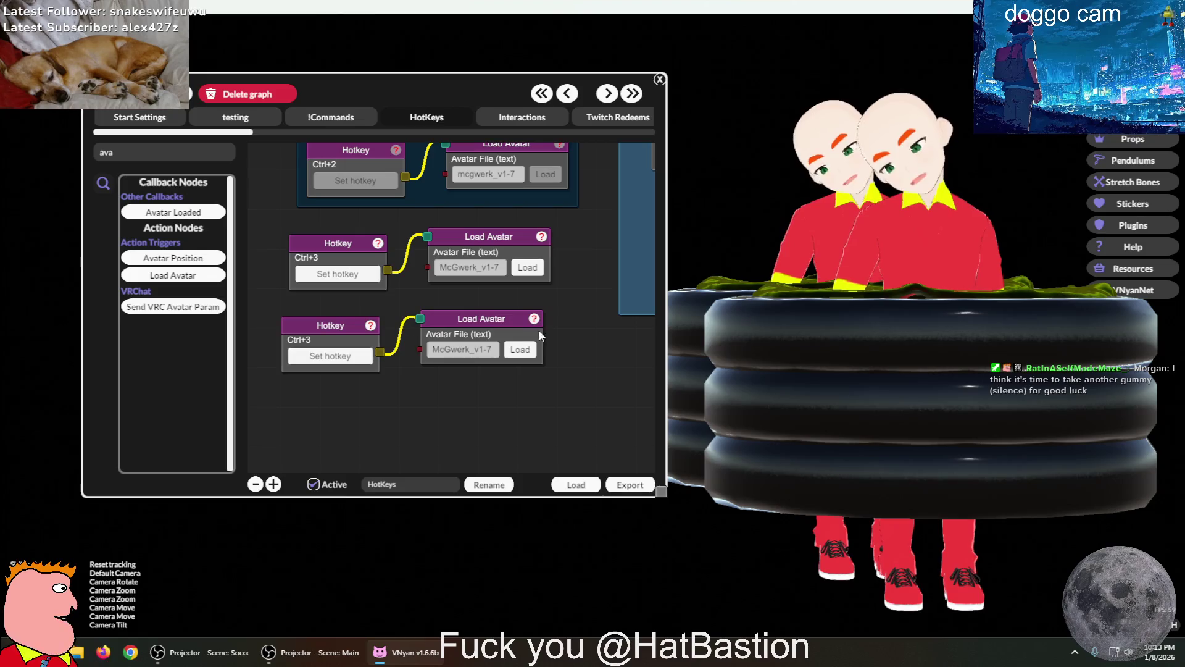
mouse_move(469, 316)
left_mouse_down()
mouse_move(477, 335)
mouse_move(477, 318)
left_mouse_up()
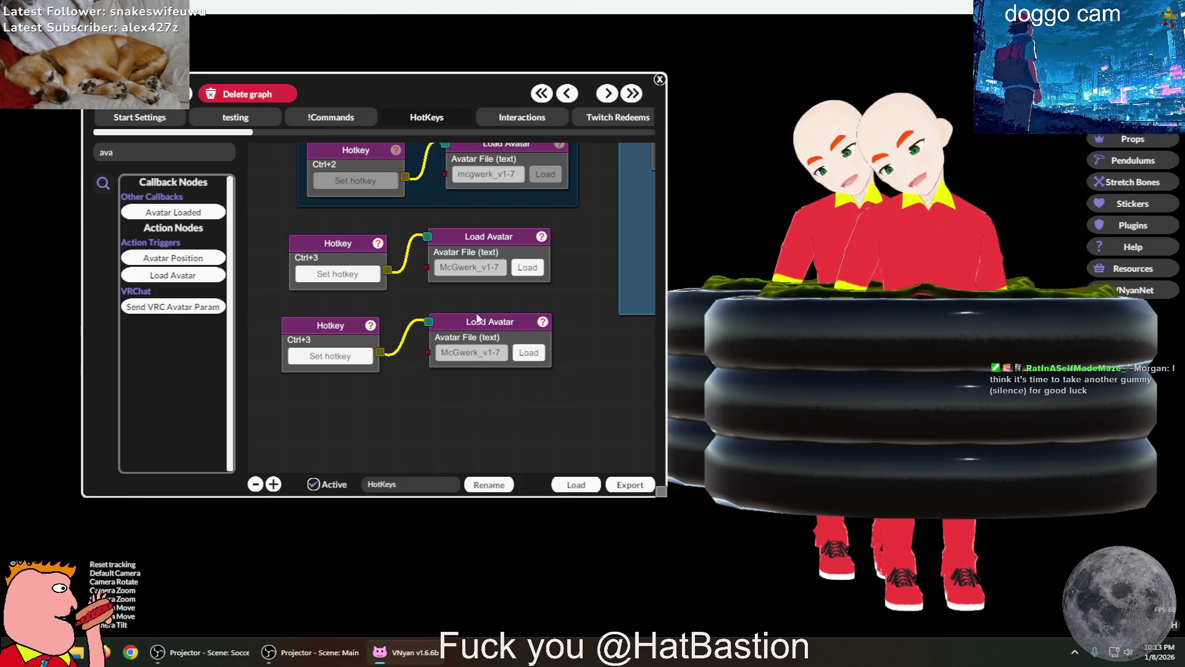
left_click(528, 353)
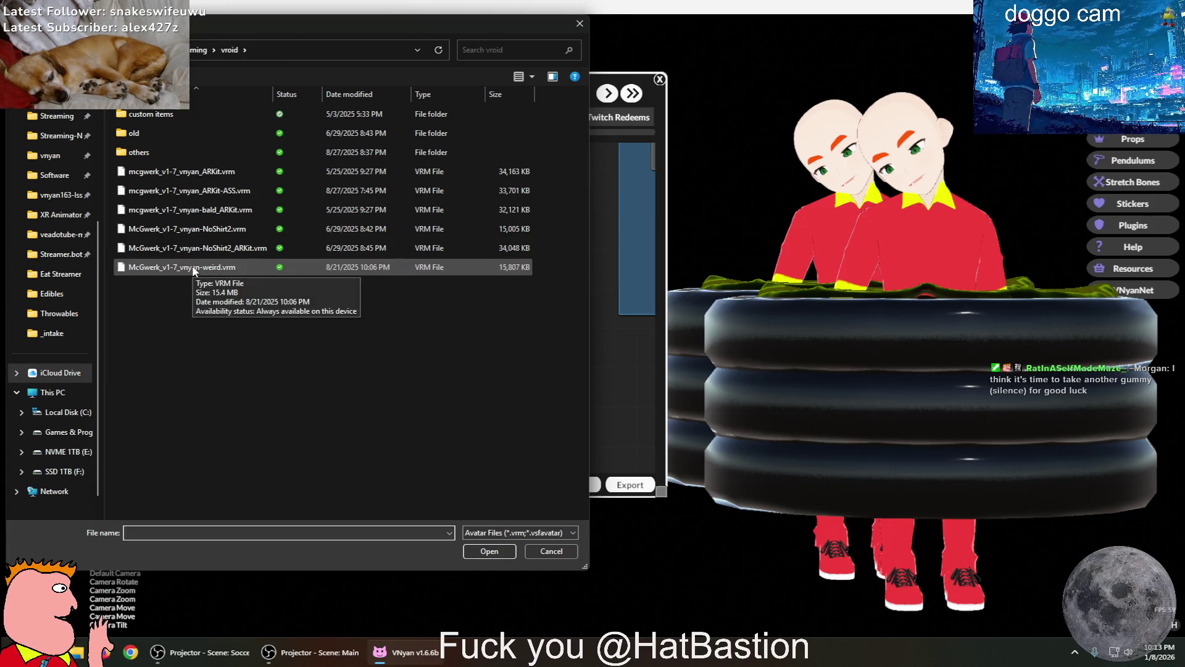
double_click(192, 268)
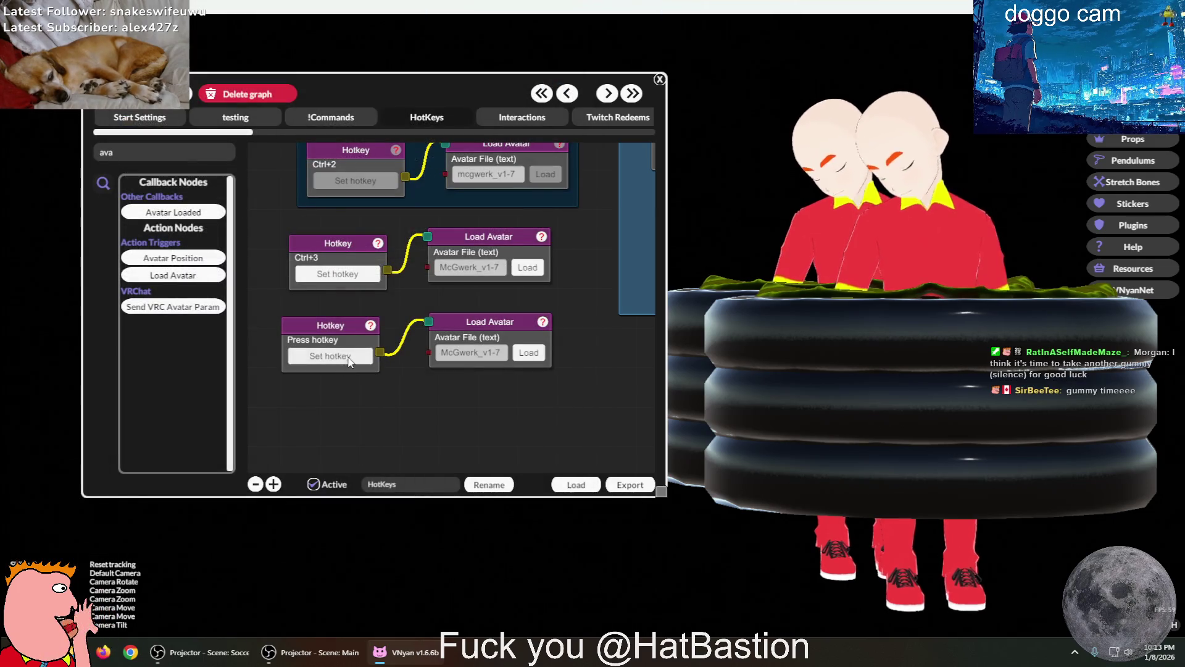
mouse_move(431, 415)
middle_mouse_down()
mouse_move(462, 346)
mouse_move(416, 338)
middle_mouse_up()
key("ctrl+v")
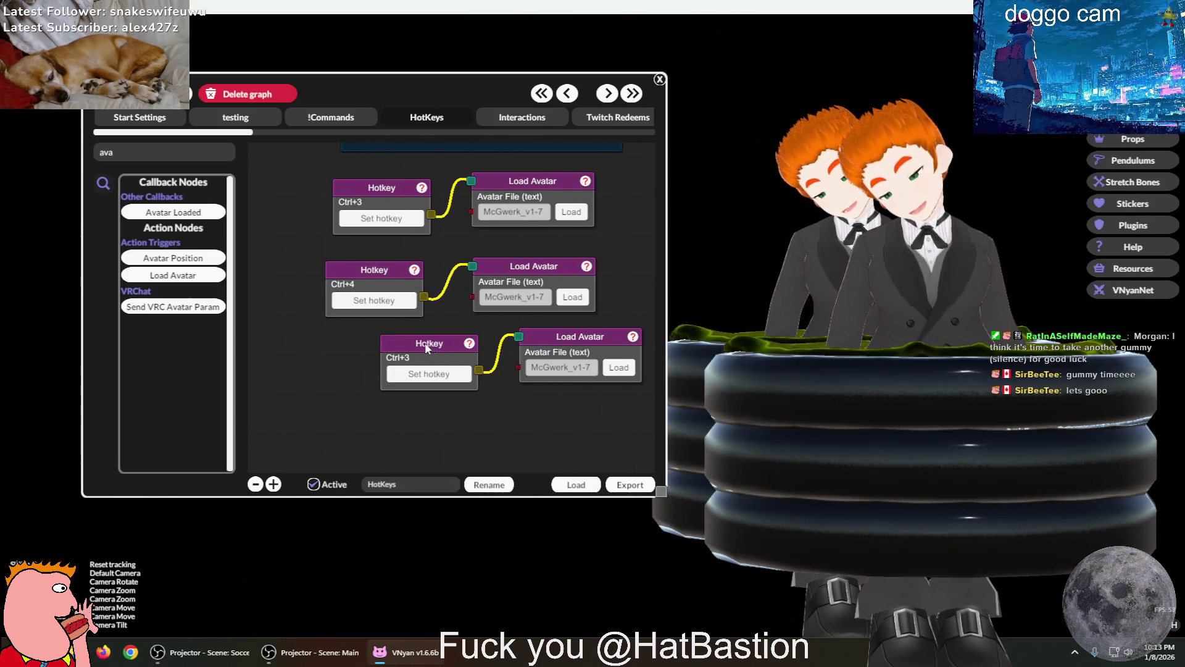
Point the third Load Avatar node at the custom VRM in the Blender folder
left_click_drag(430, 348, 386, 349)
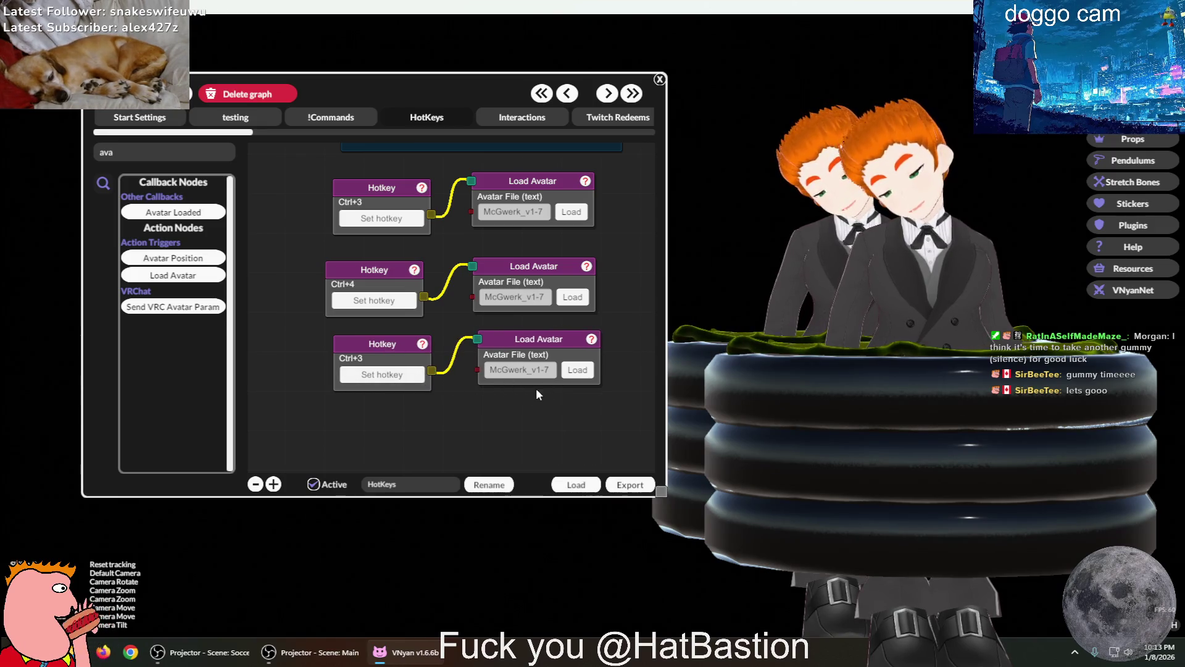
left_click(578, 370)
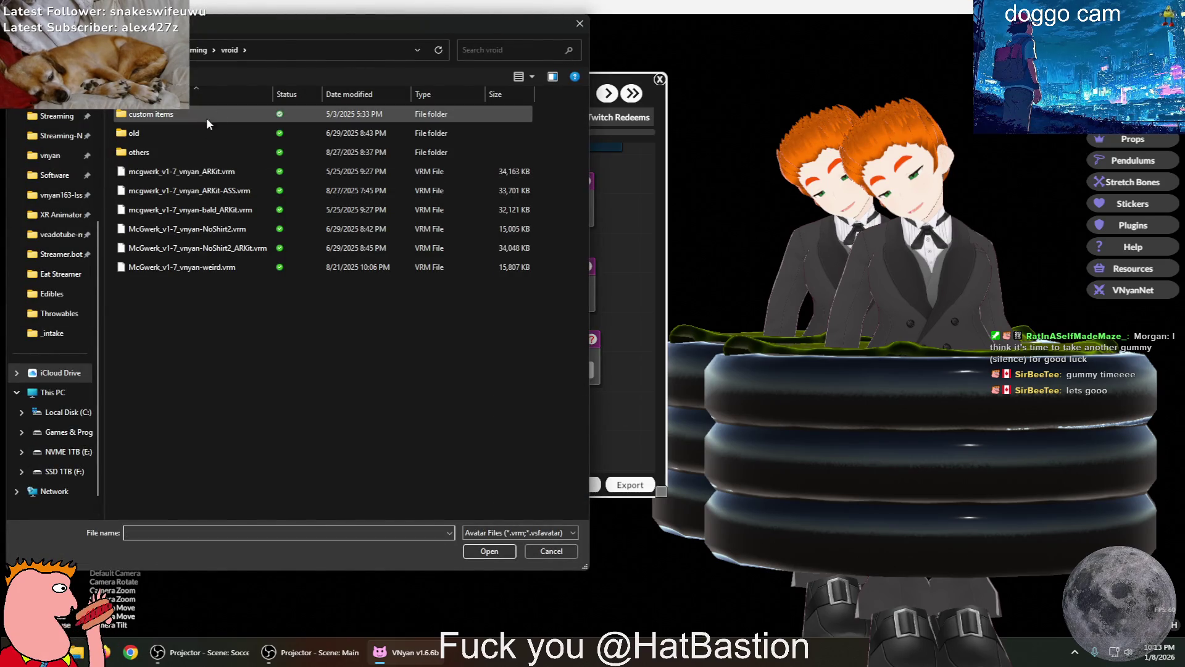
left_click(199, 50)
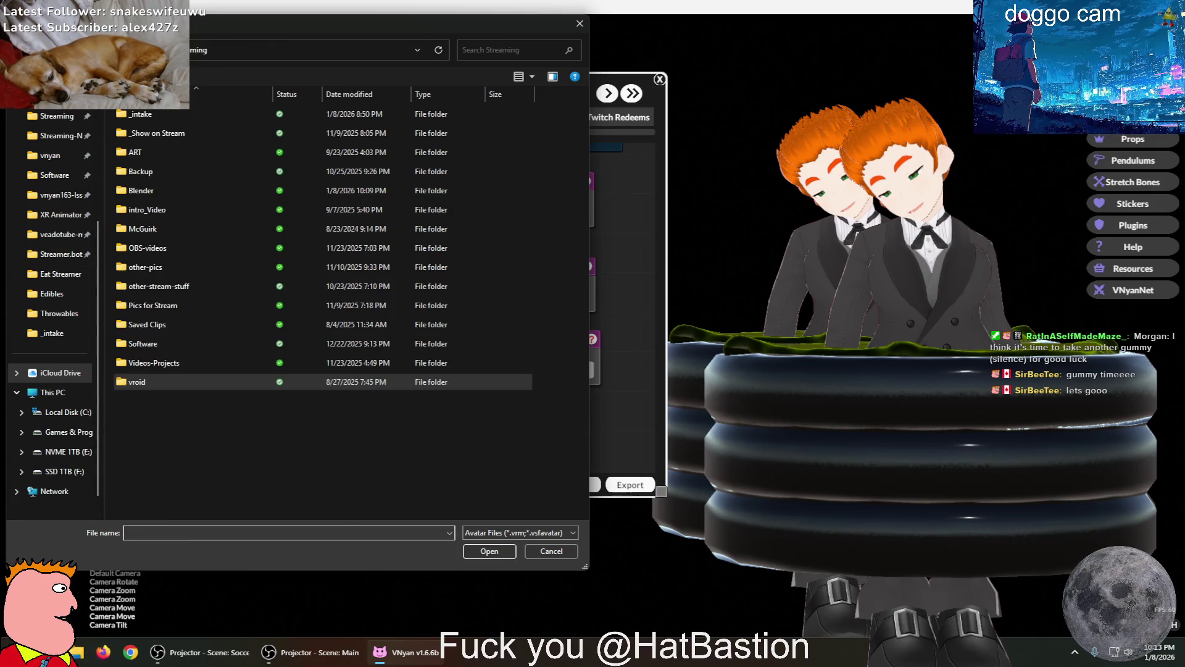
double_click(132, 191)
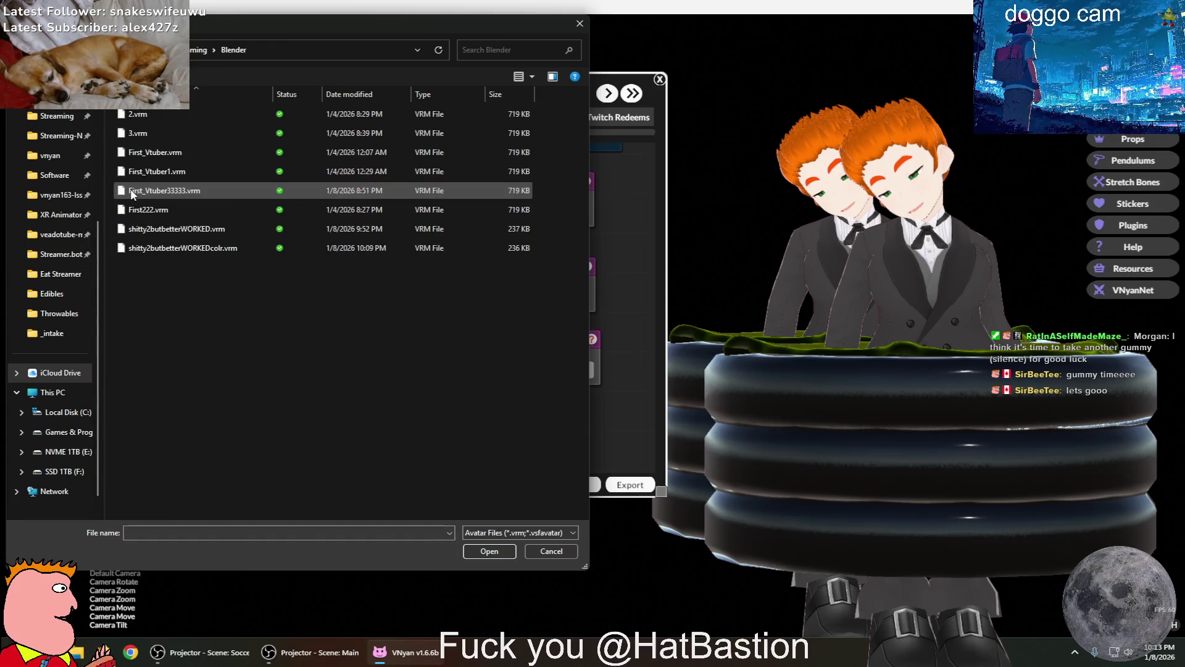
double_click(205, 248)
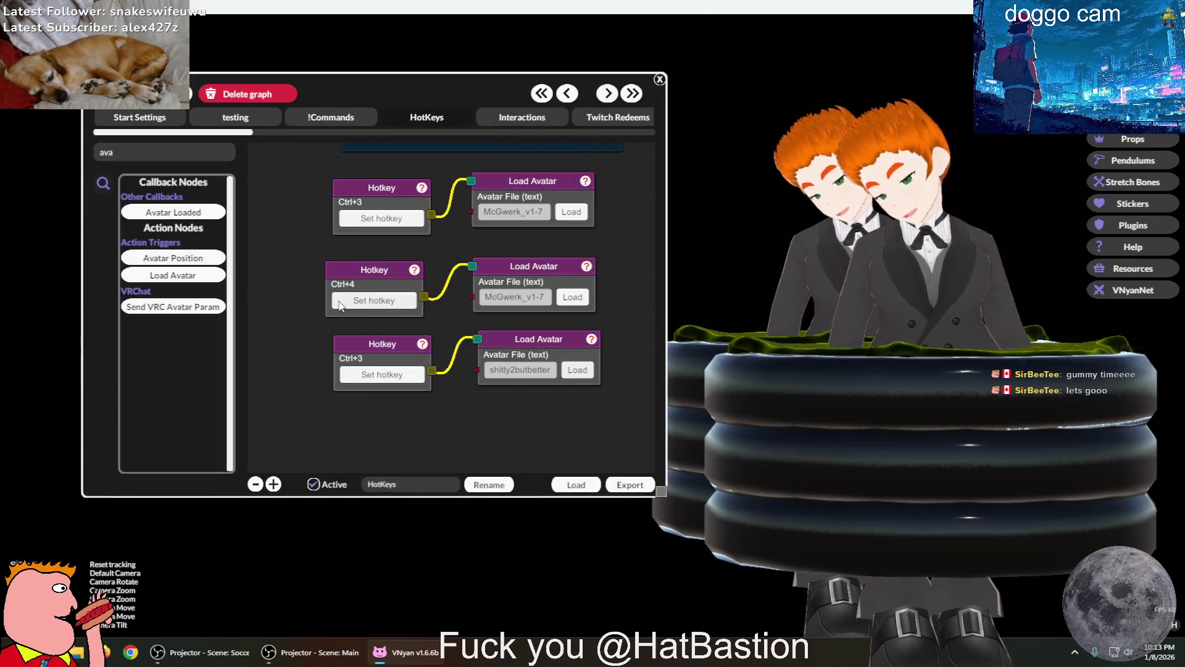
Bind Ctrl+5 to the third hotkey node and trigger it to load the white low-poly avatar
left_click(365, 376)
key("ctrl+5")
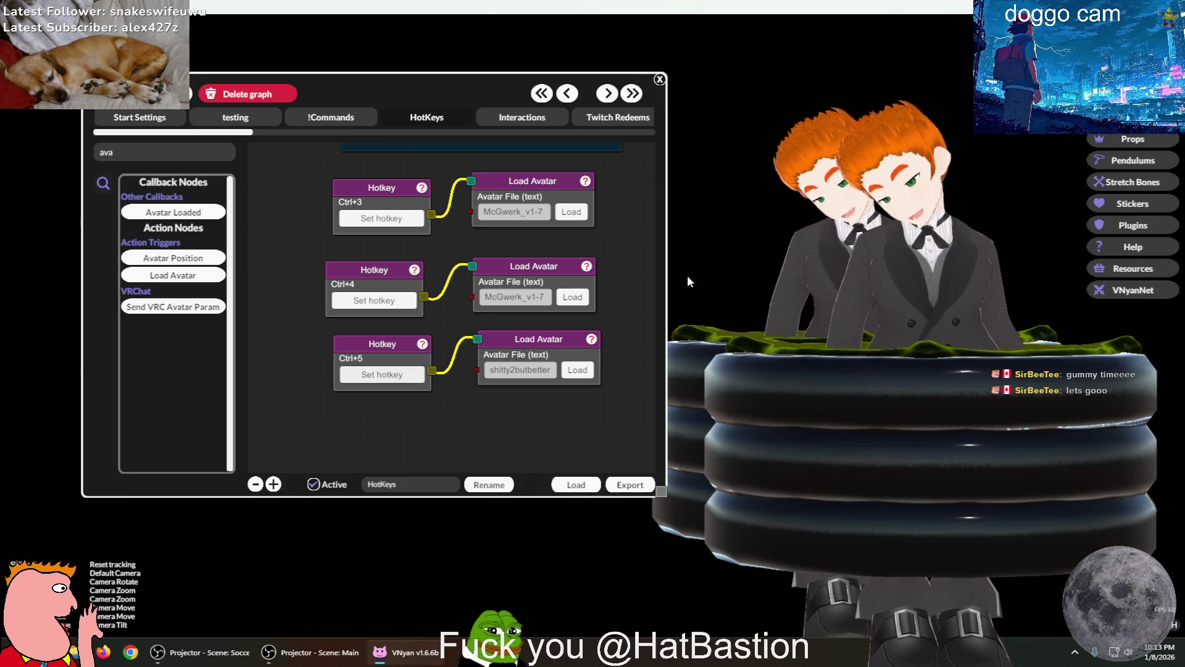
key("ctrl+5")
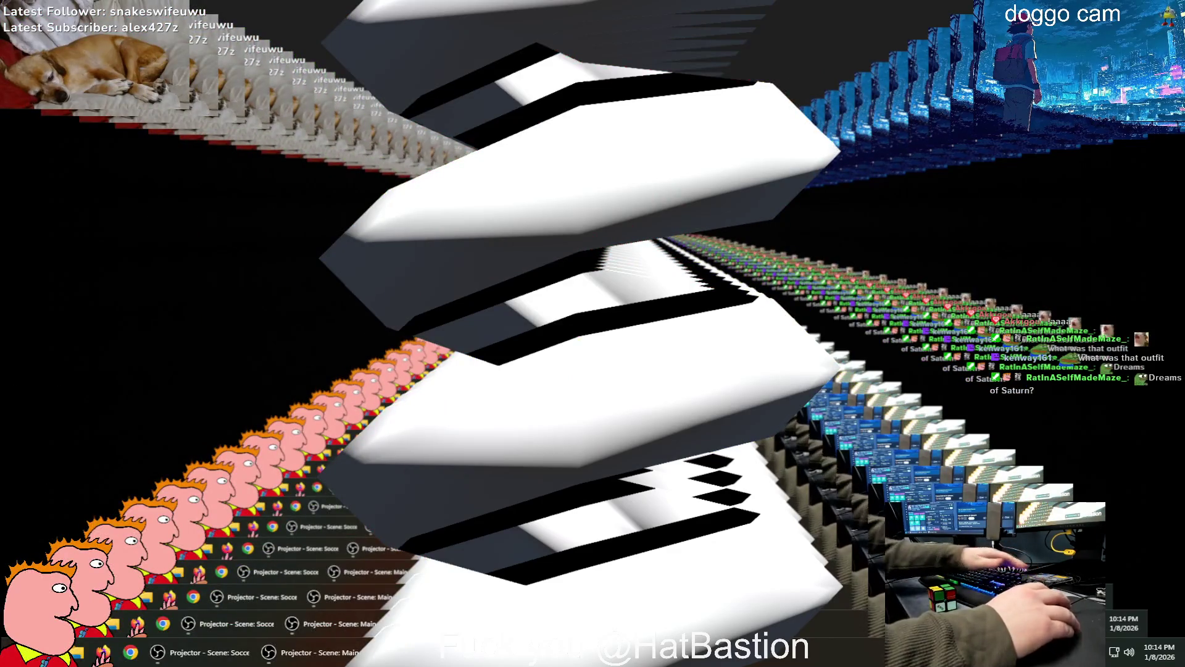
Raise the system volume
key("XF86AudioRaiseVolume")
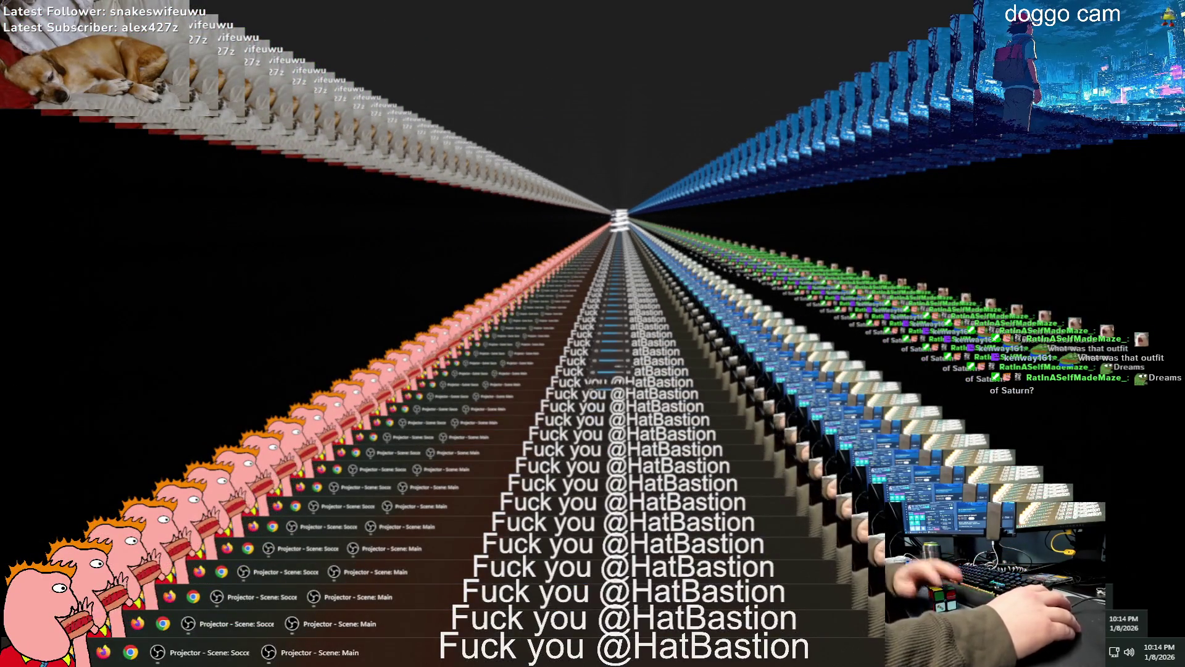
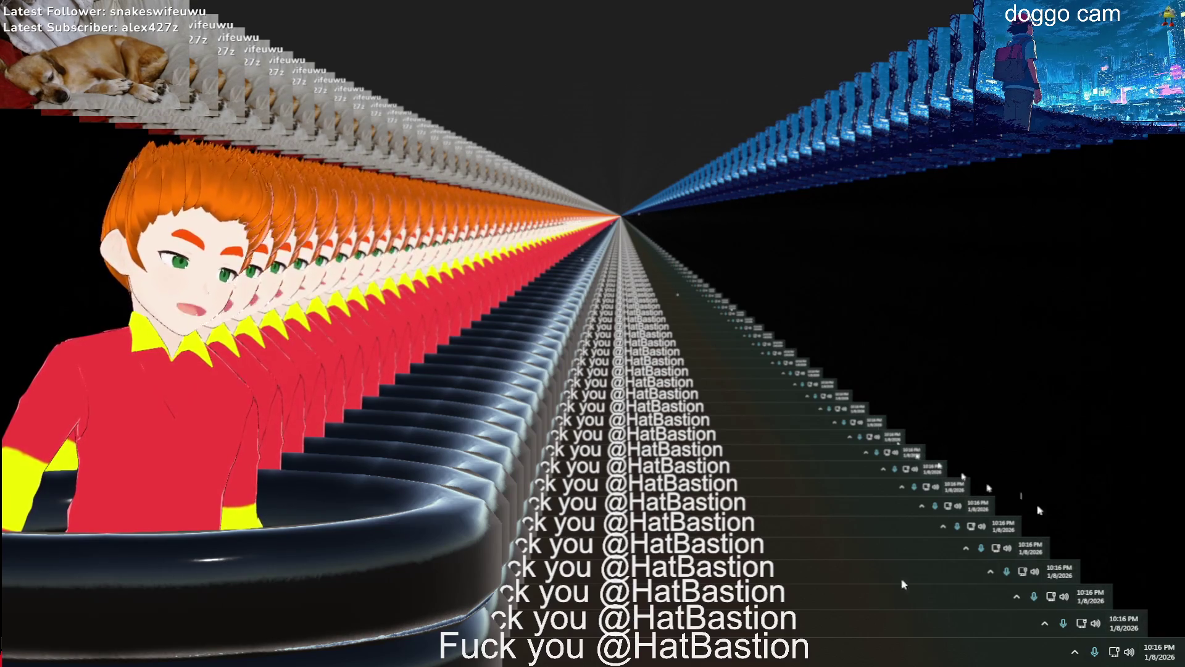
Bring up Steam from the tray, search the store for 'escape from y', and open Escape from Yandere Demo
left_click(1075, 652)
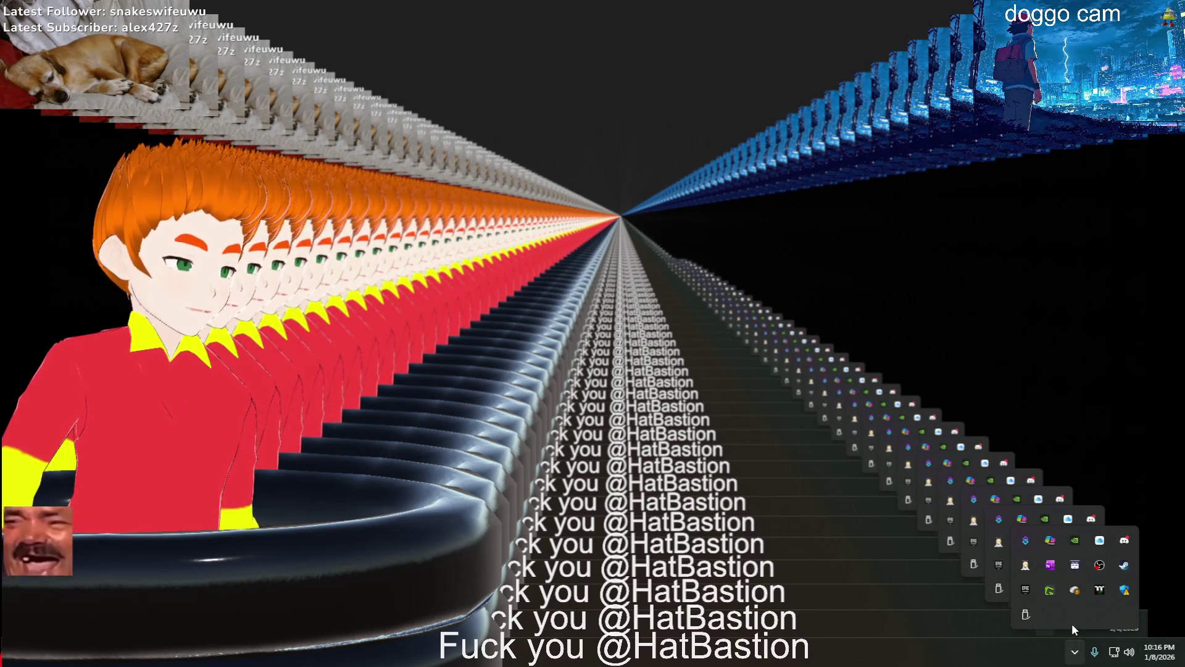
left_click(1124, 565)
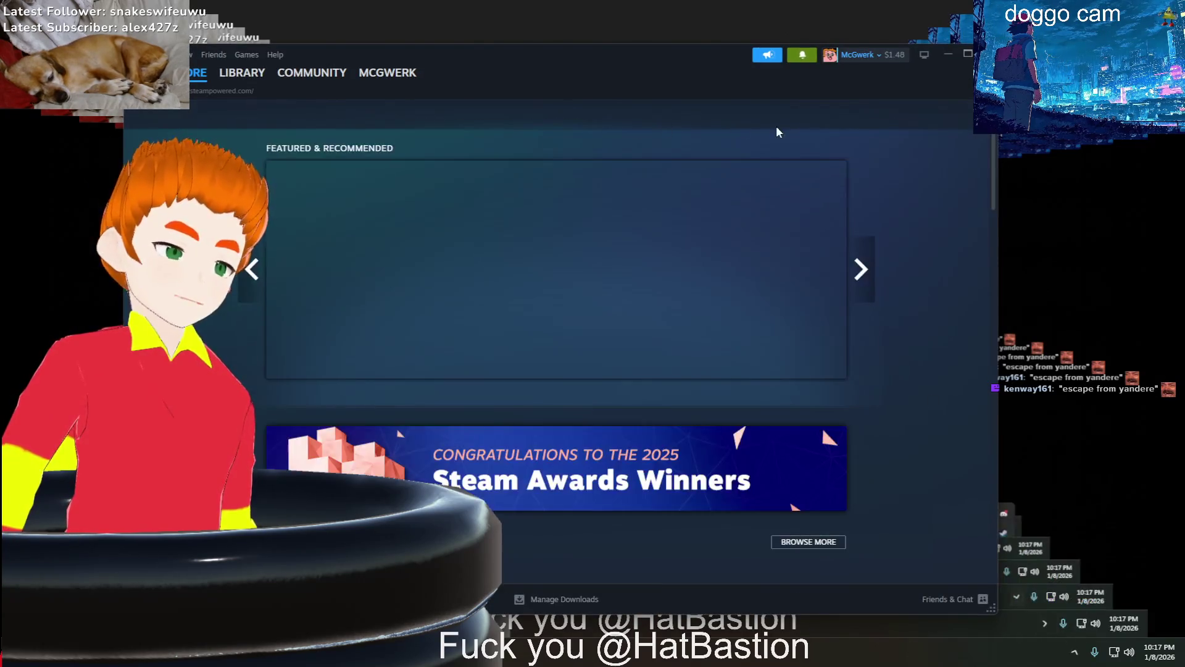
left_click(715, 119)
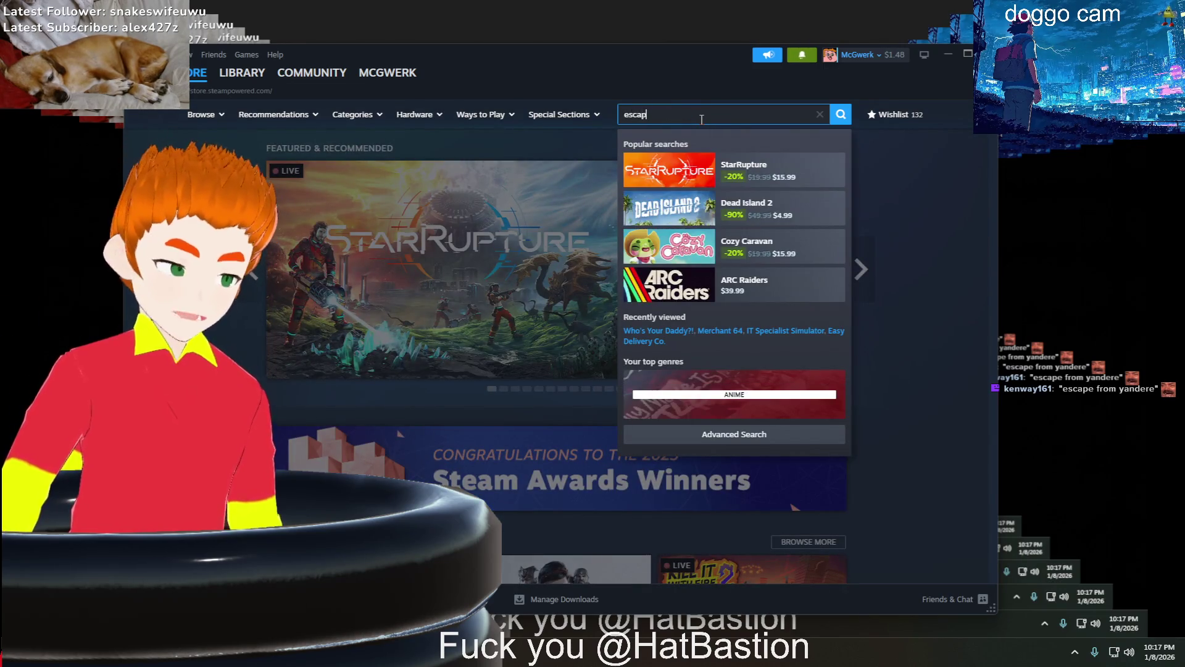
type("e from y")
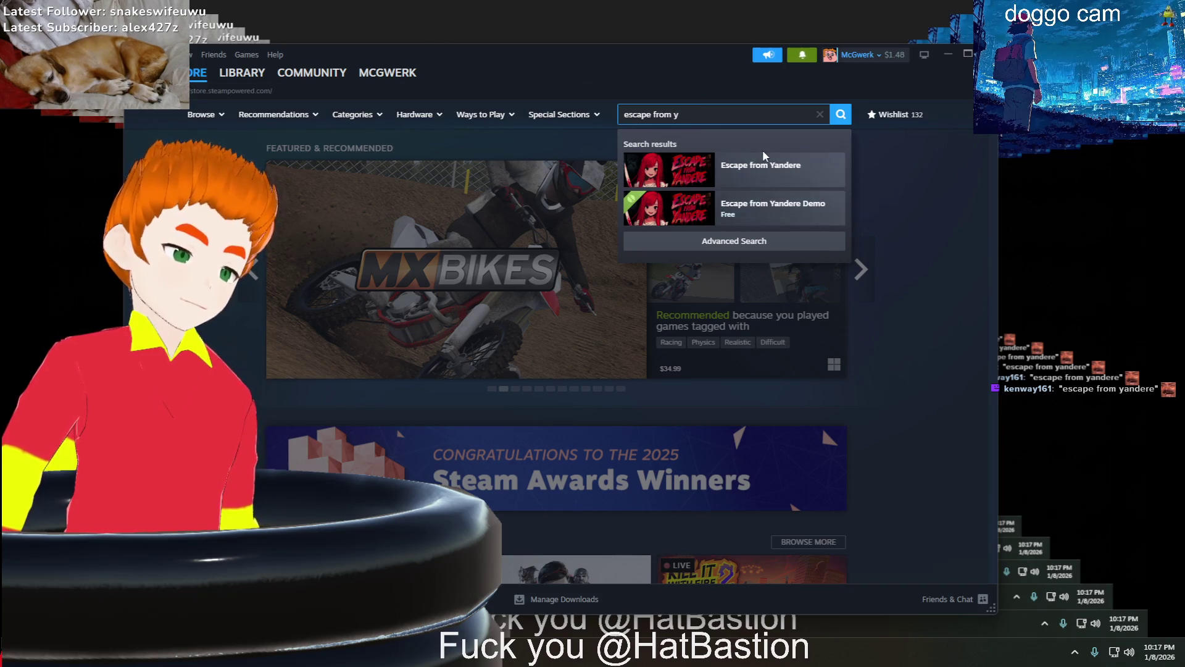
left_click(716, 208)
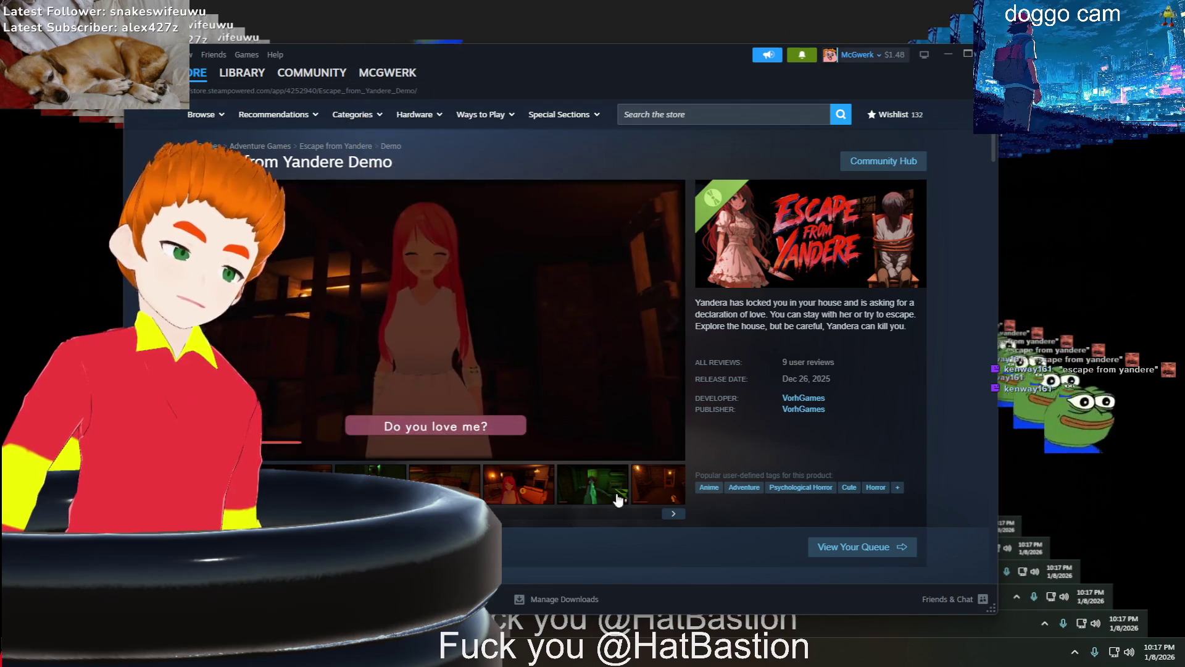
Scroll down the demo page and wishlist the full Escape from Yandere game
scroll(469, 457, "down", 1)
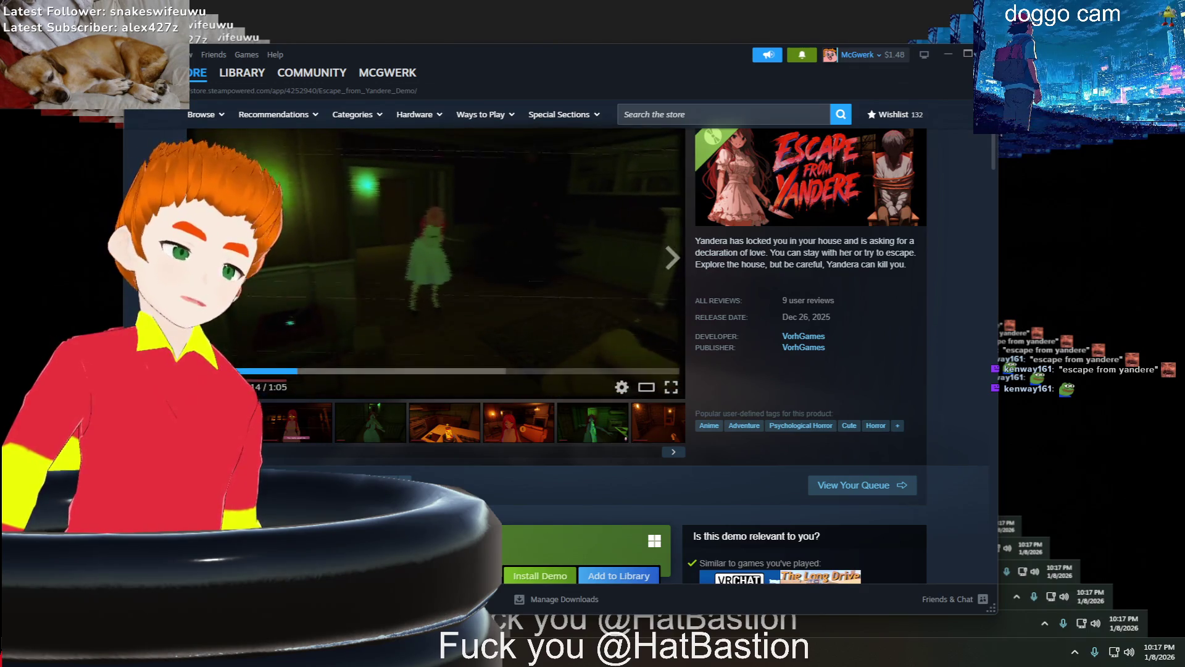
scroll(339, 273, "down", 4)
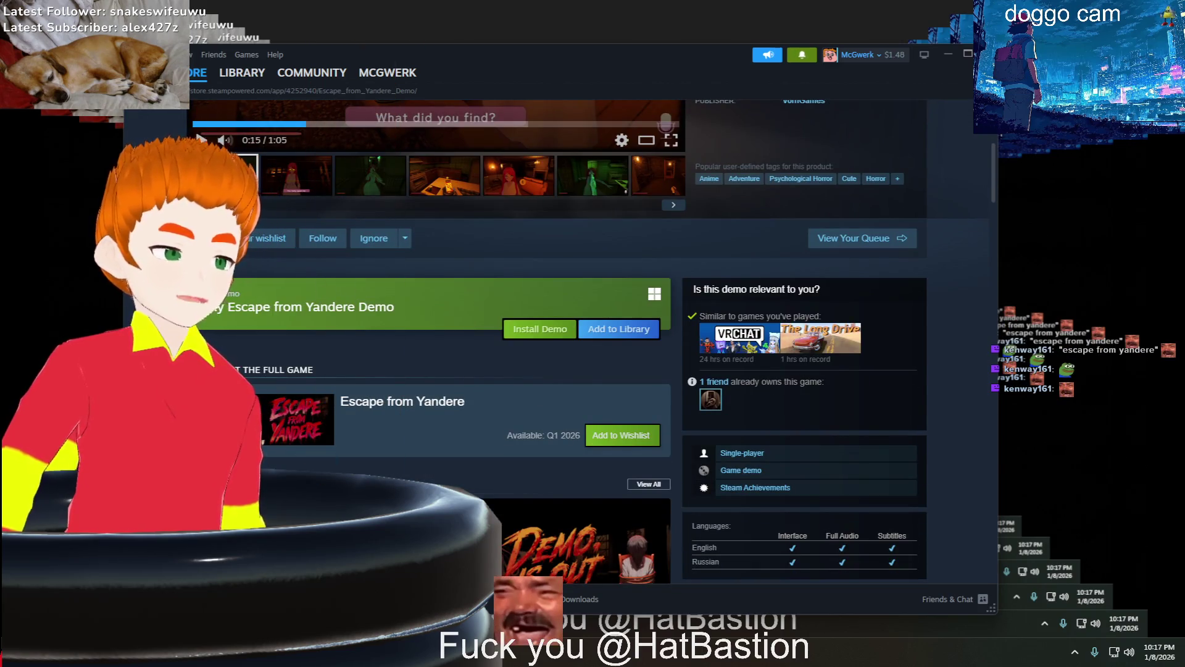
scroll(449, 326, "down", 4)
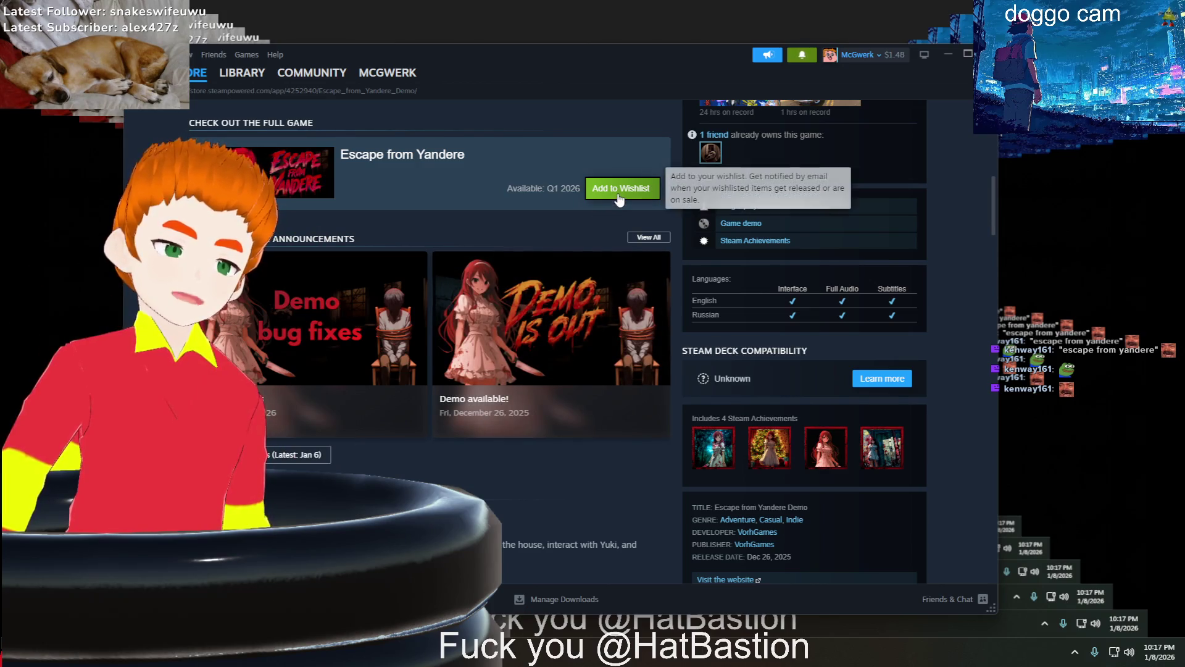
left_click_drag(608, 188, 540, 187)
left_click(598, 194)
Return to the top of the page and begin installing the Escape from Yandere Demo
scroll(574, 207, "up", 2)
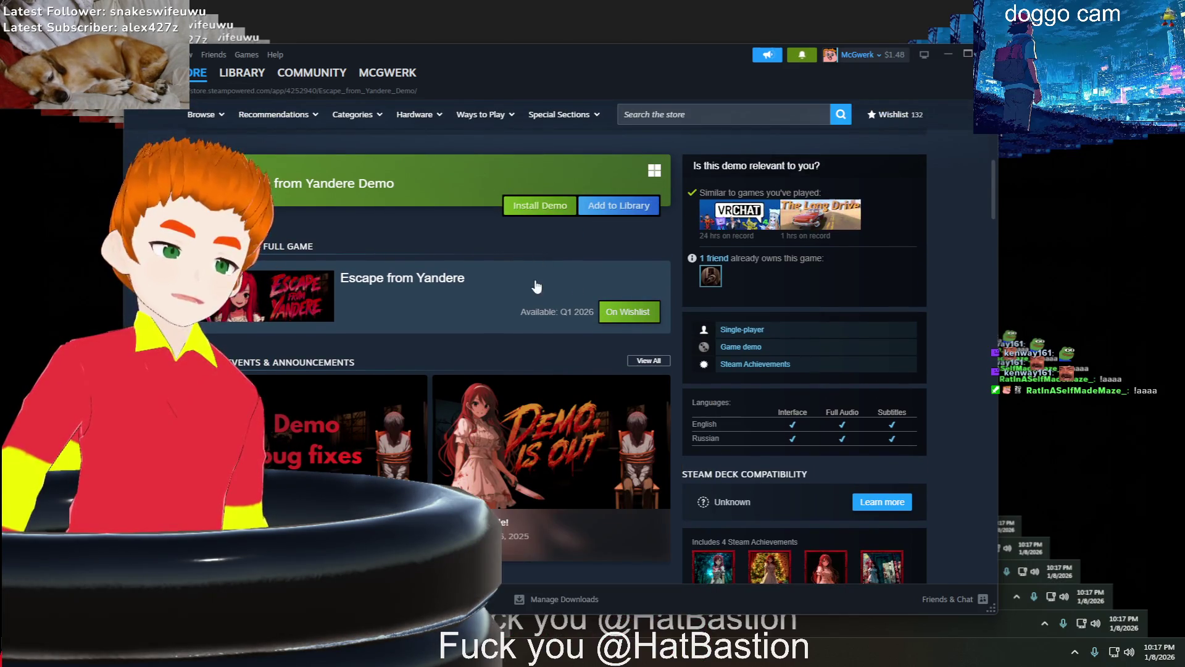
scroll(546, 290, "up", 1)
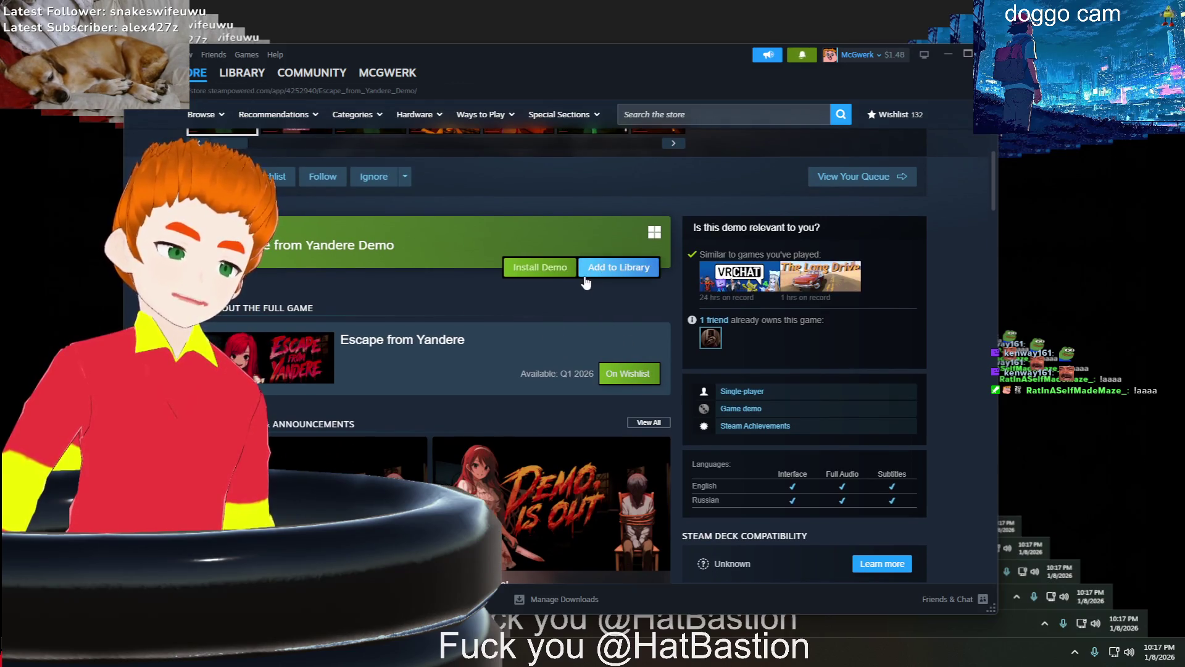
left_click(538, 281)
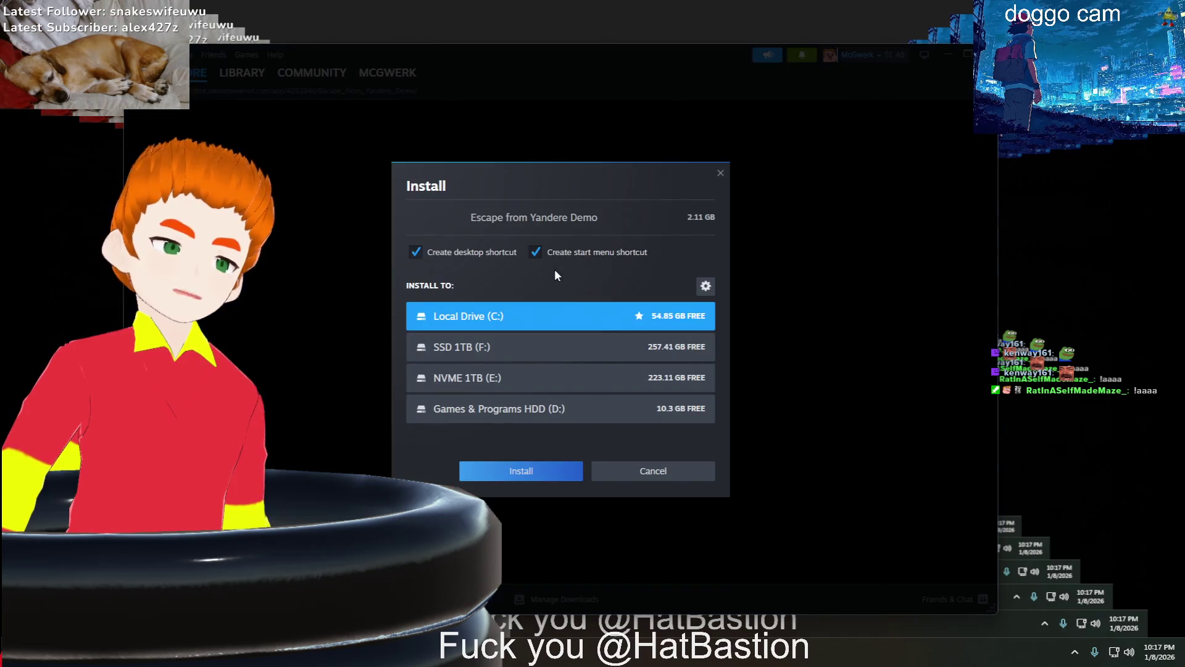
Install the 2.11 GB demo to NVME 1TB (E:), check its download progress, and minimize Steam
left_click(536, 375)
left_click(549, 468)
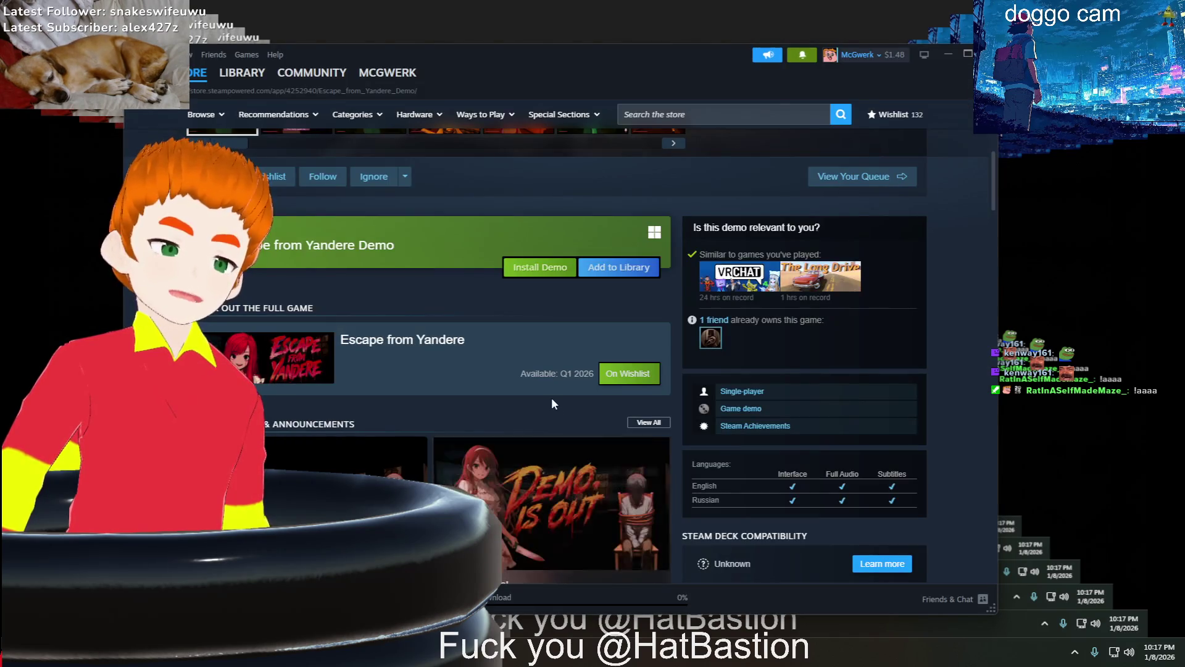
left_click(583, 607)
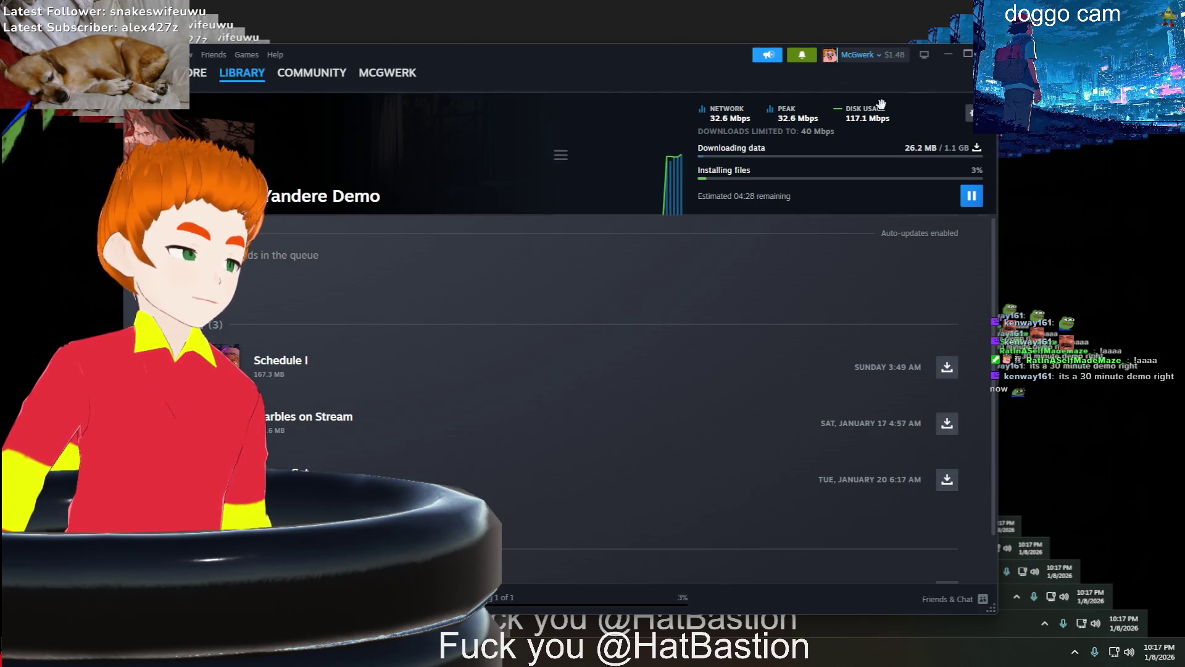
left_click(956, 53)
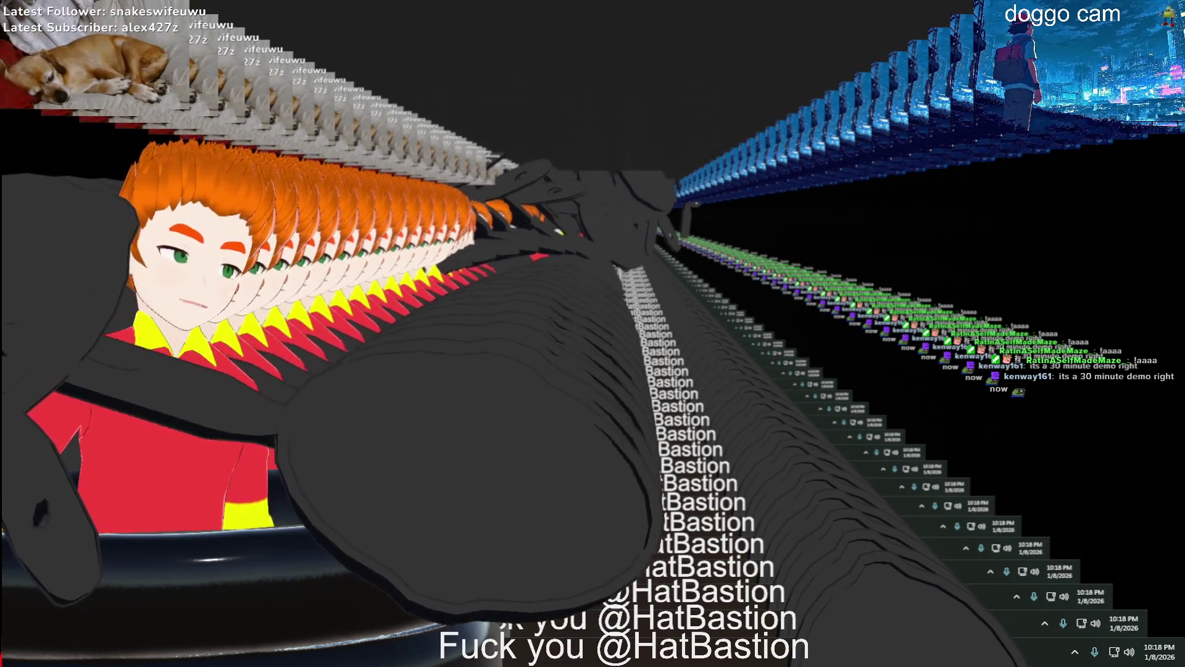
From the desktop, open File Explorer on NVME 1TB (E:) and browse its Games folder listing
key("super+d")
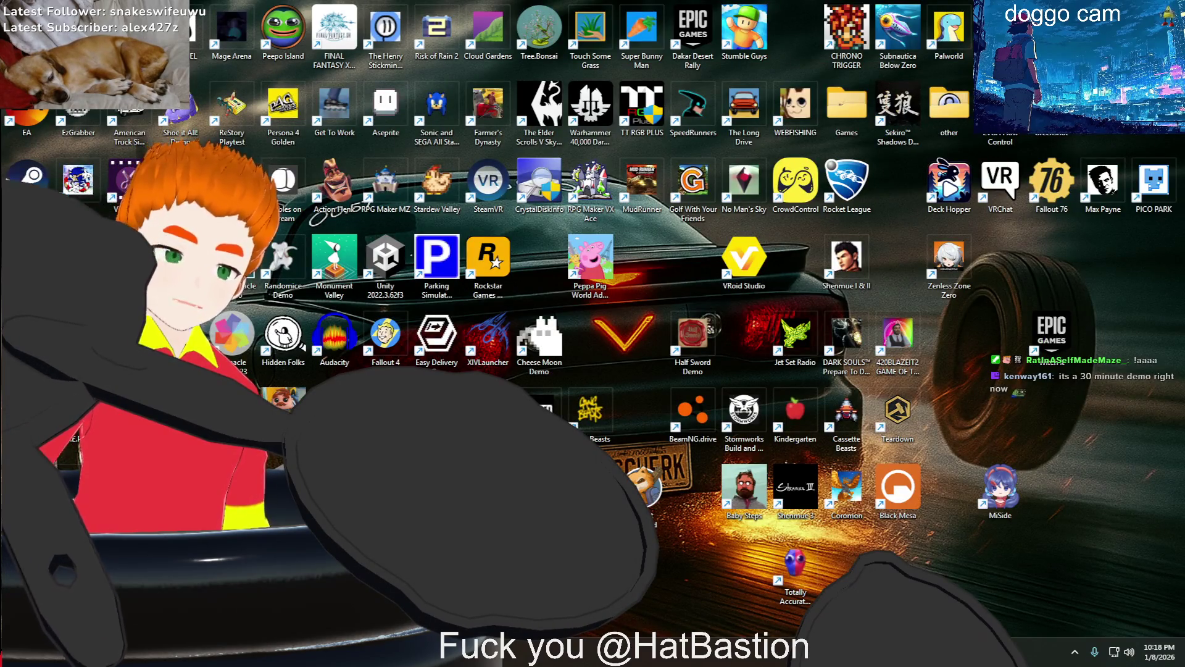
key("super+e")
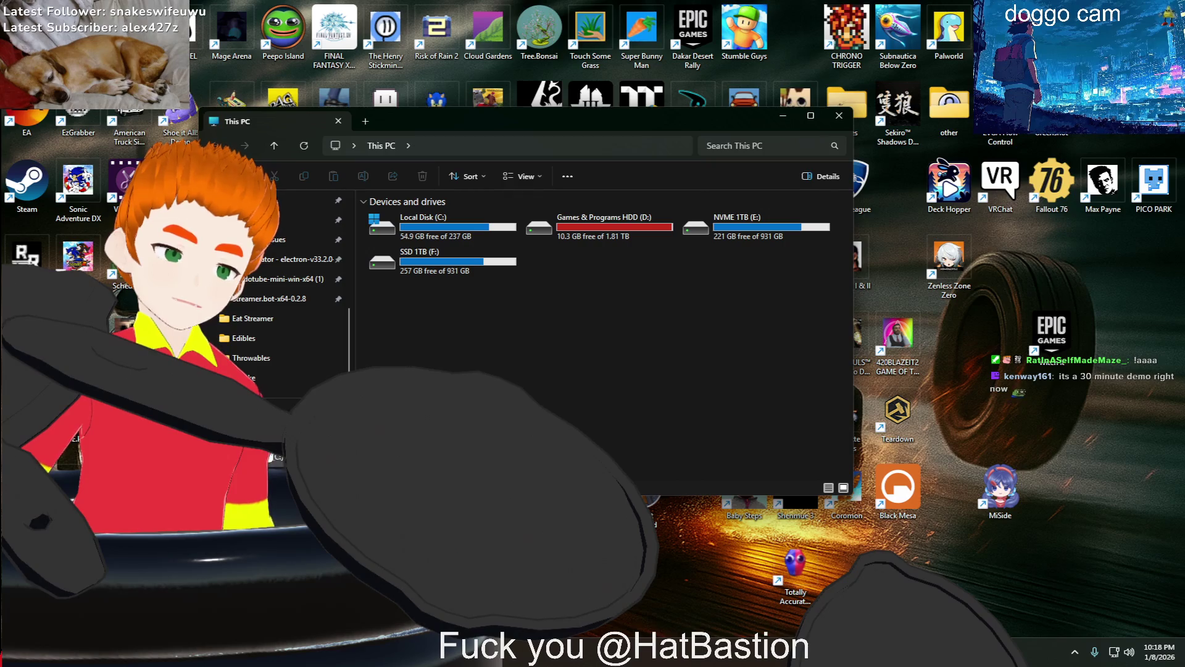
scroll(287, 404, "down", 3)
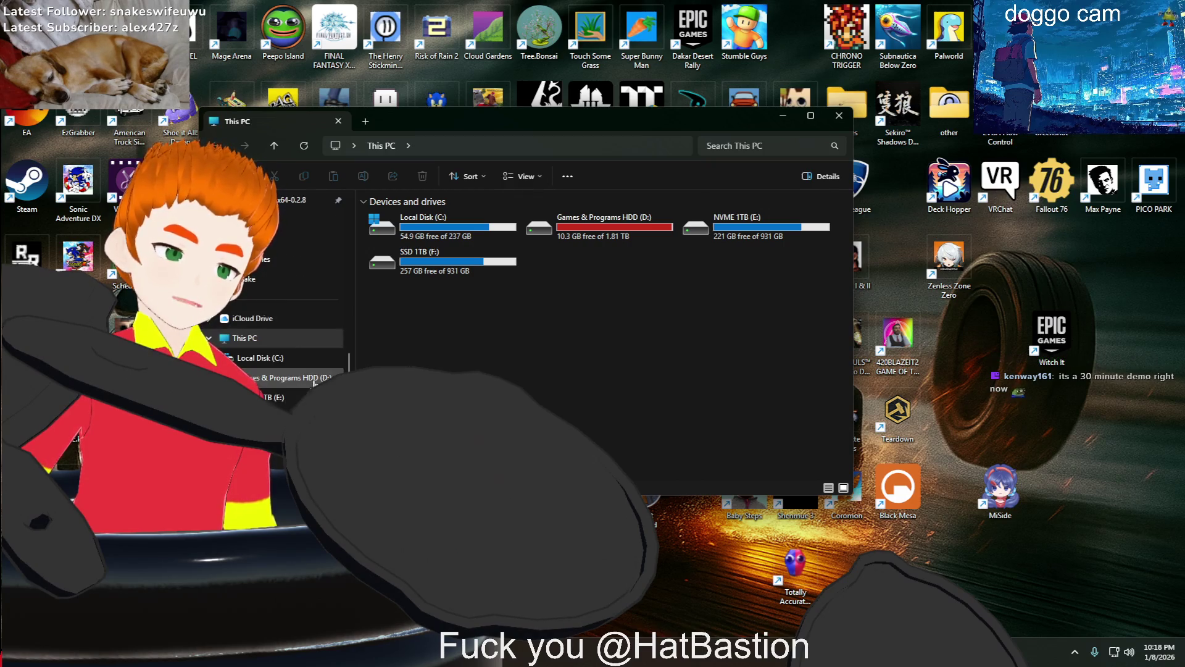
left_click(271, 397)
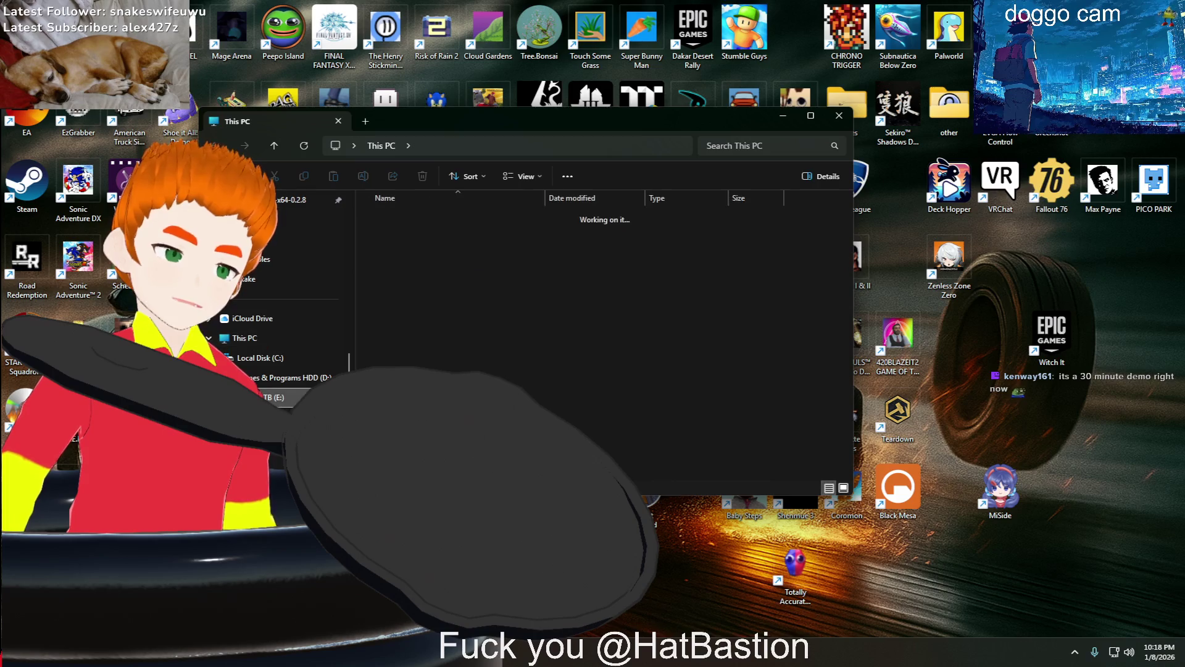
double_click(407, 217)
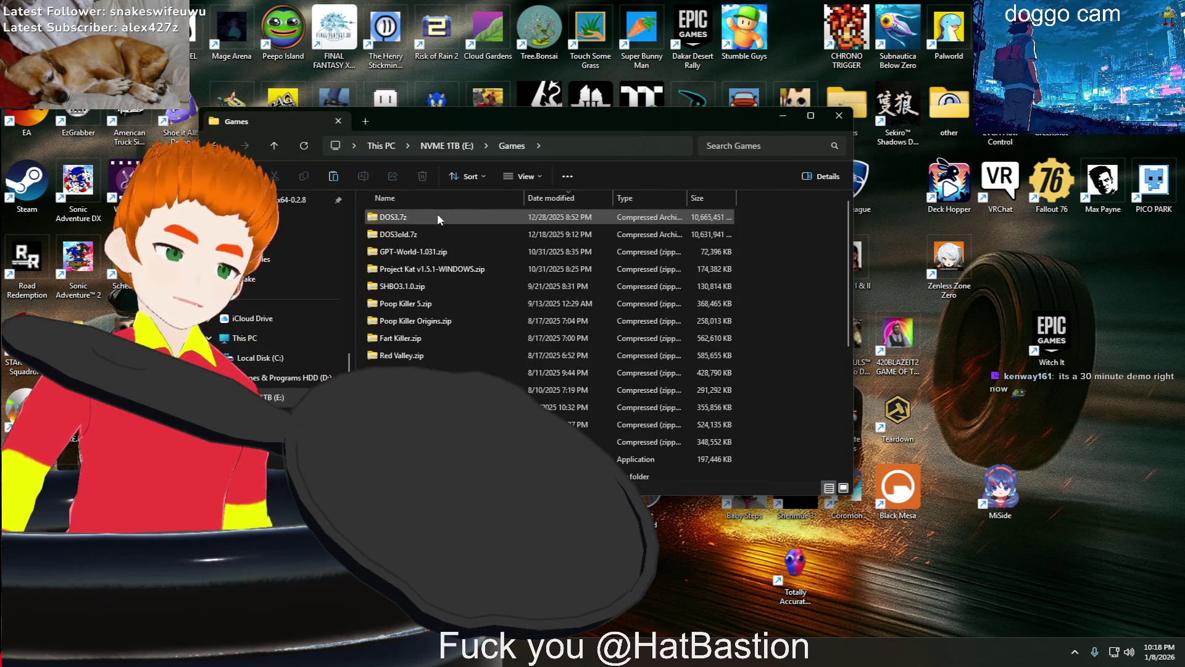
scroll(456, 333, "down", 3)
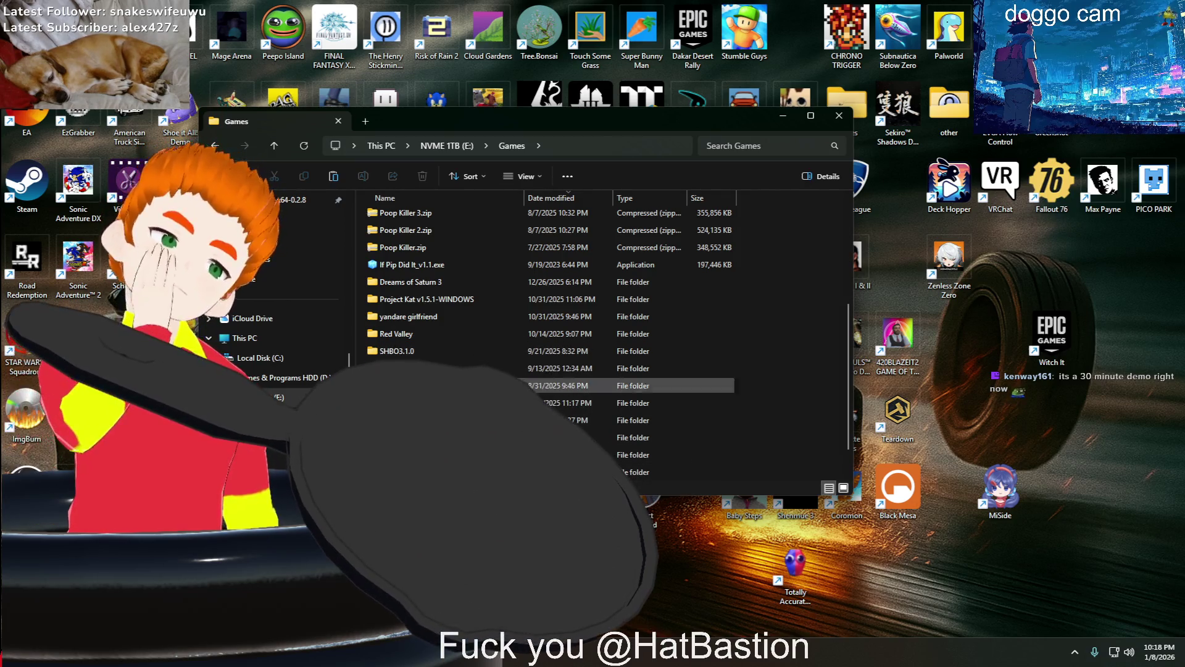
scroll(460, 332, "up", 1)
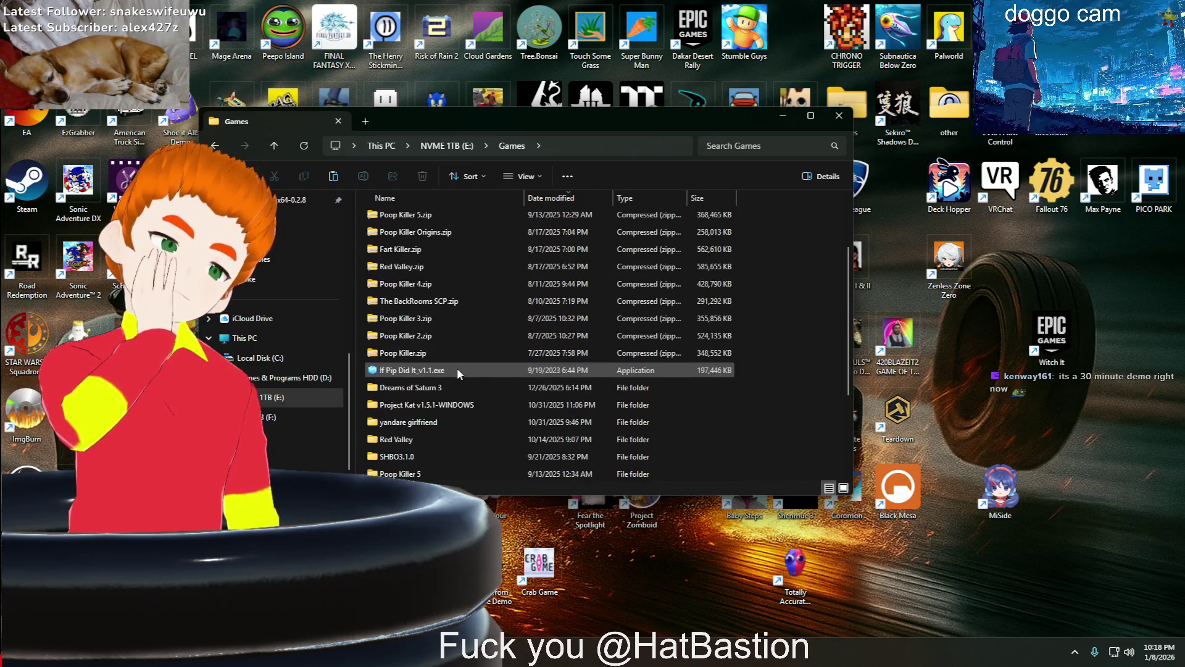
scroll(546, 302, "up", 4)
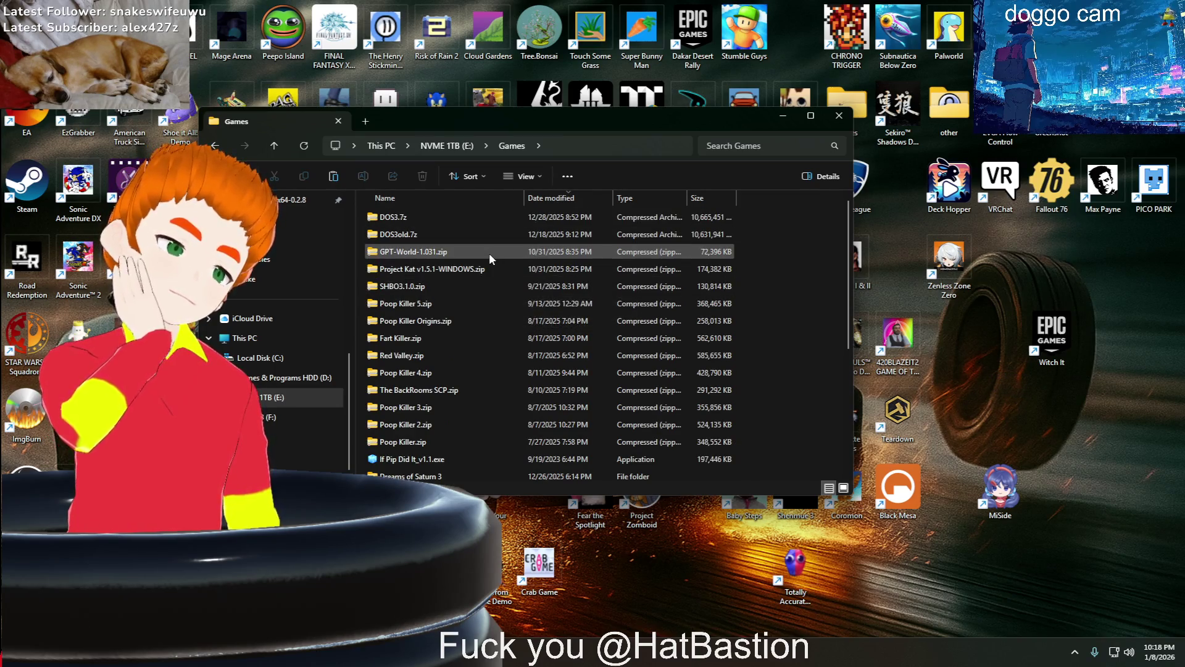
scroll(489, 253, "down", 2)
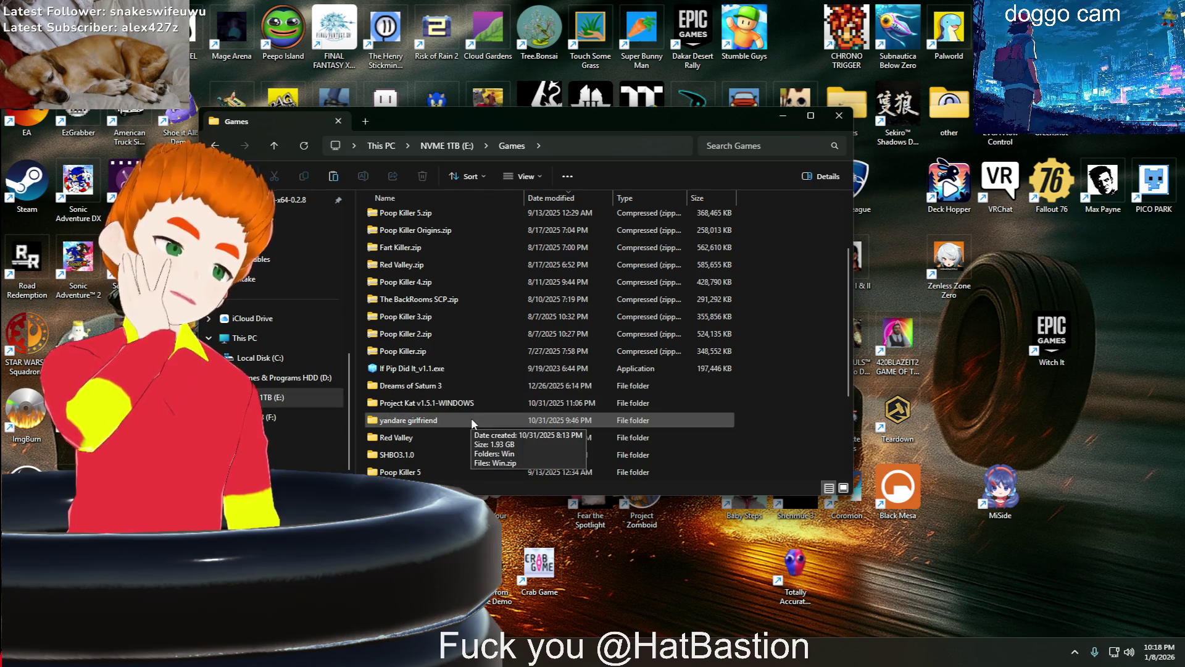
Enter the Dreams of Saturn 3 folder and launch Dreams of Saturn 3.exe
double_click(473, 387)
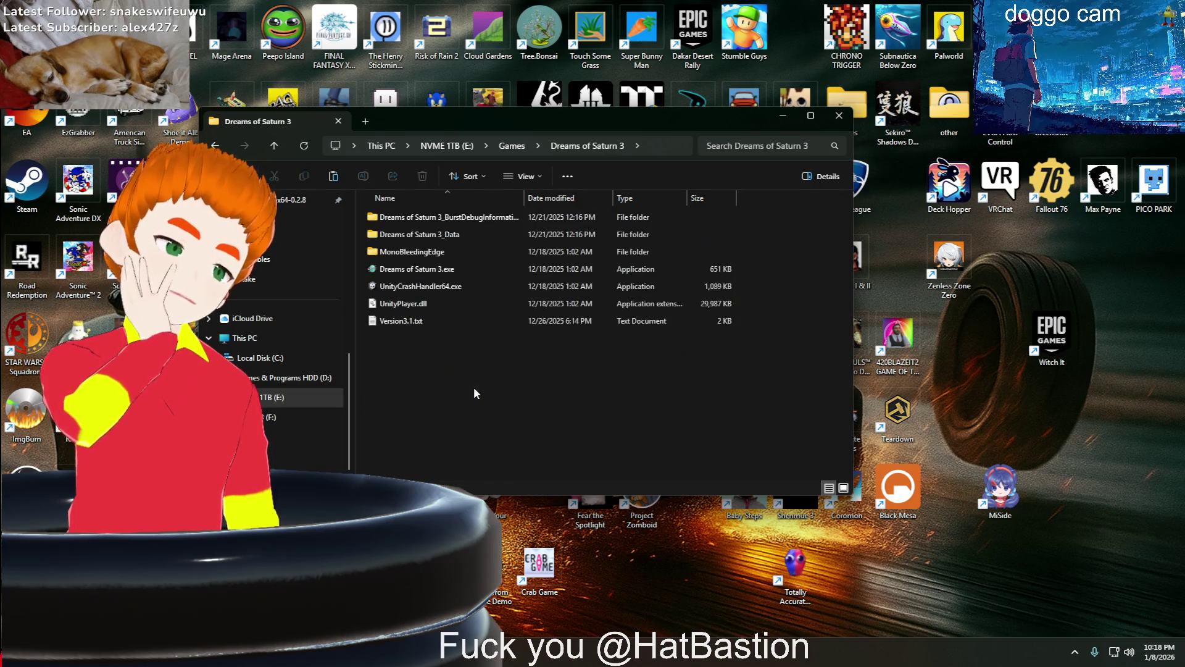
key("alt+Left")
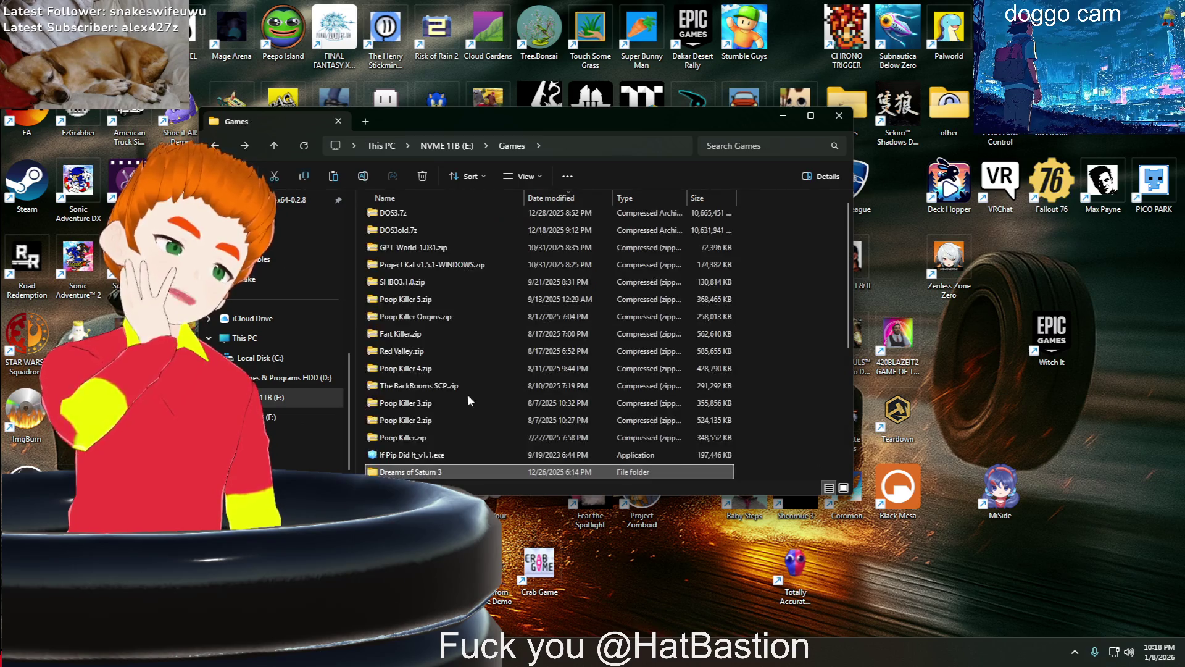
key("alt+Right")
left_click(492, 321)
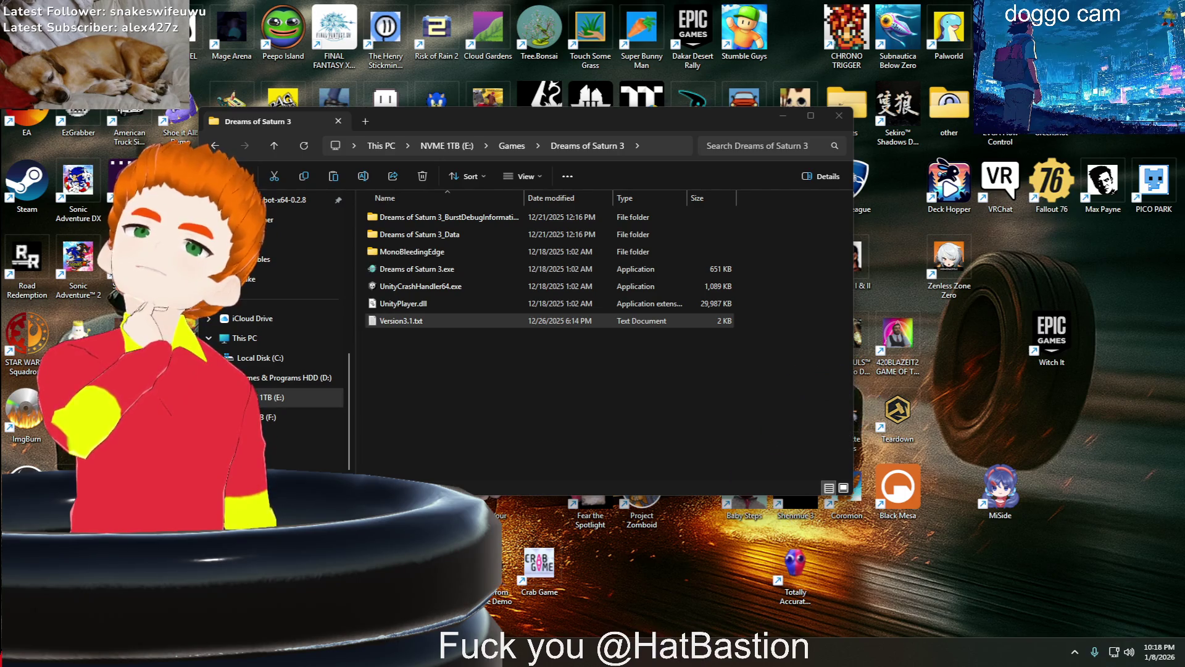
double_click(451, 270)
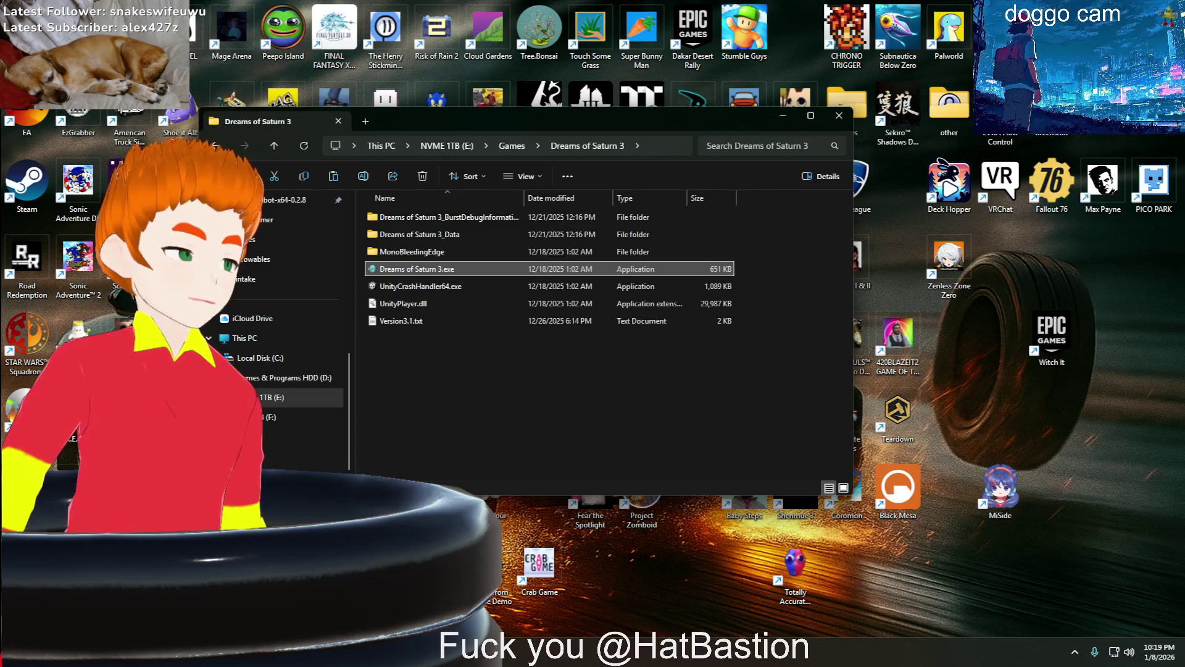
double_click(444, 275)
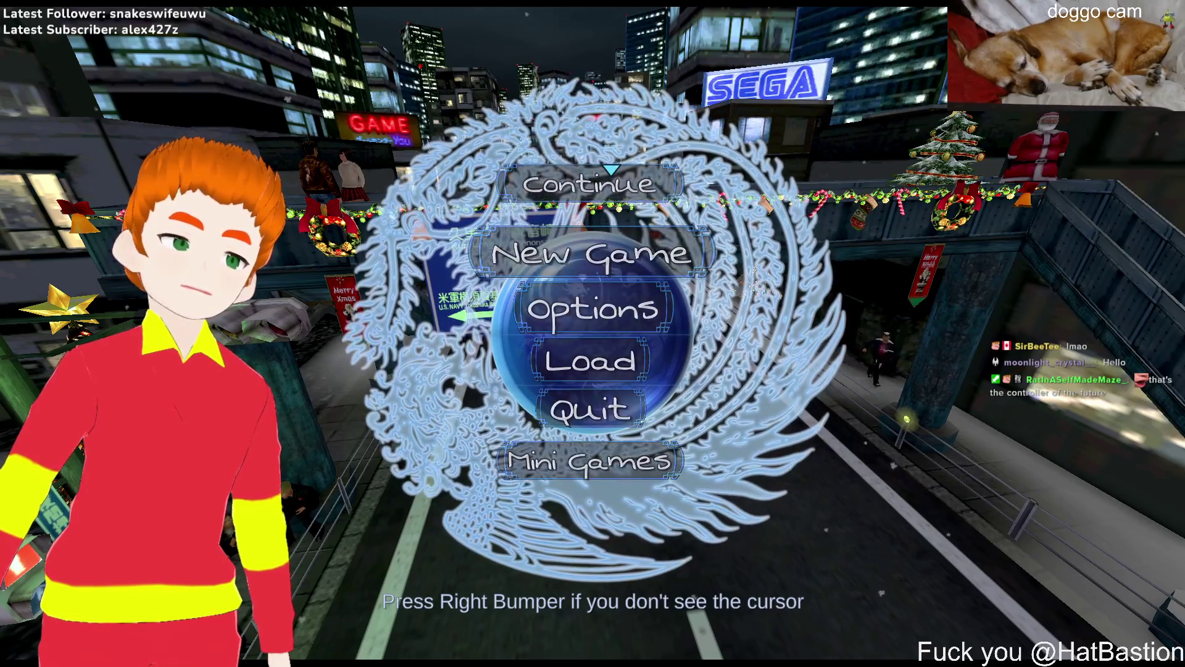
Check the Continue description, then load Save 4 from the Load list and walk in the arcade
left_click(611, 170)
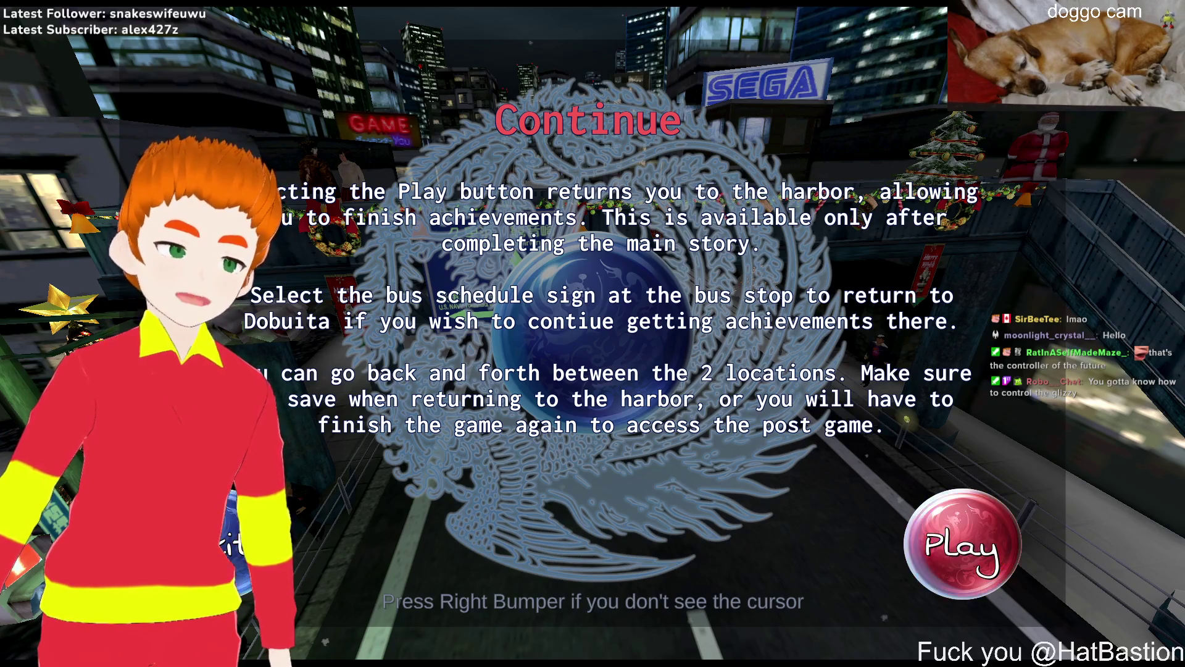
key("Escape")
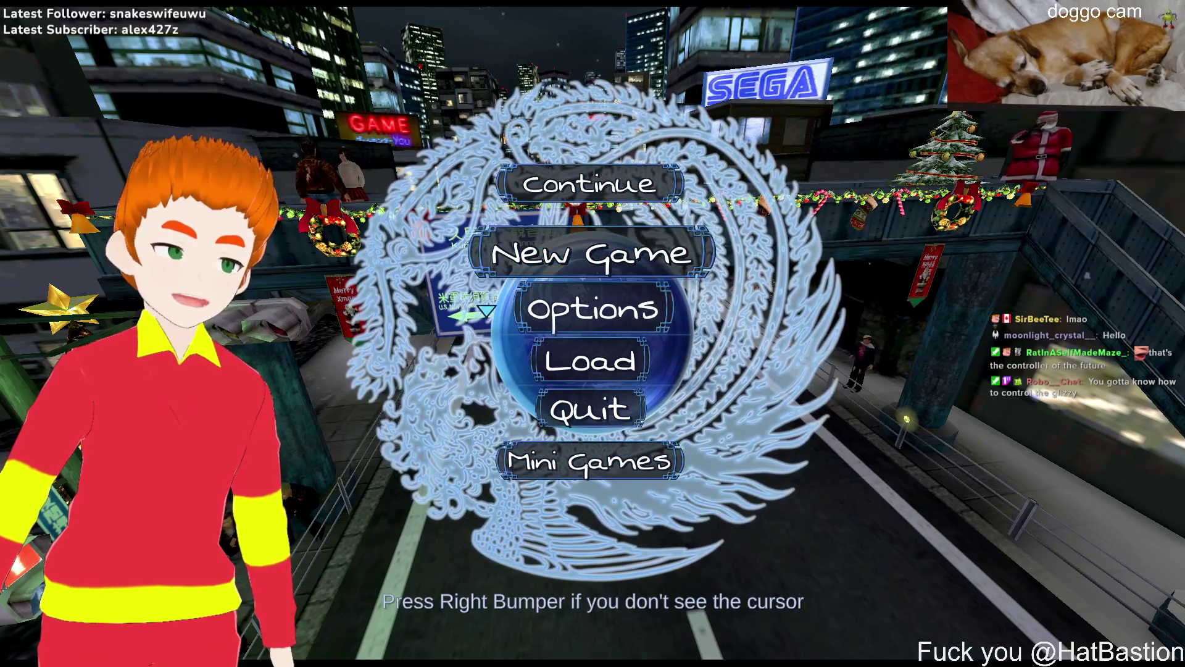
left_click(578, 358)
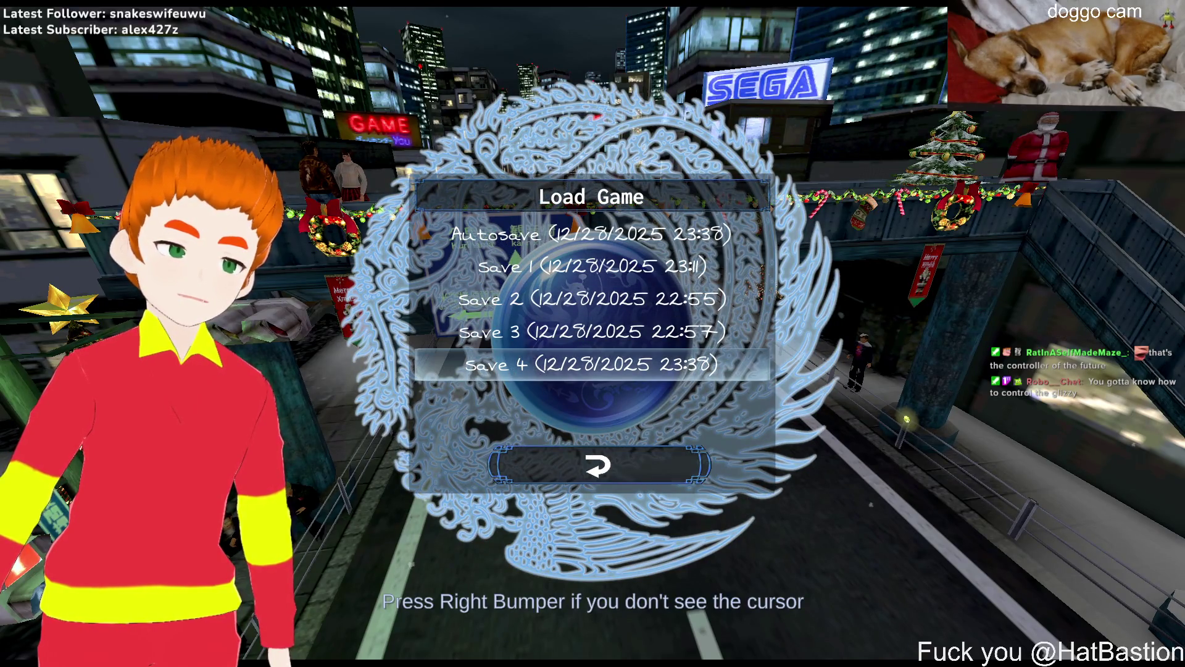
left_click(591, 364)
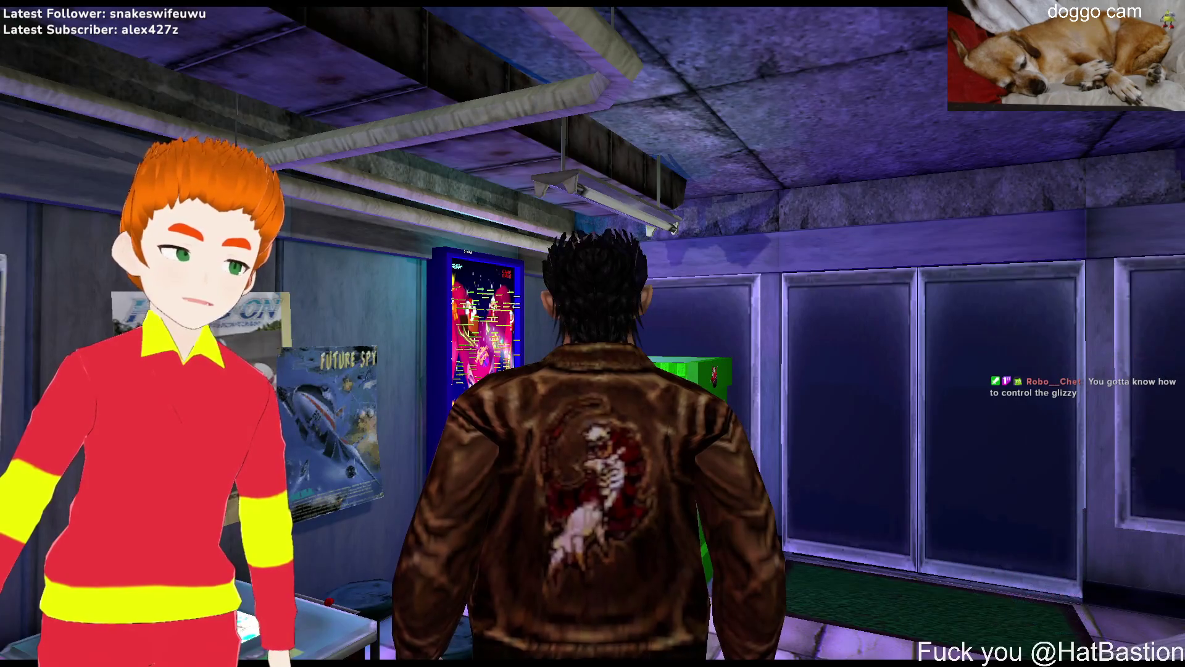
key("s")
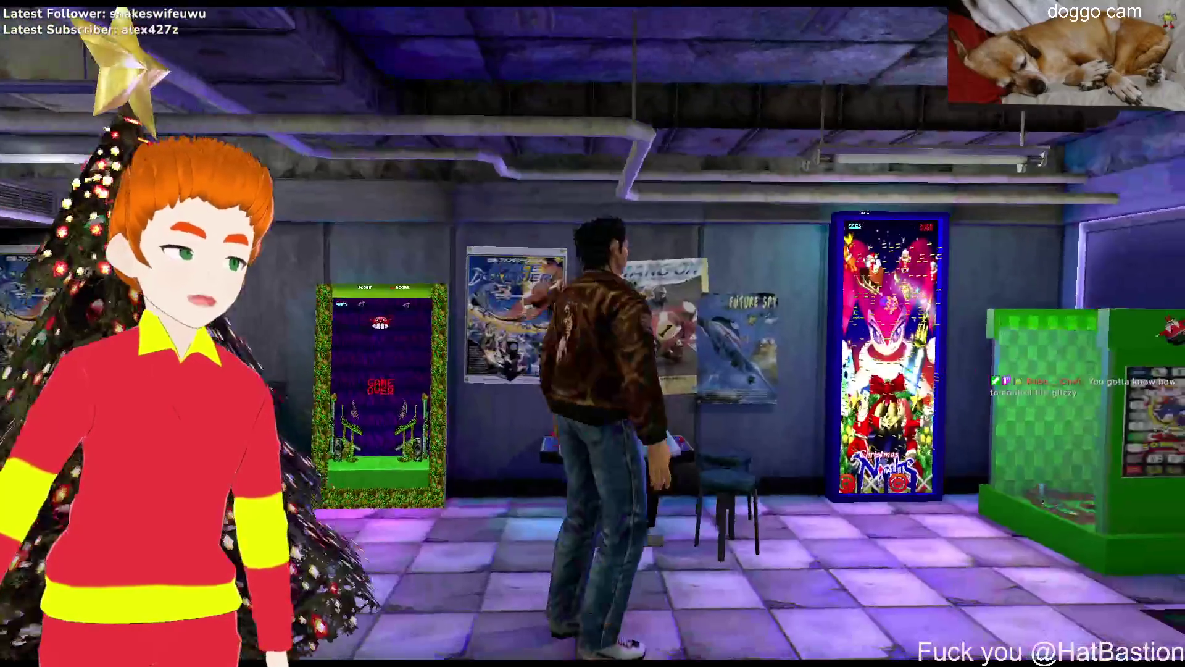
Walk up to the counter, chat with the shopkeeper, then close the notebook
key("w")
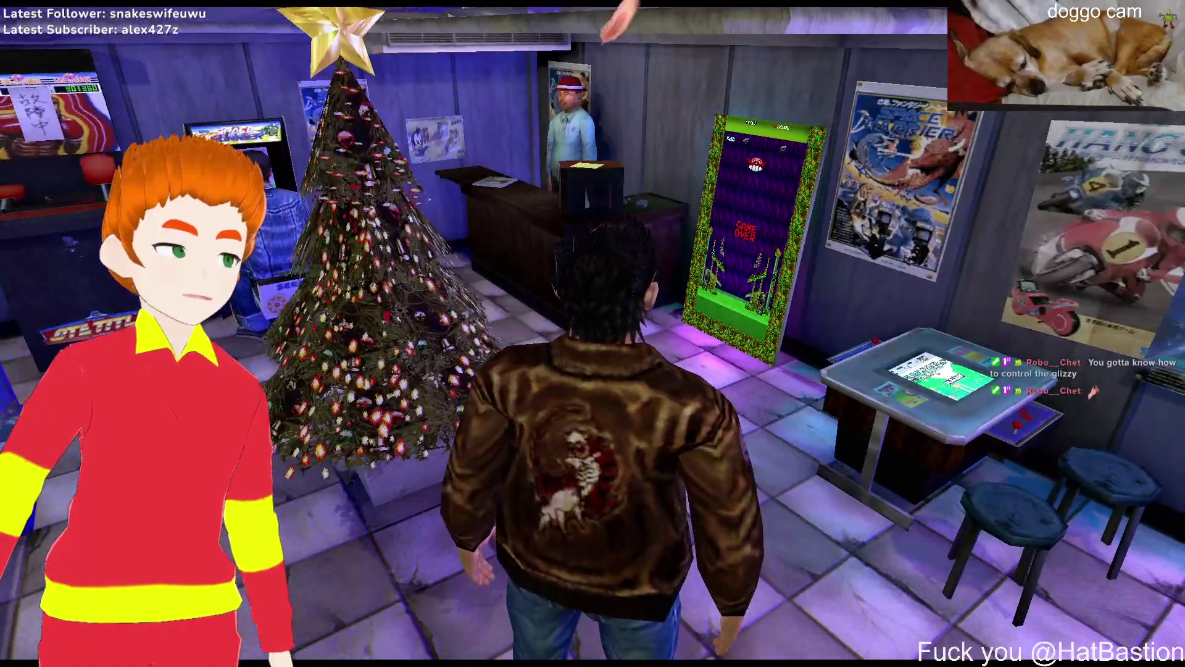
key("a")
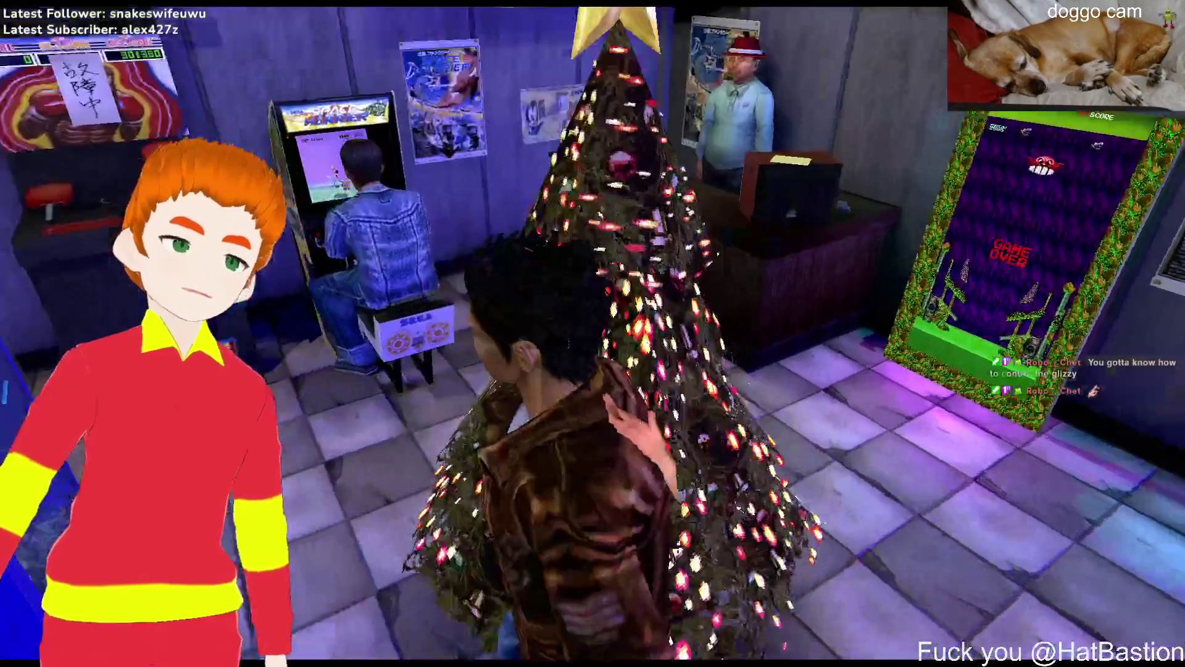
key("d")
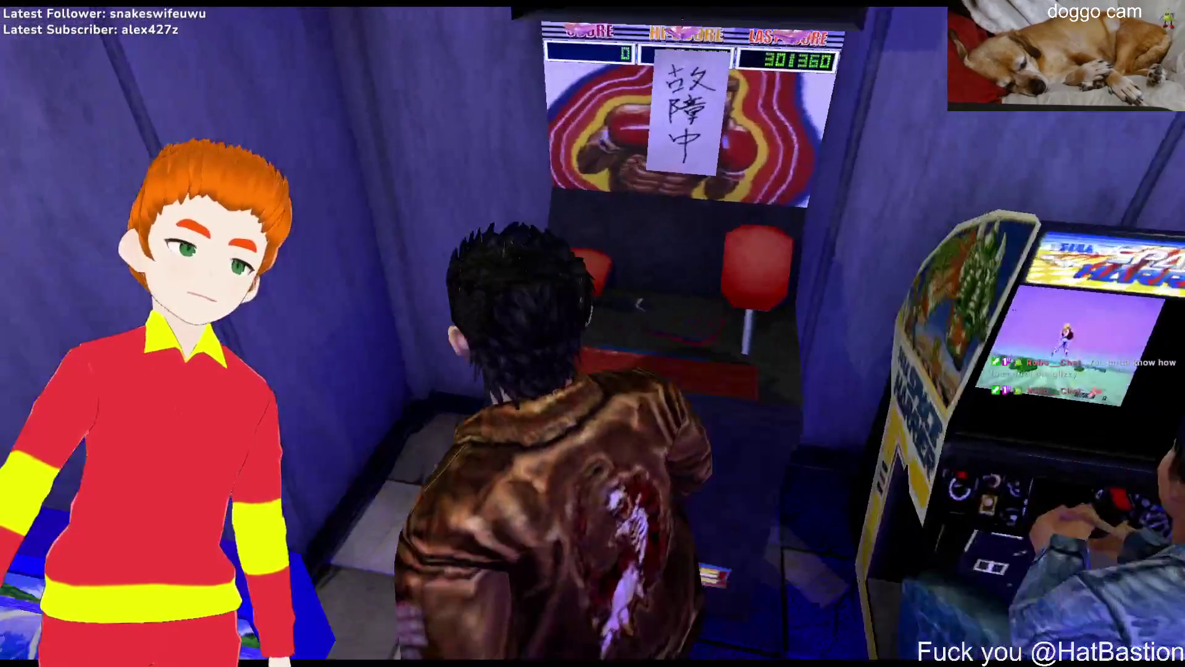
key("w")
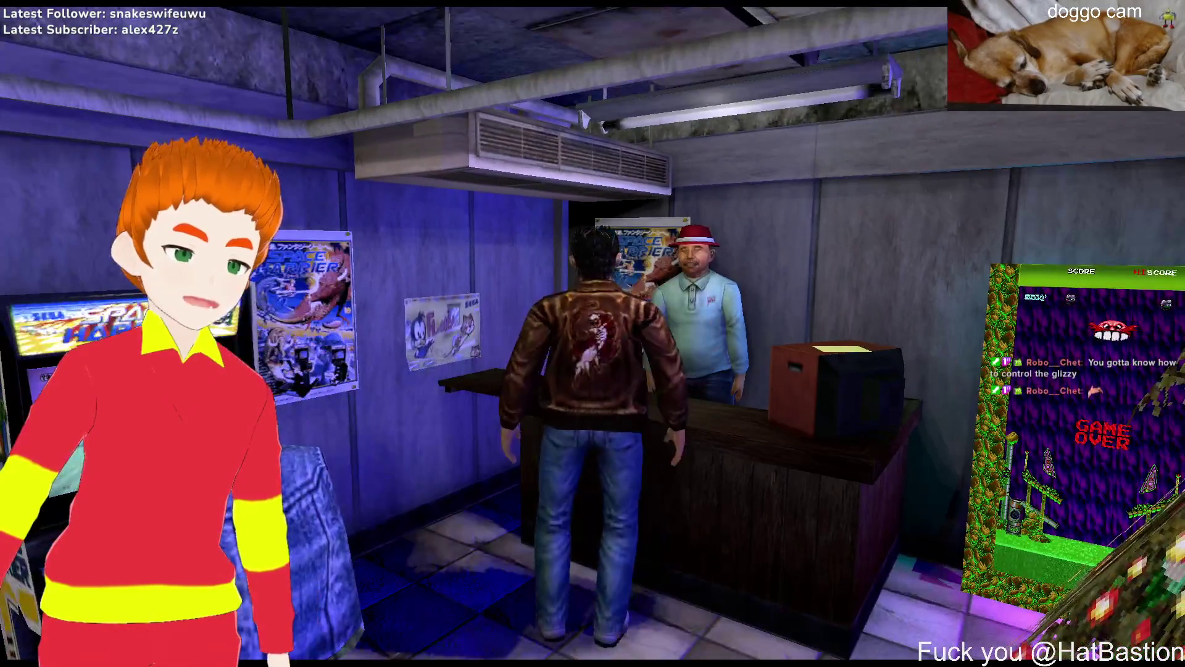
key("Return")
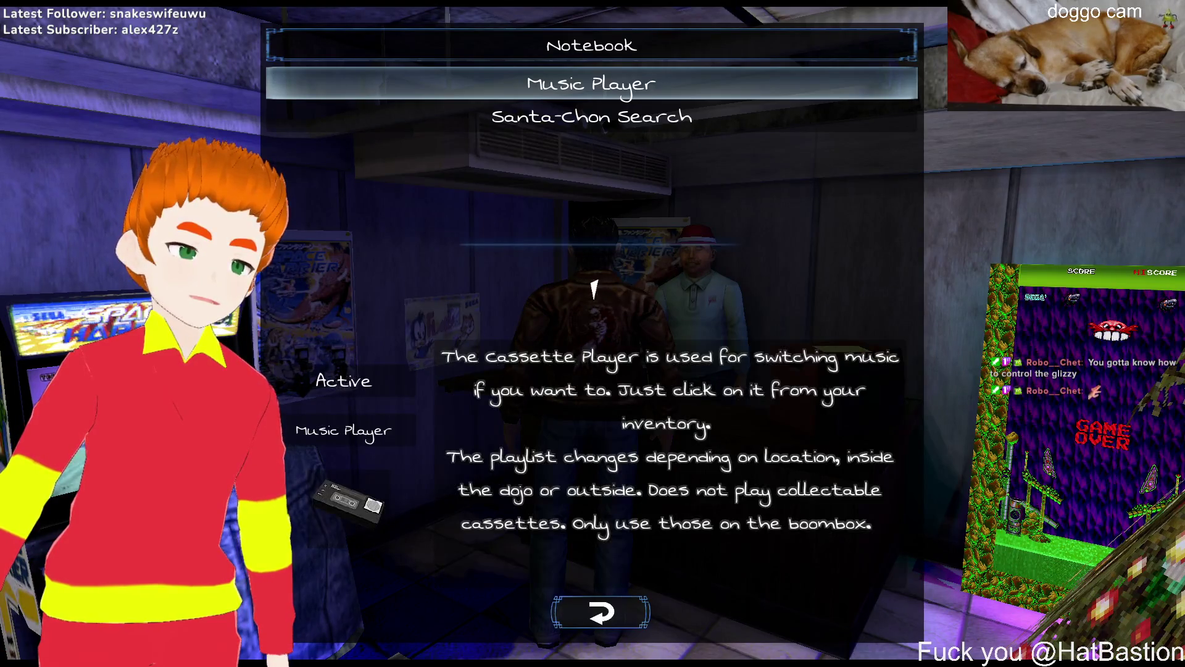
key("Escape")
Walk past Space Harrier and Ecco Lucky Hit to the Hang On cabinet and back
key("a")
key("w")
key("a")
key("w")
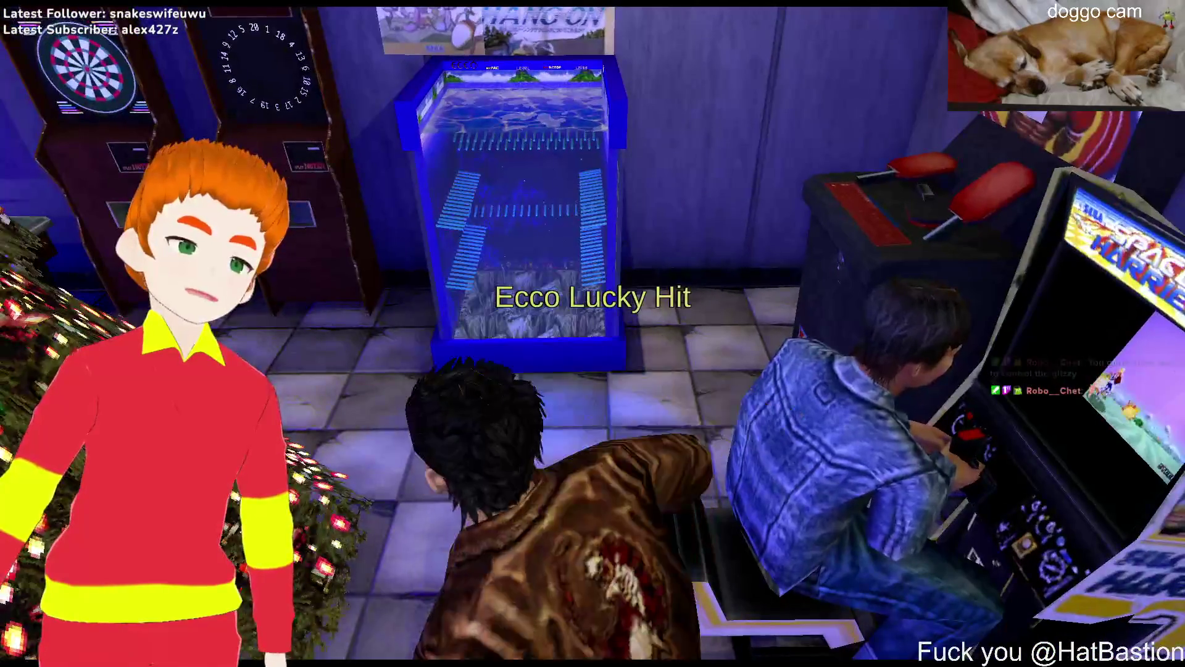
key("Return")
key("Escape")
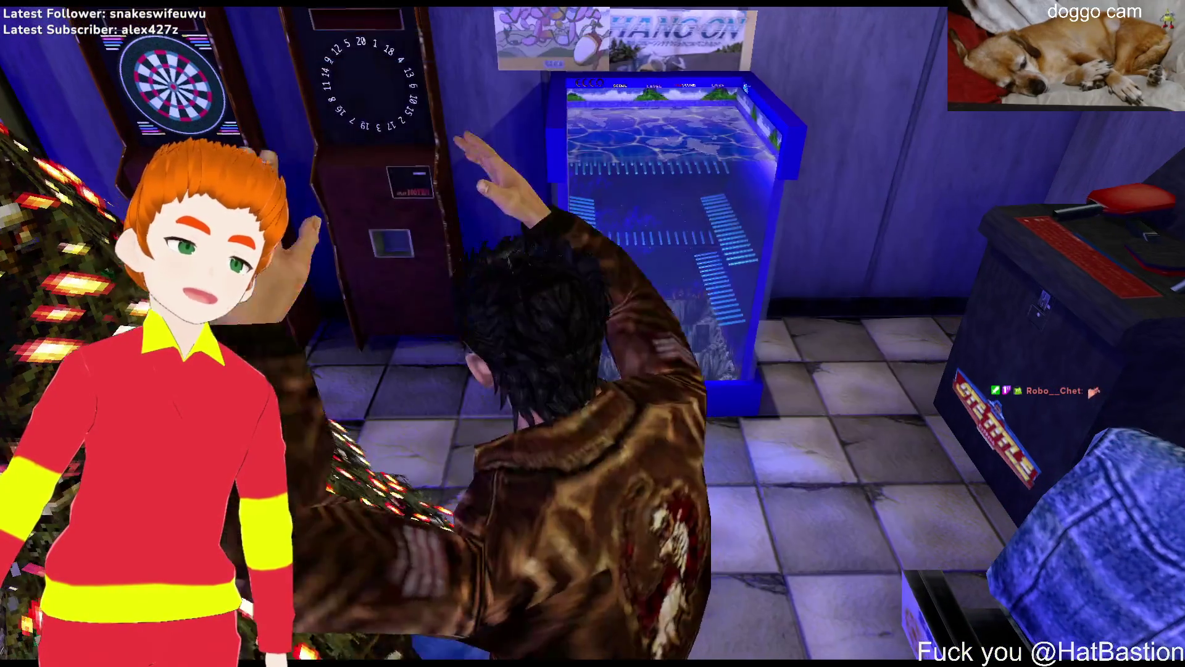
key("a")
key("w")
key("a")
key("w")
key("a")
key("w")
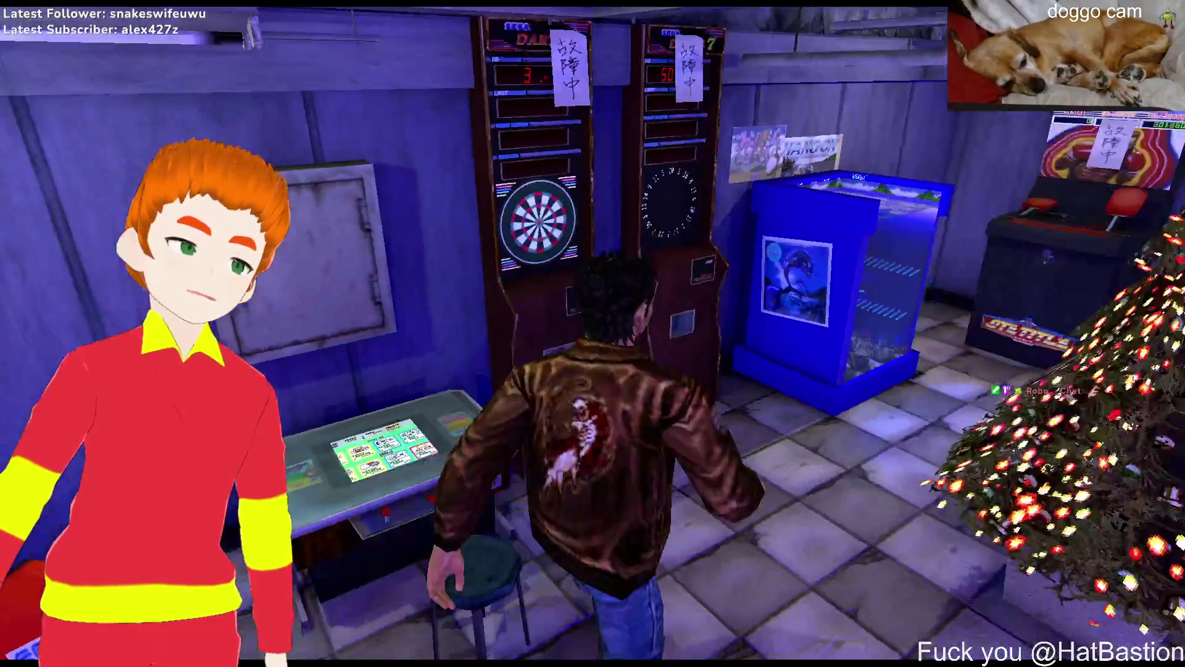
Turn from Ecco Lucky Hit toward the Game Over pinball and Christmas Nights cabinet
key("d")
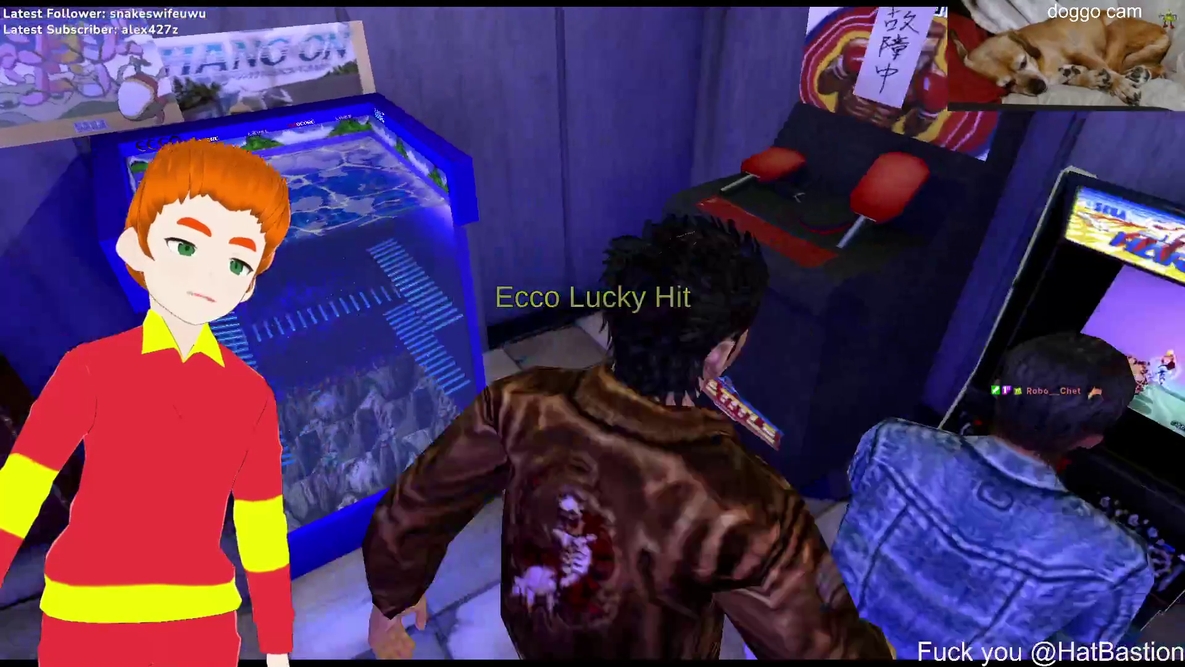
key("a")
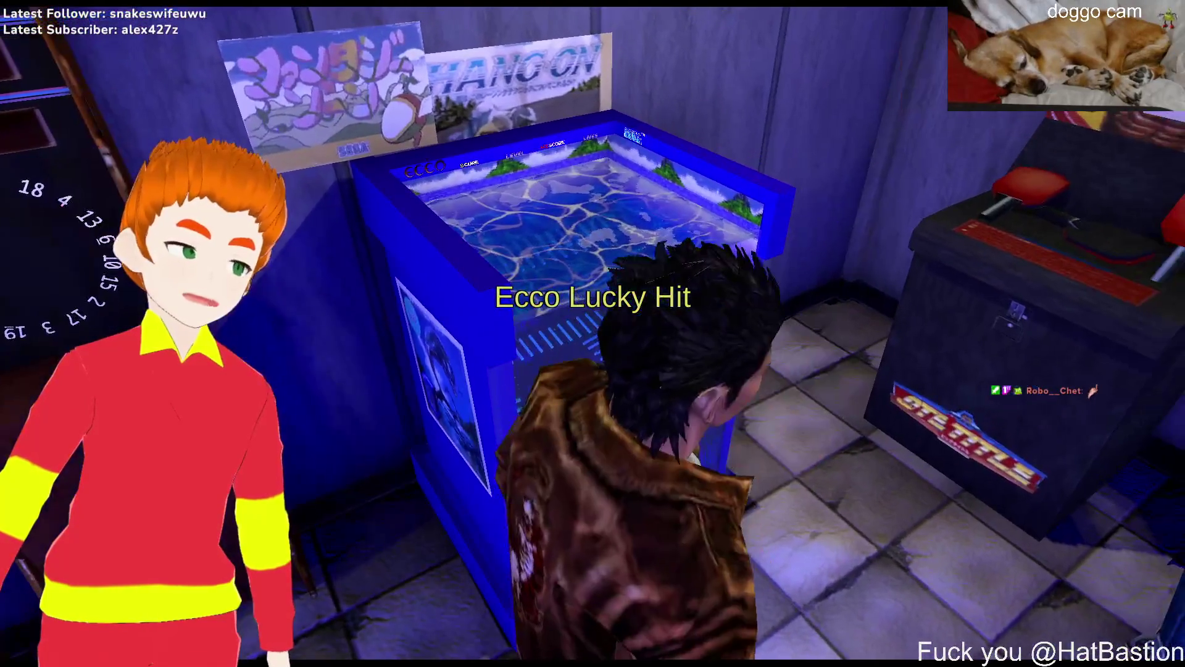
key("d")
key("d")
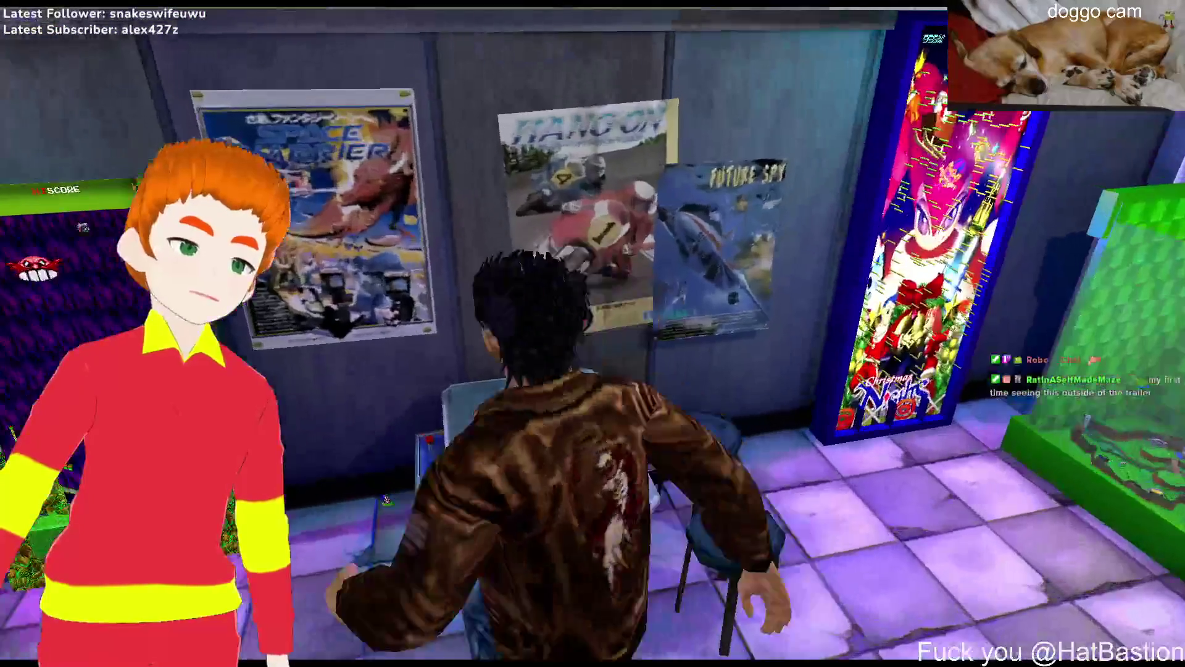
key("d")
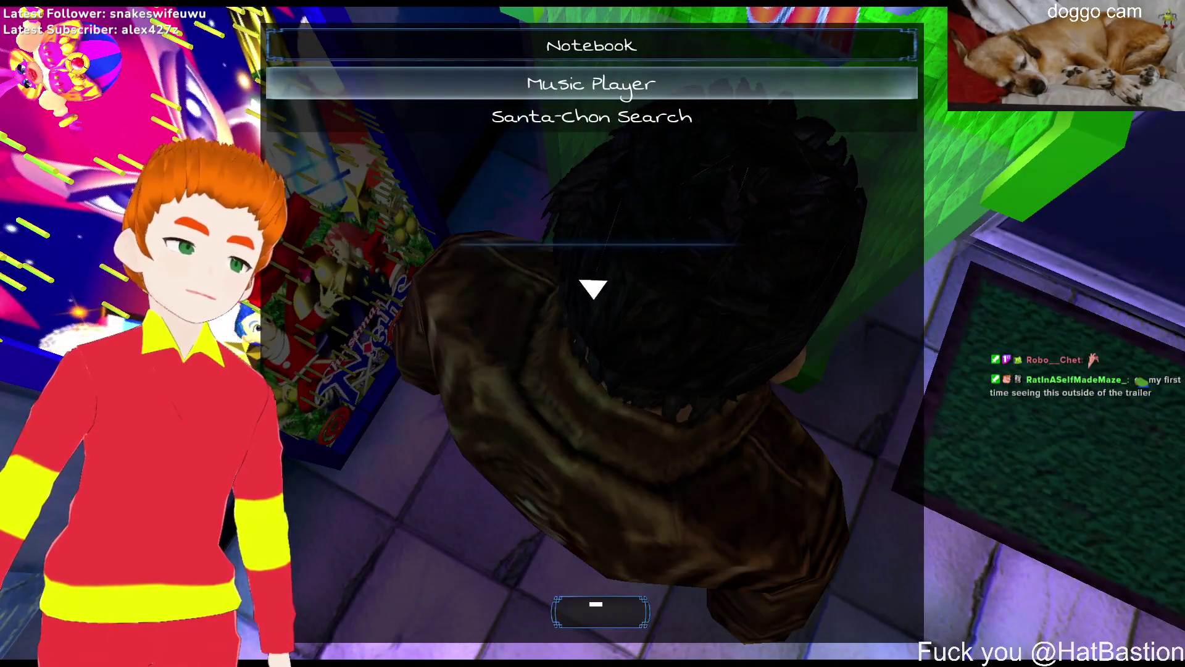
Interact with the Sonic Jam cabinet, choose Play, and start it in normal mode
key("Return")
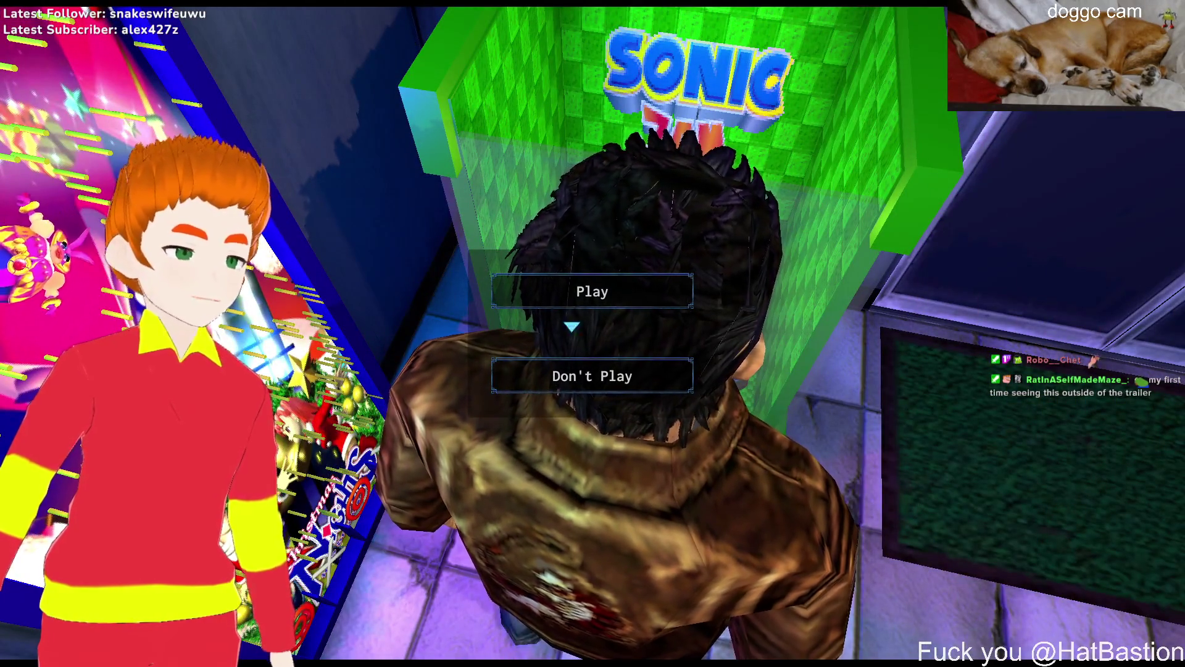
left_click(566, 307)
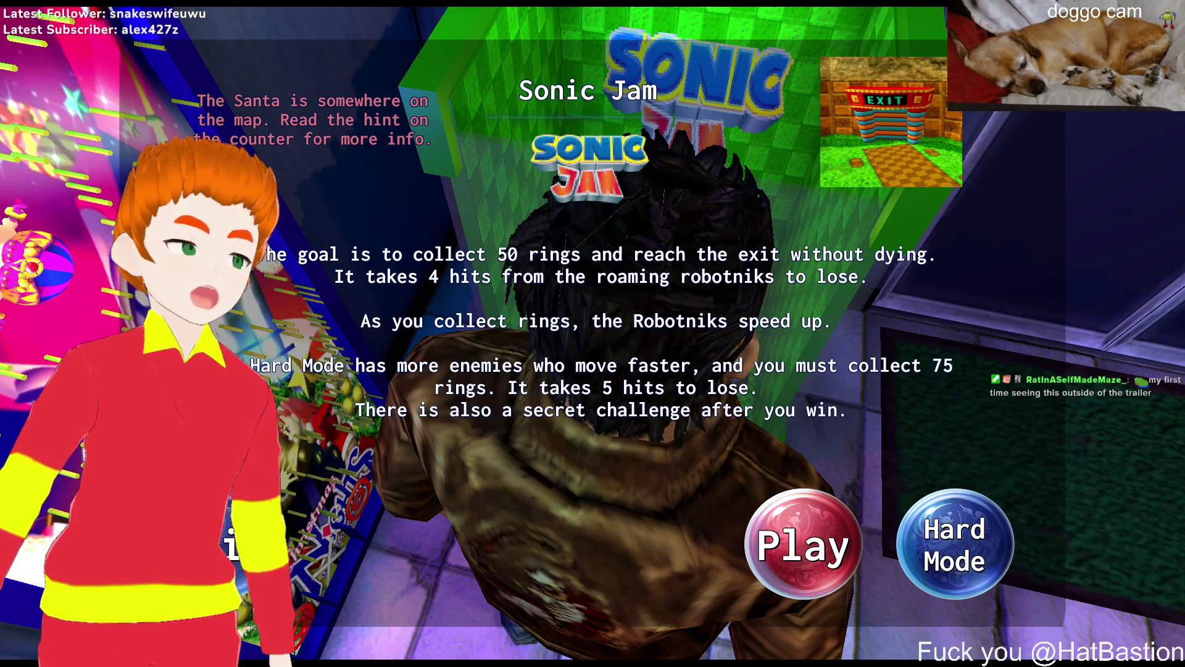
key("Return")
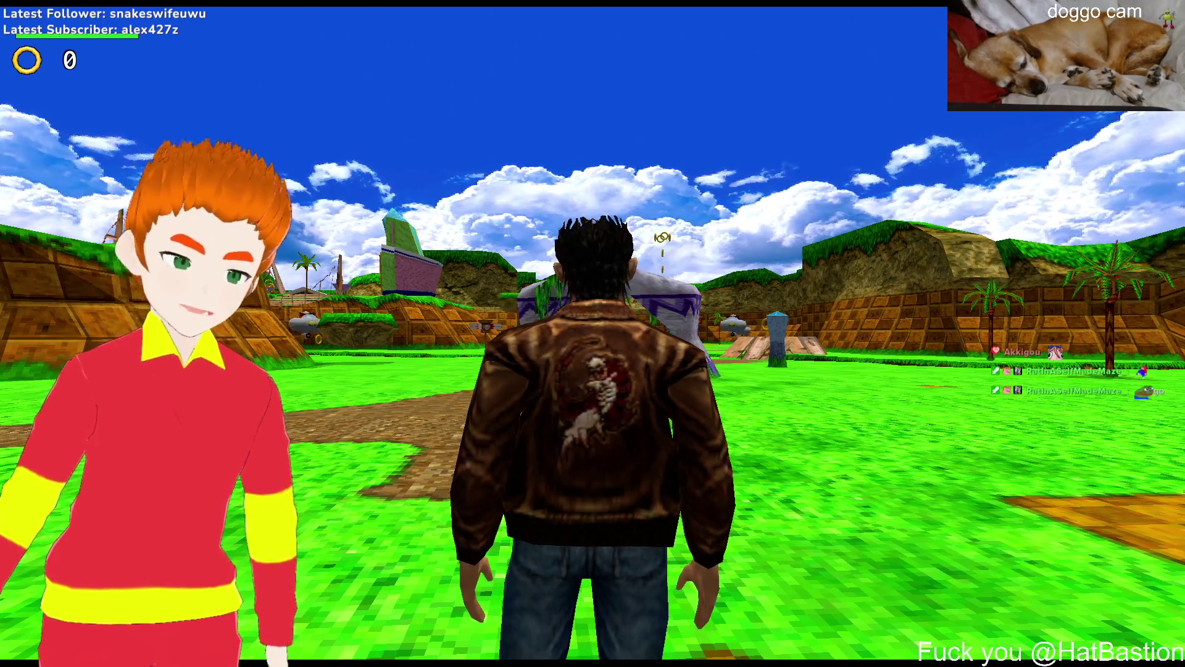
Run through Green Hill collecting the first rings, through the stone arch and onto the checkered wall
key("Left")
key("Up")
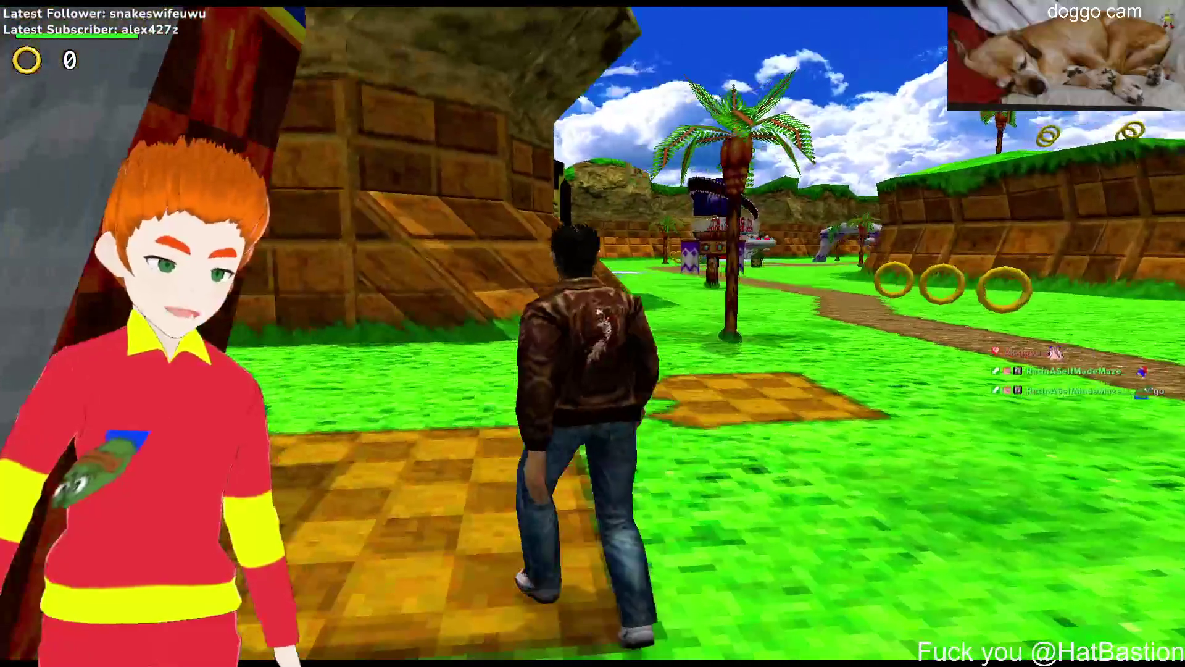
key("Up")
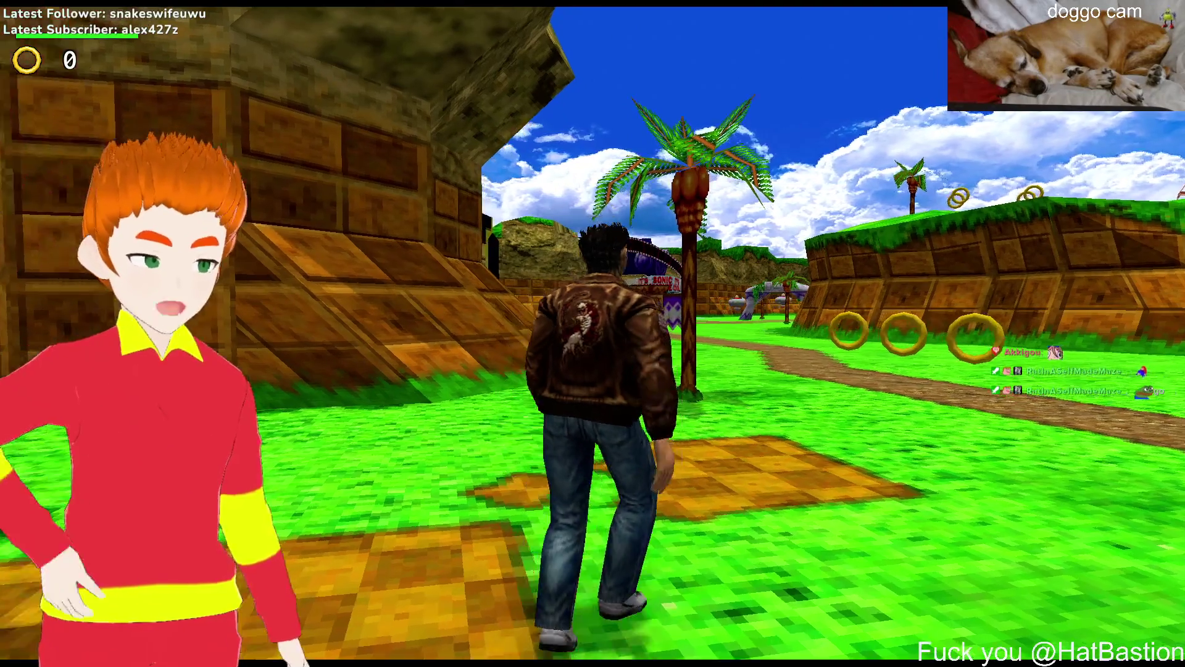
key("Right")
key("Left")
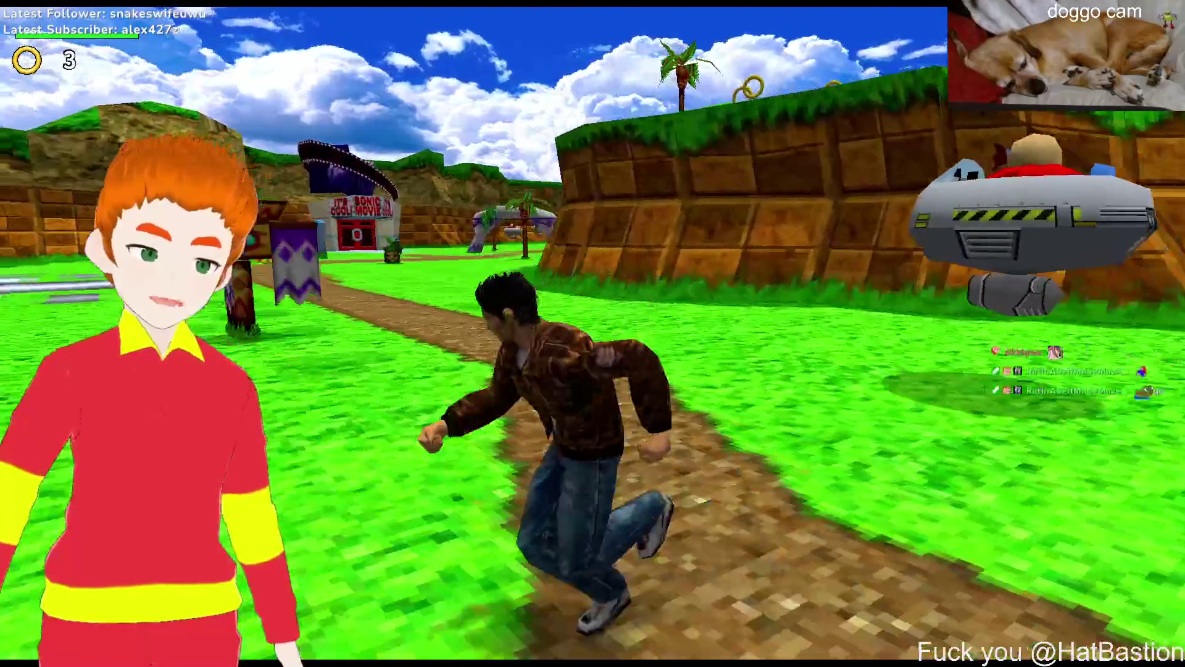
key("Right")
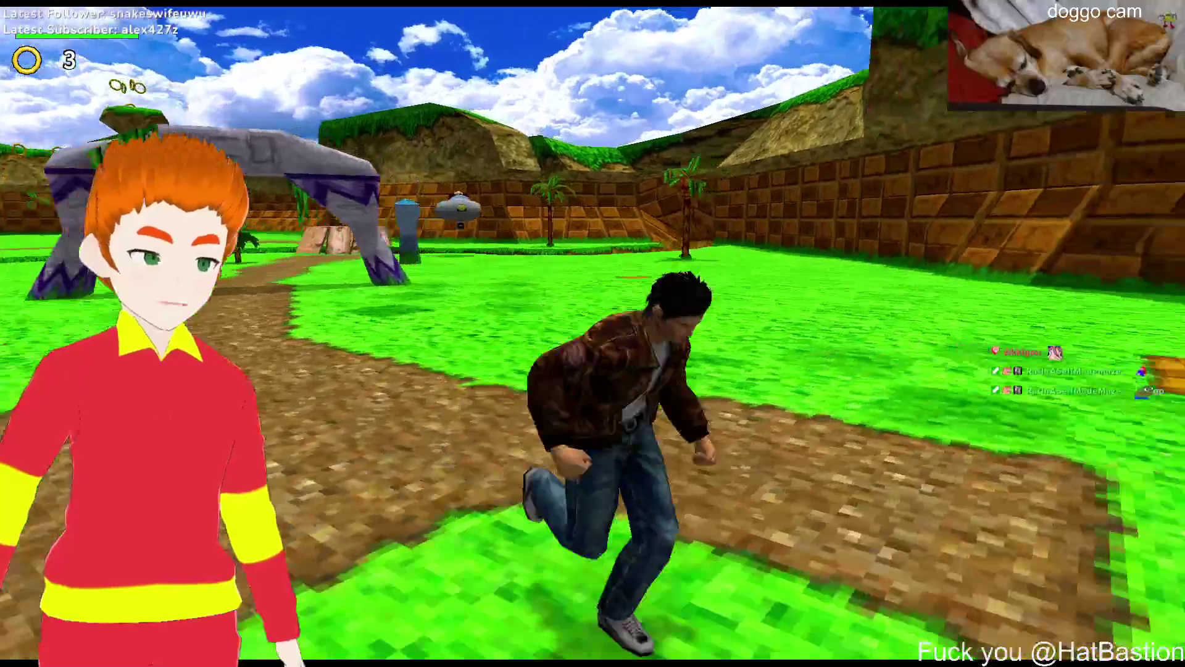
key("Left")
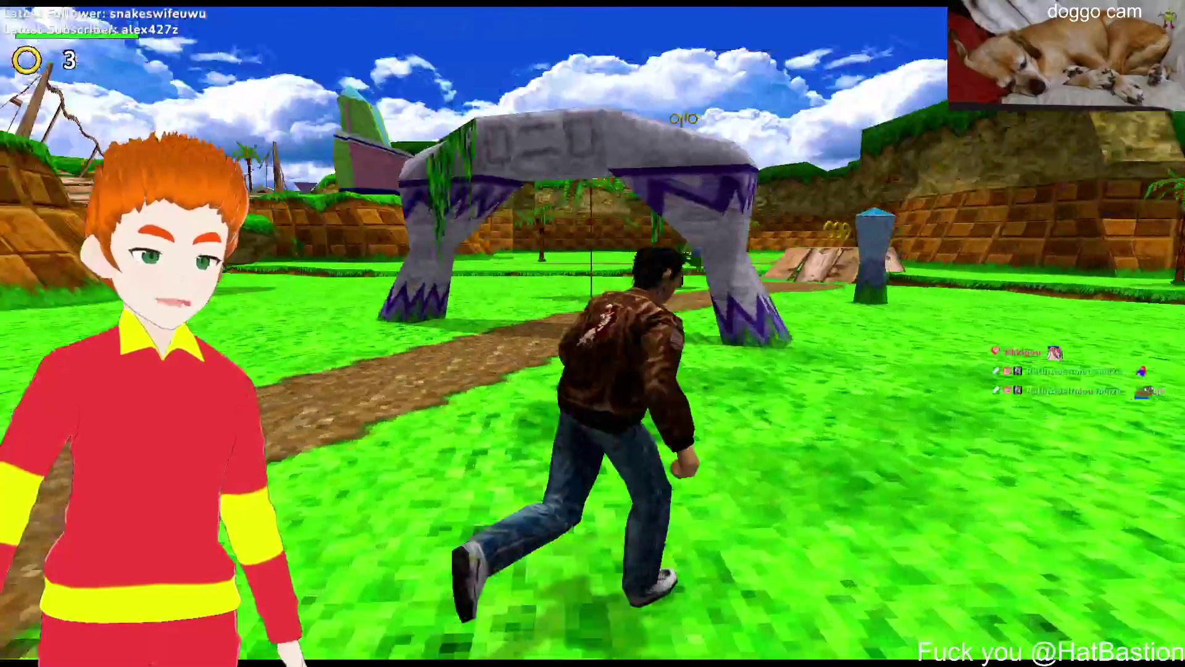
key("Up")
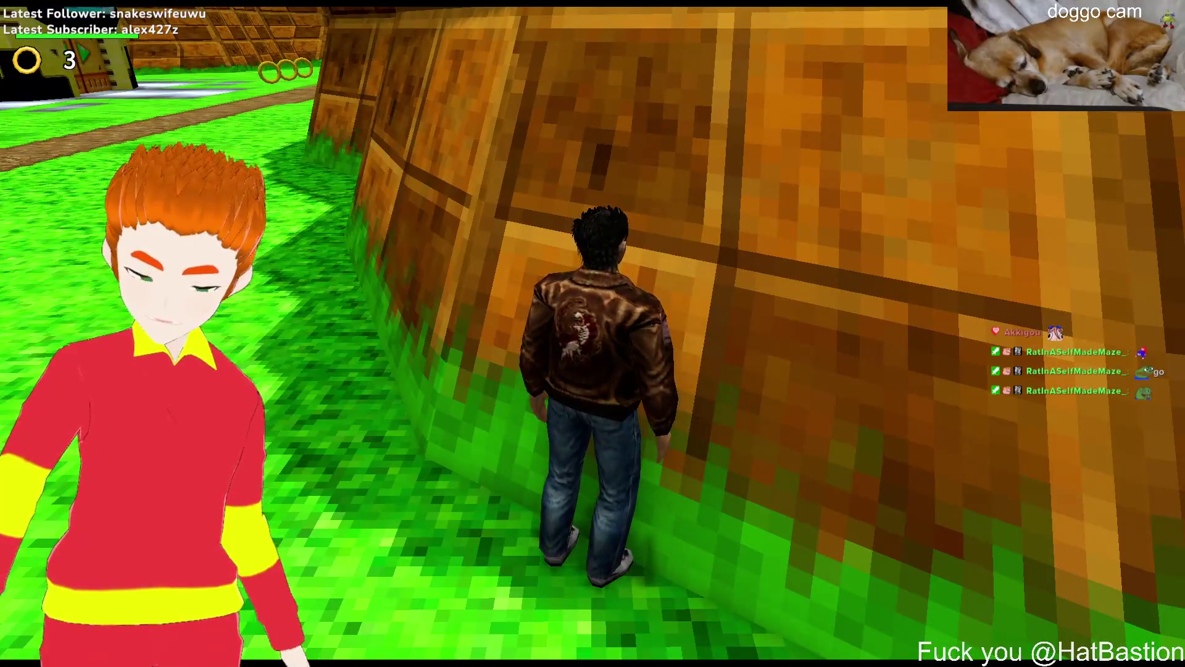
key("Down")
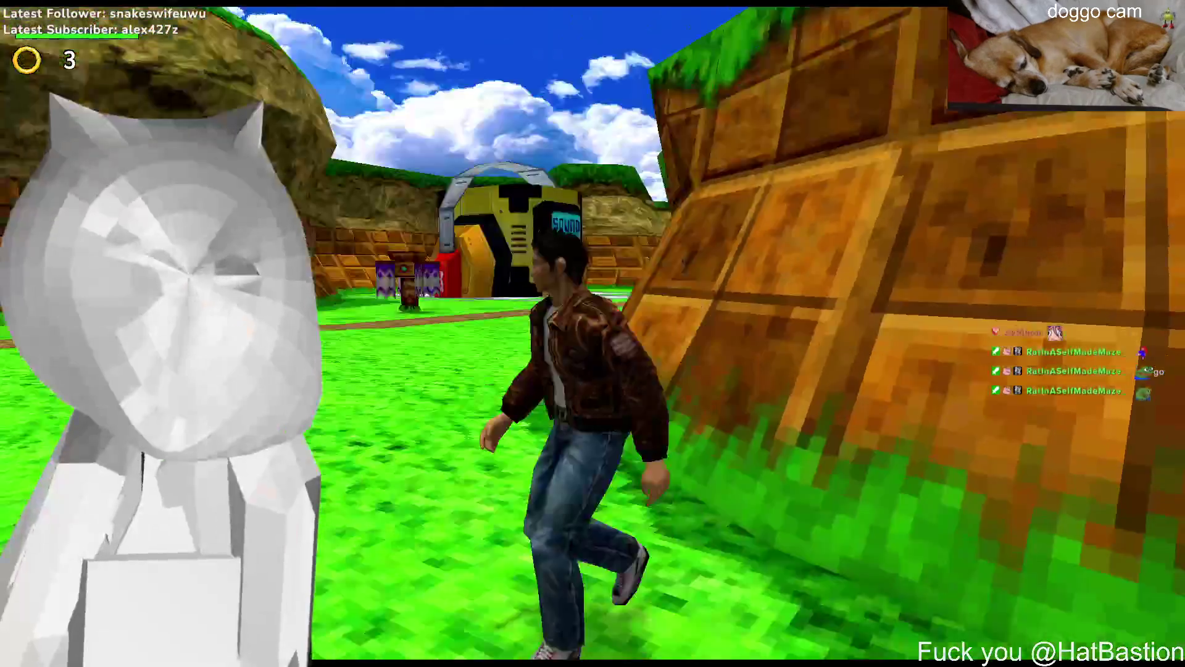
key("Up")
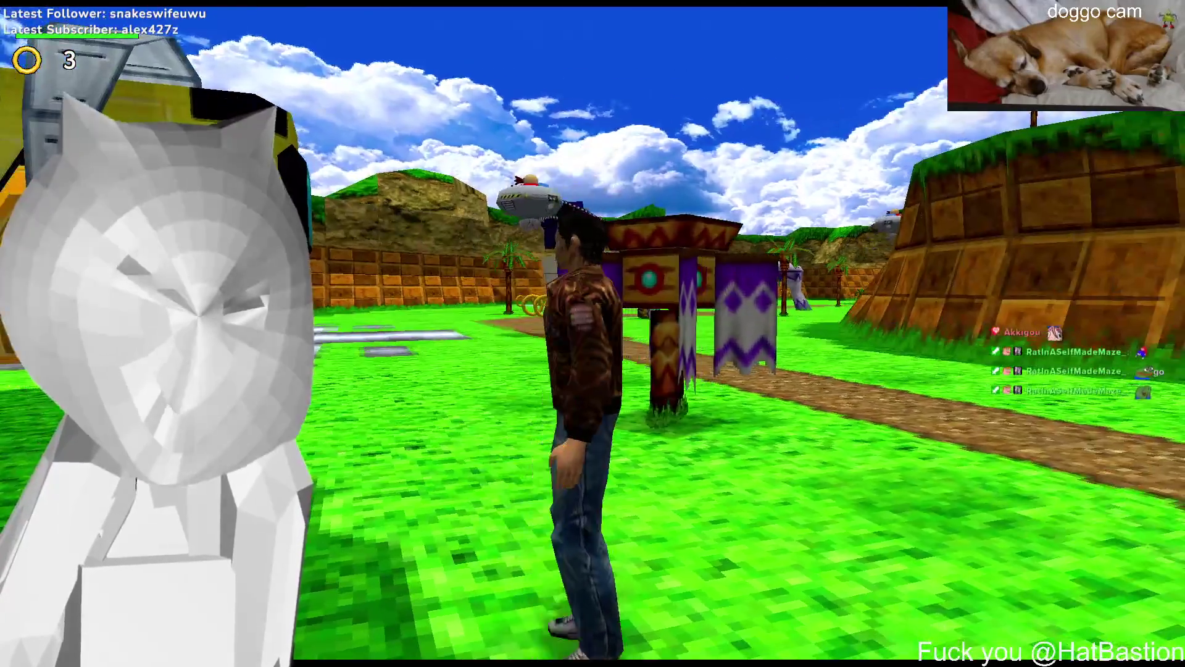
Run along the dirt path to the Sonic movie building, collecting the rings in front of it
key("Left")
key("Right")
key("Up")
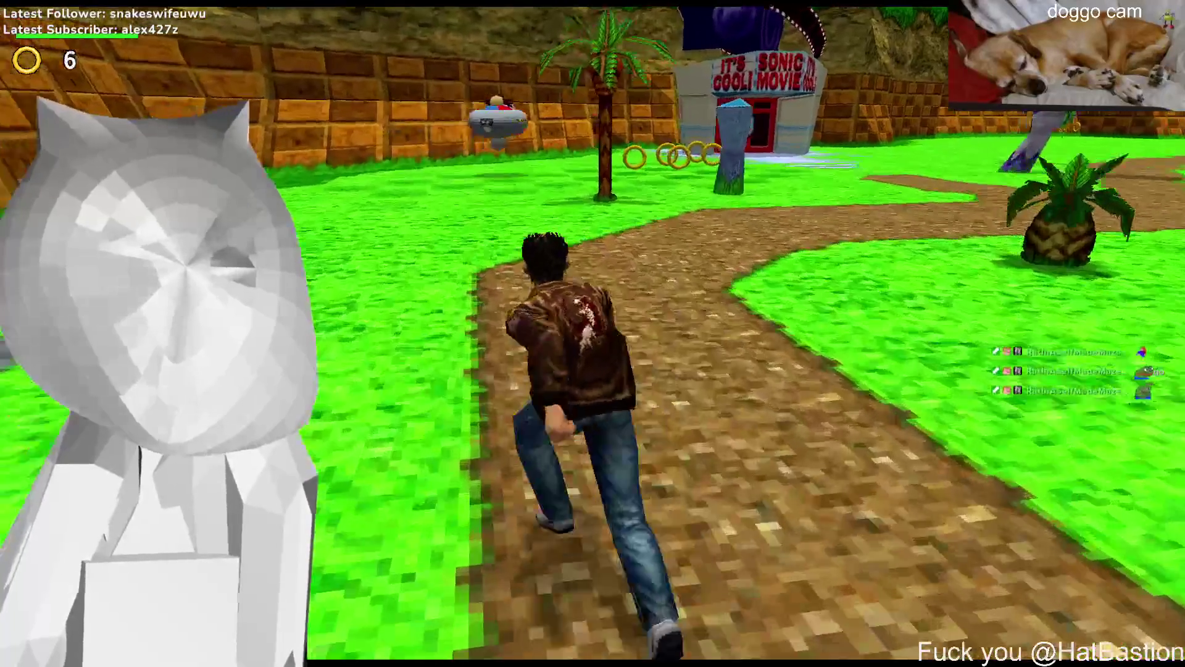
key("Up")
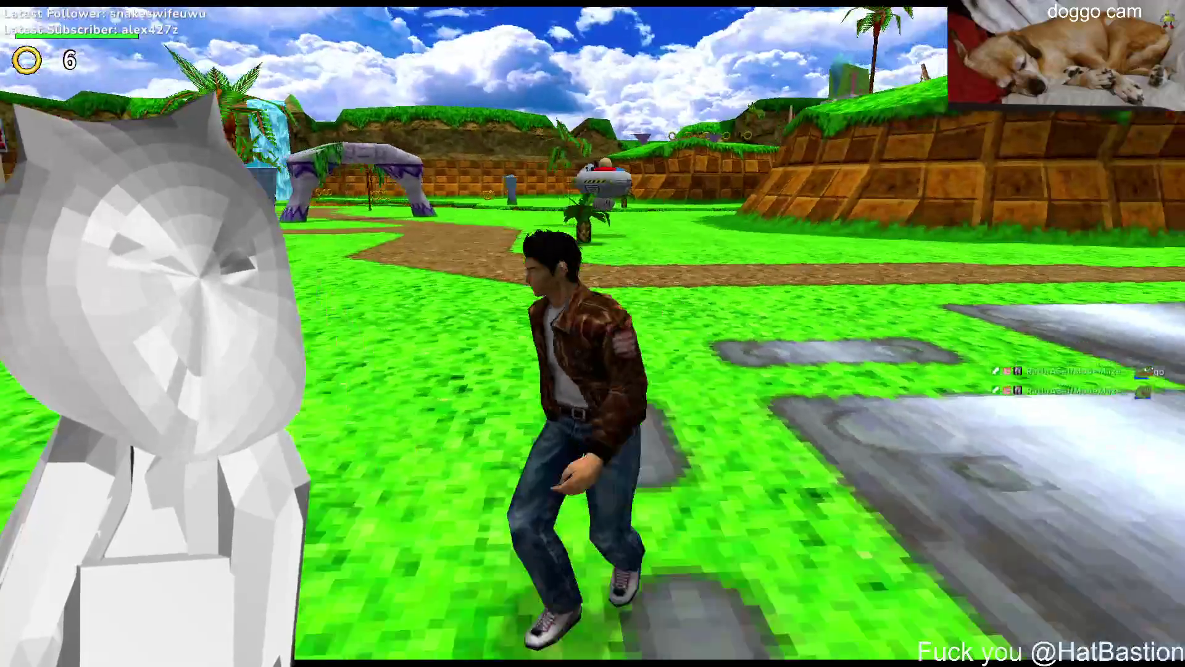
key("Right")
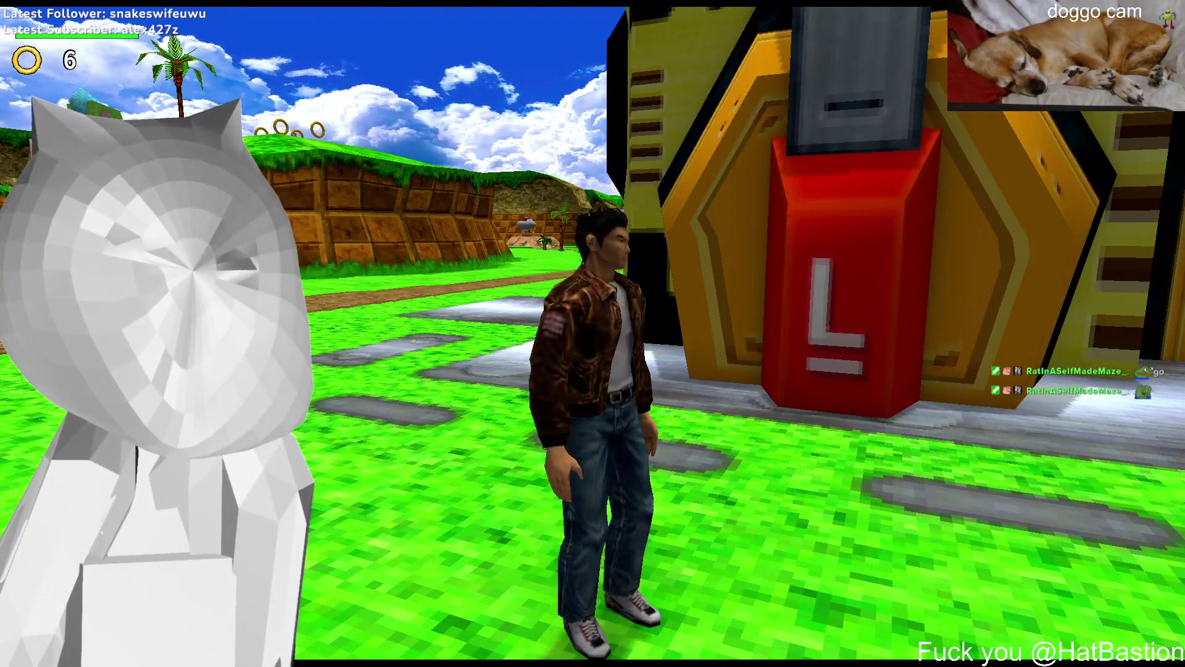
key("Up")
key("Left")
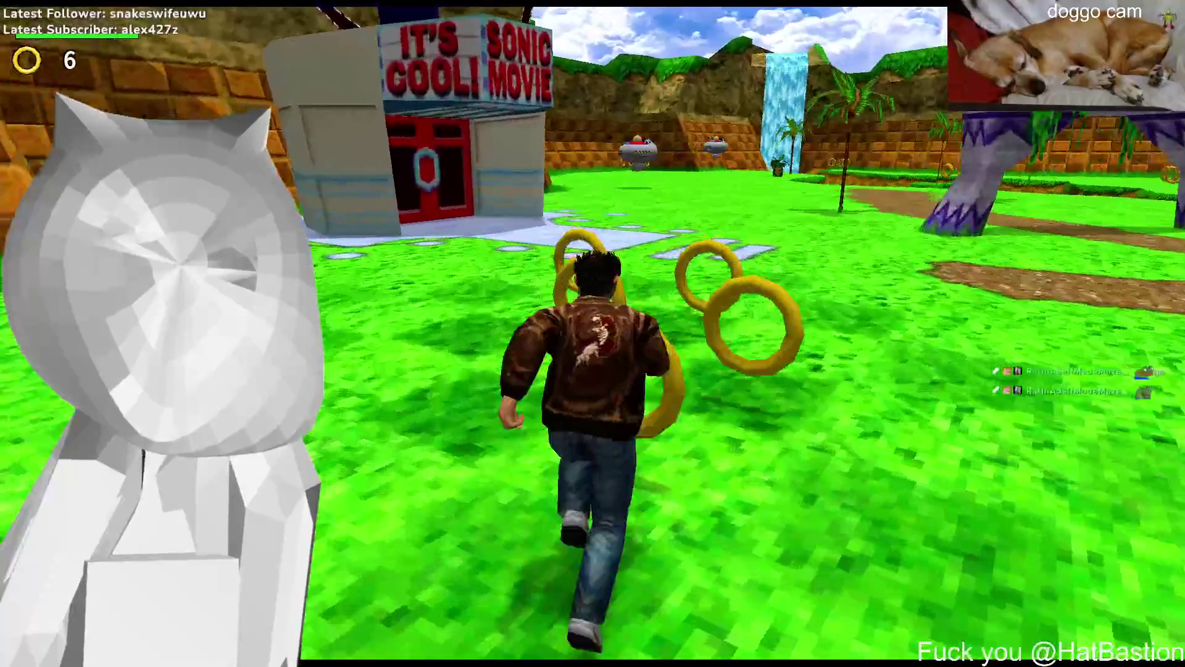
key("Left")
key("Up")
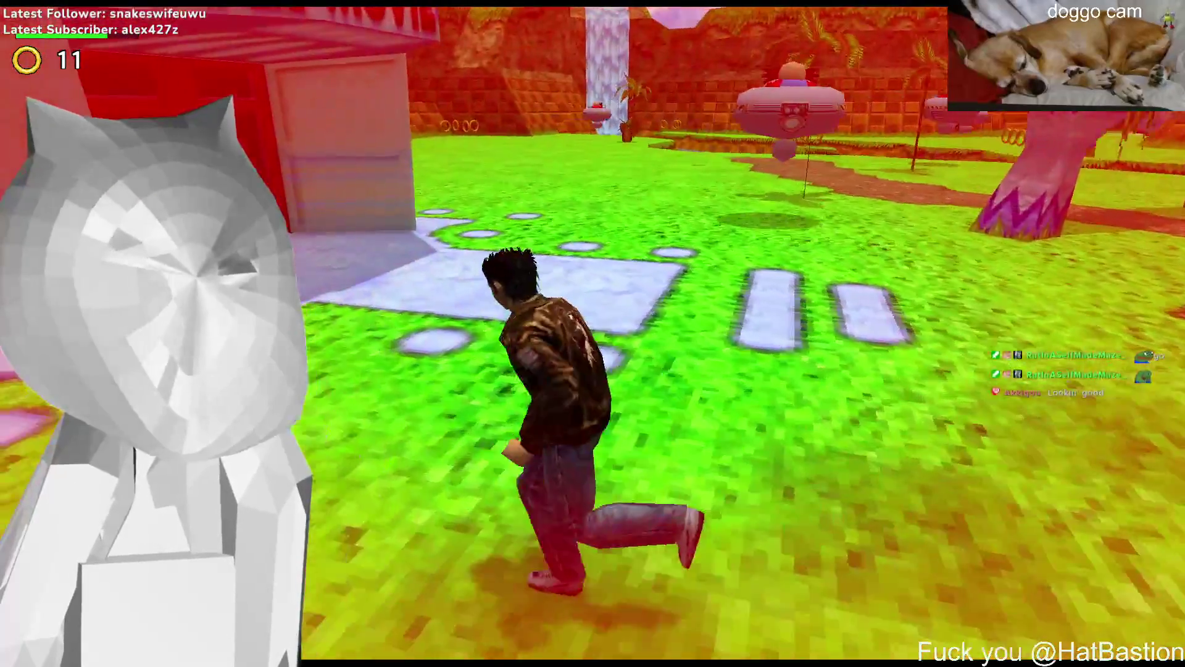
key("Right")
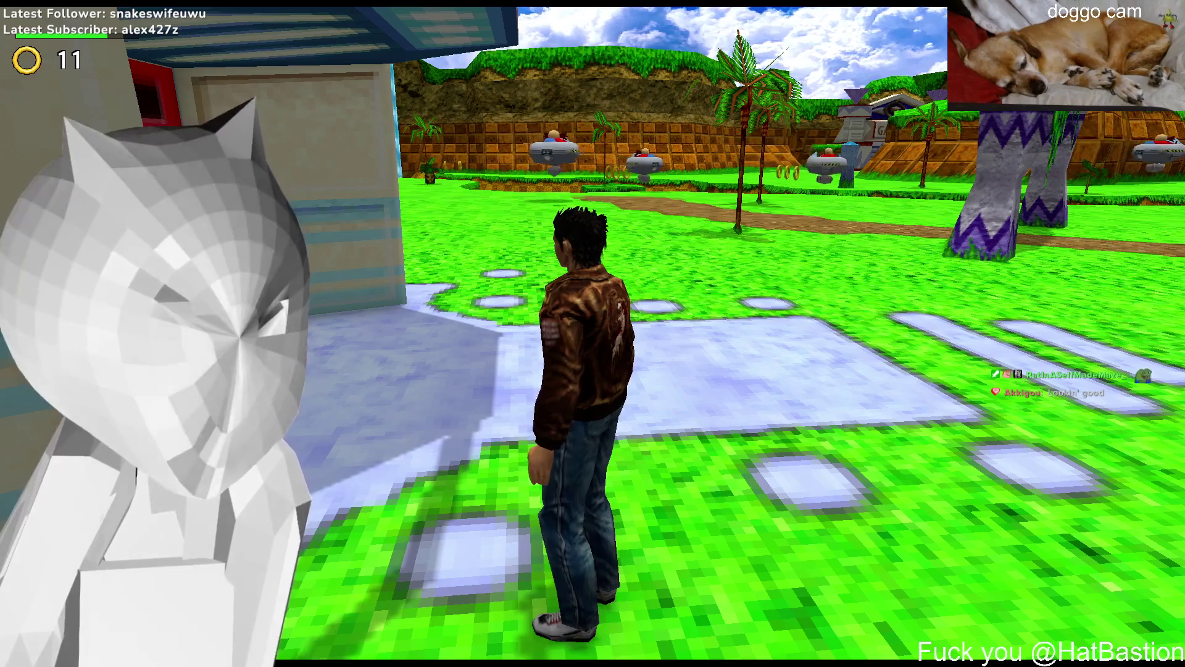
key("Left")
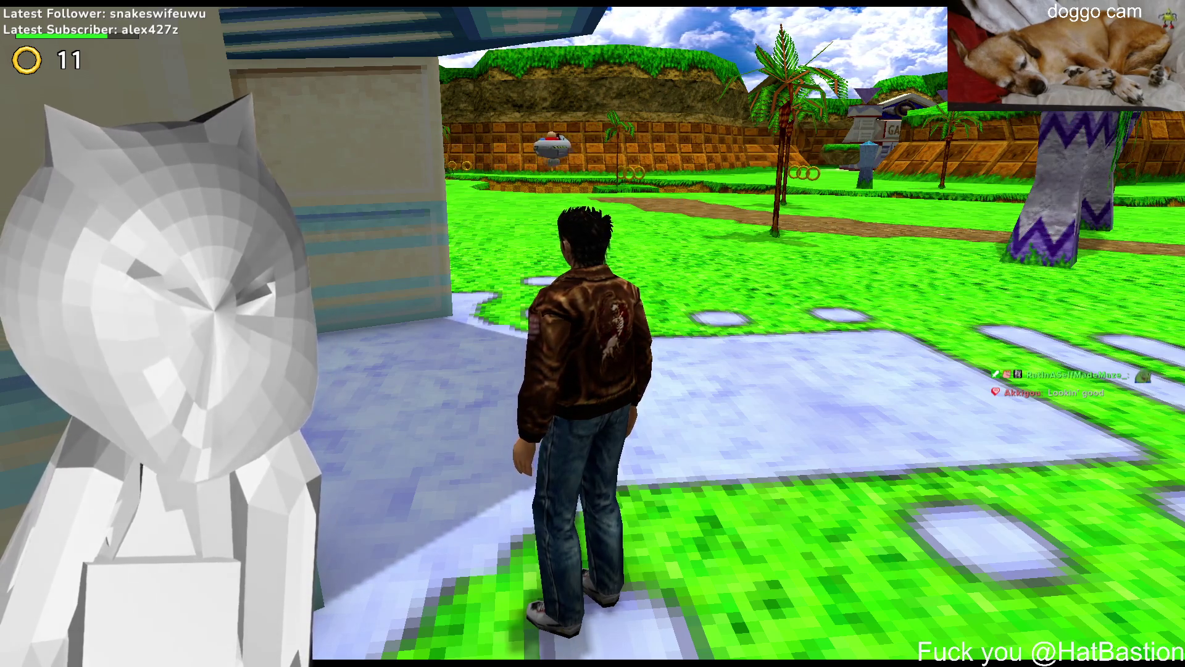
Grab the rings by the checkered wall and jump across the water onto the ledge toward the Gallery
key("e")
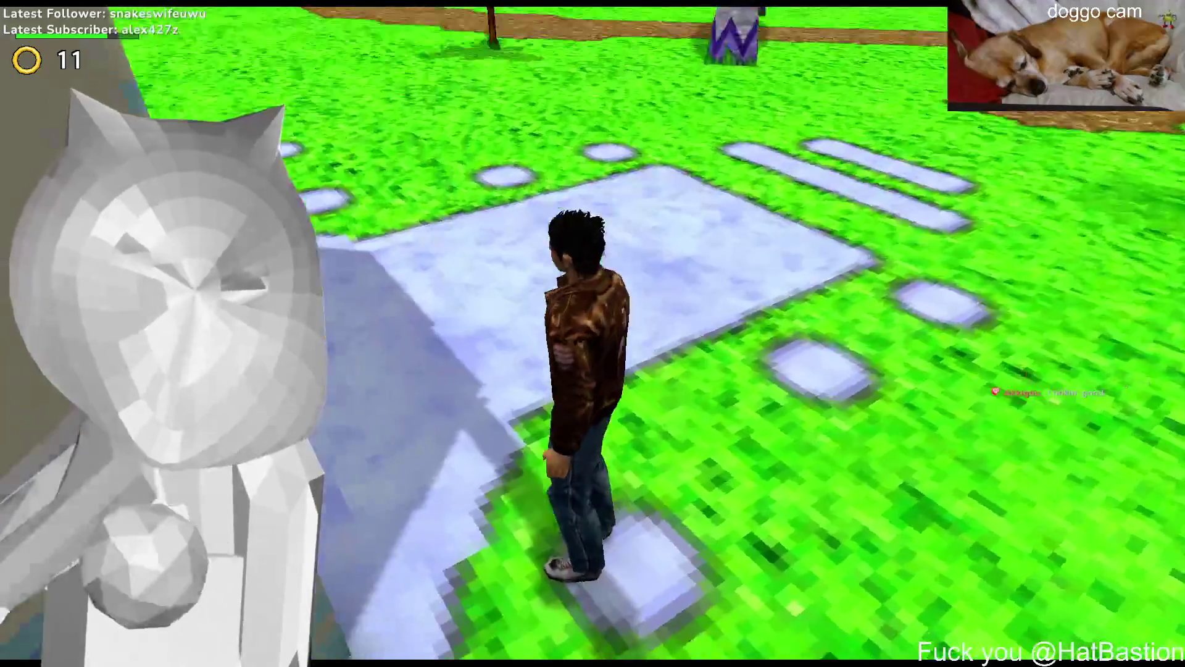
key("w")
key("w")
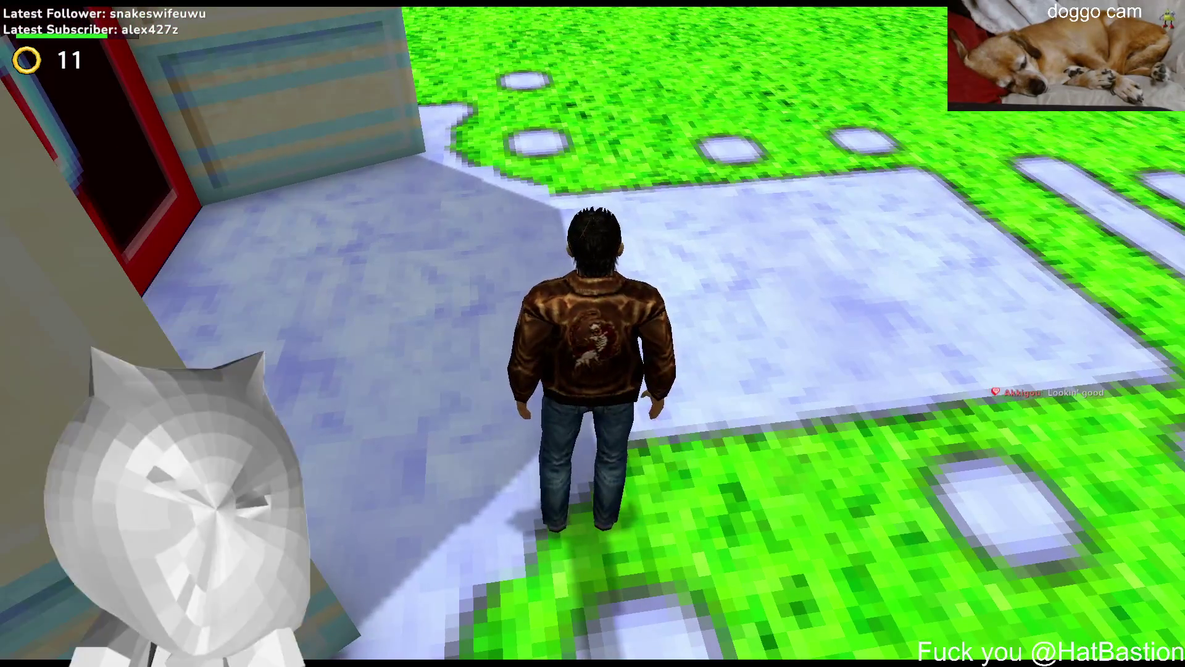
key("e")
key("a")
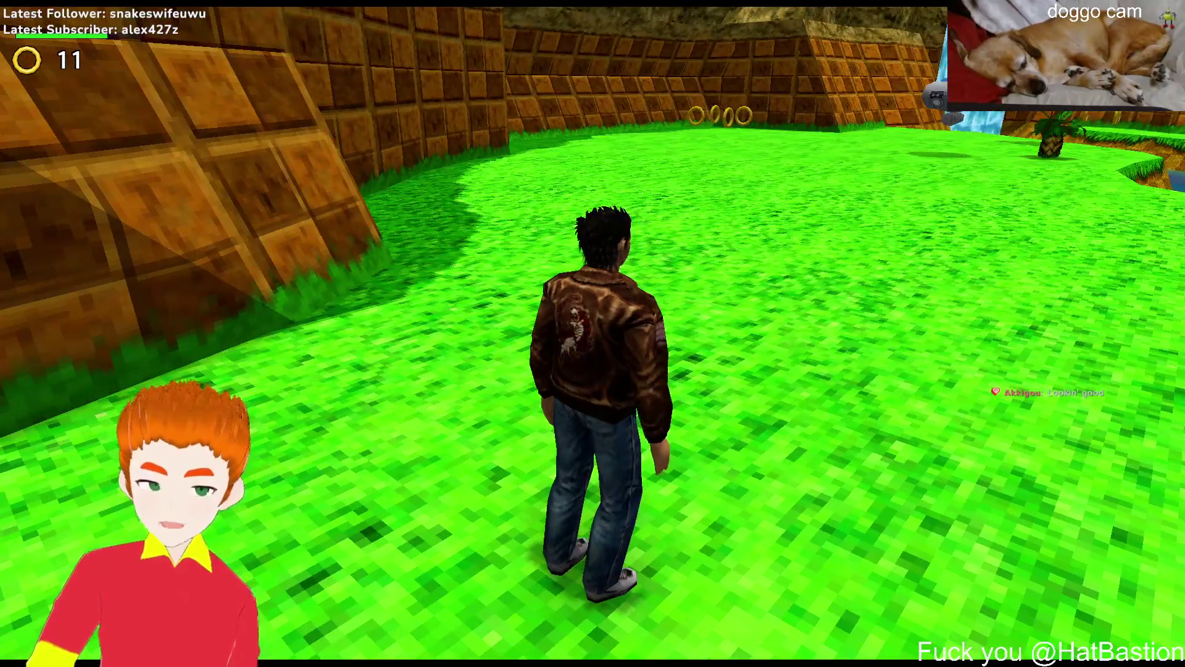
key("w")
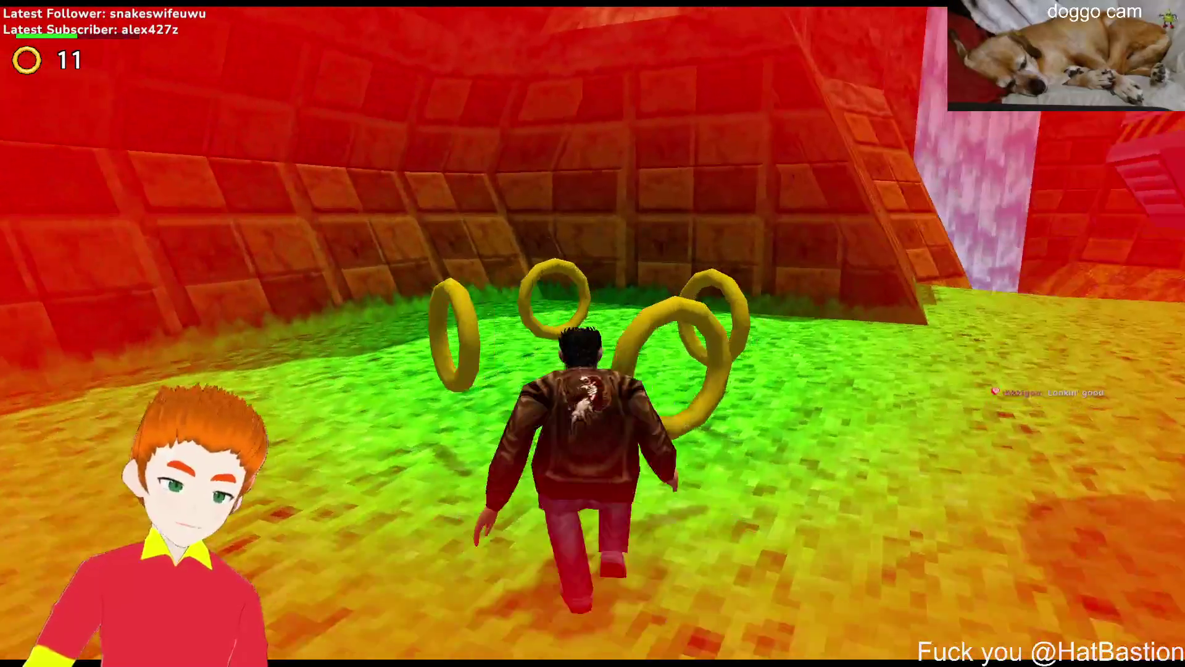
key("a")
key("a")
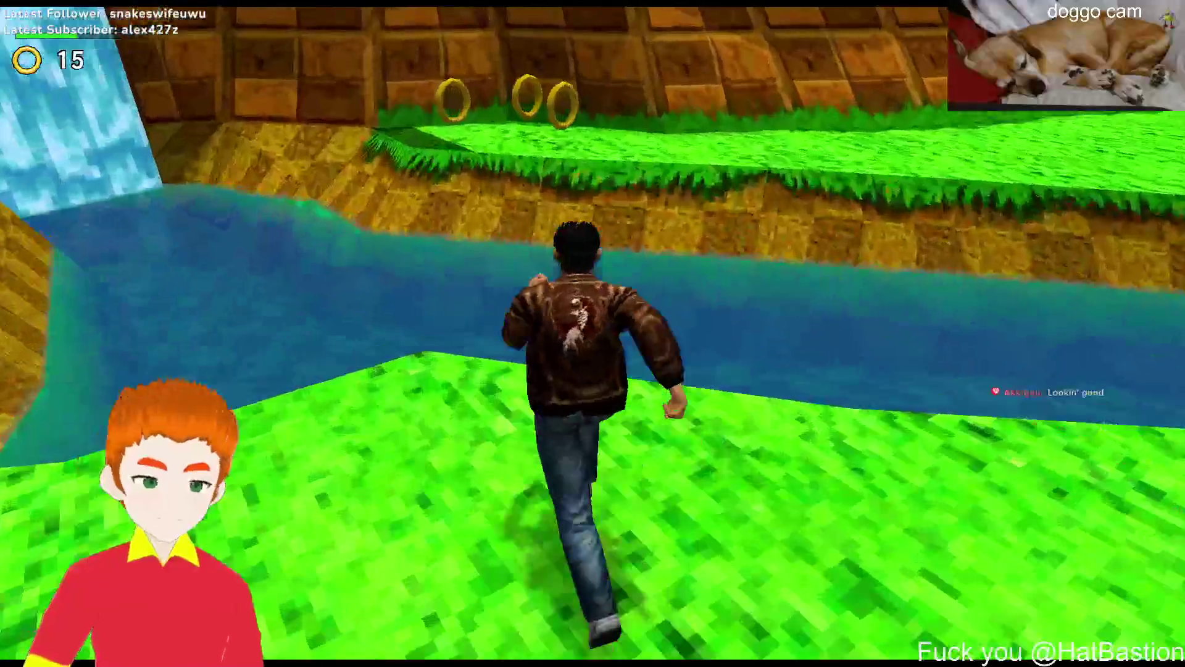
key("space")
key("d")
Collect rings around the Gallery entrance, then run across the field and over the wooden bridge
key("d")
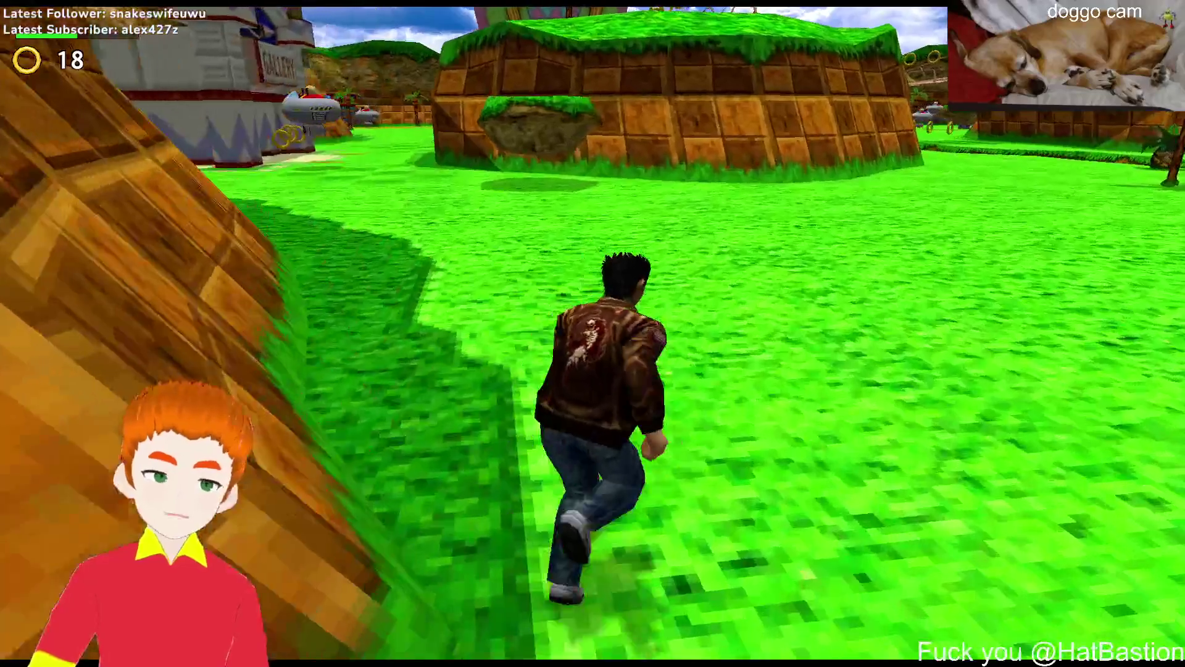
key("a")
key("space")
key("d")
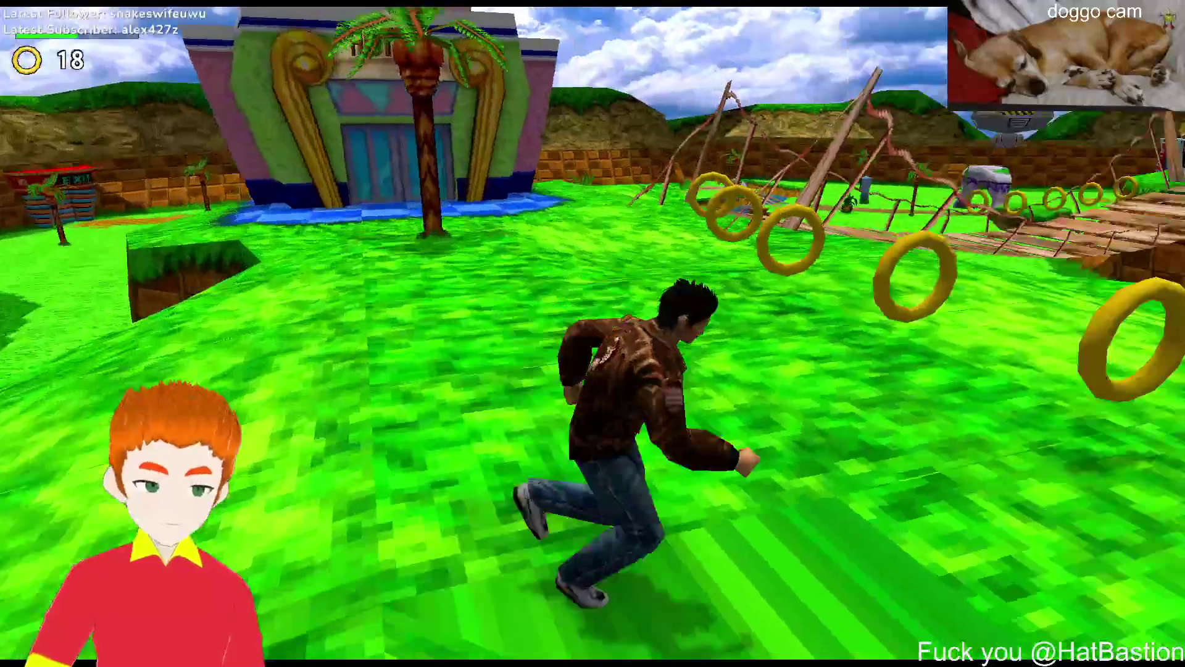
key("a")
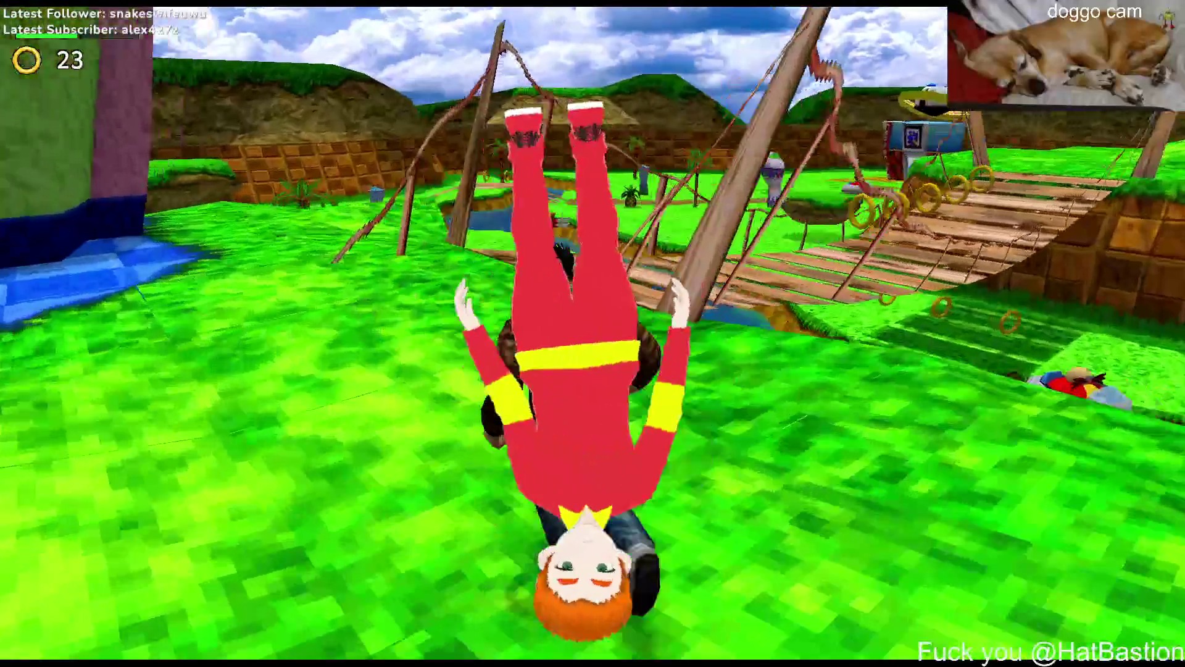
key("w")
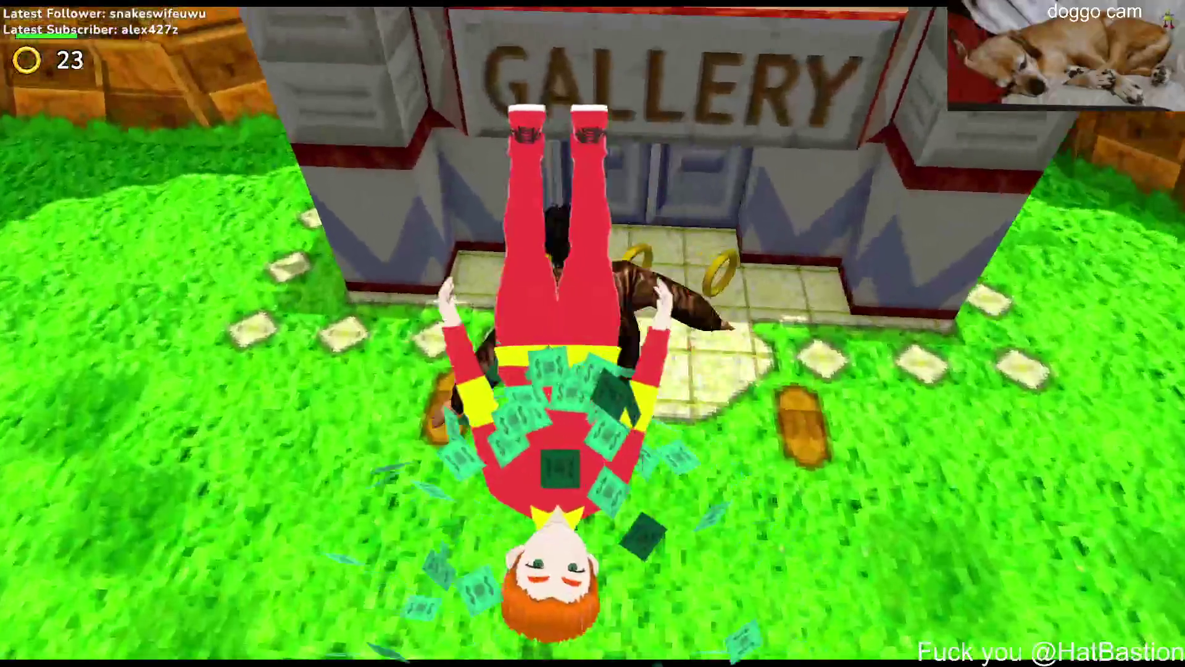
key("w")
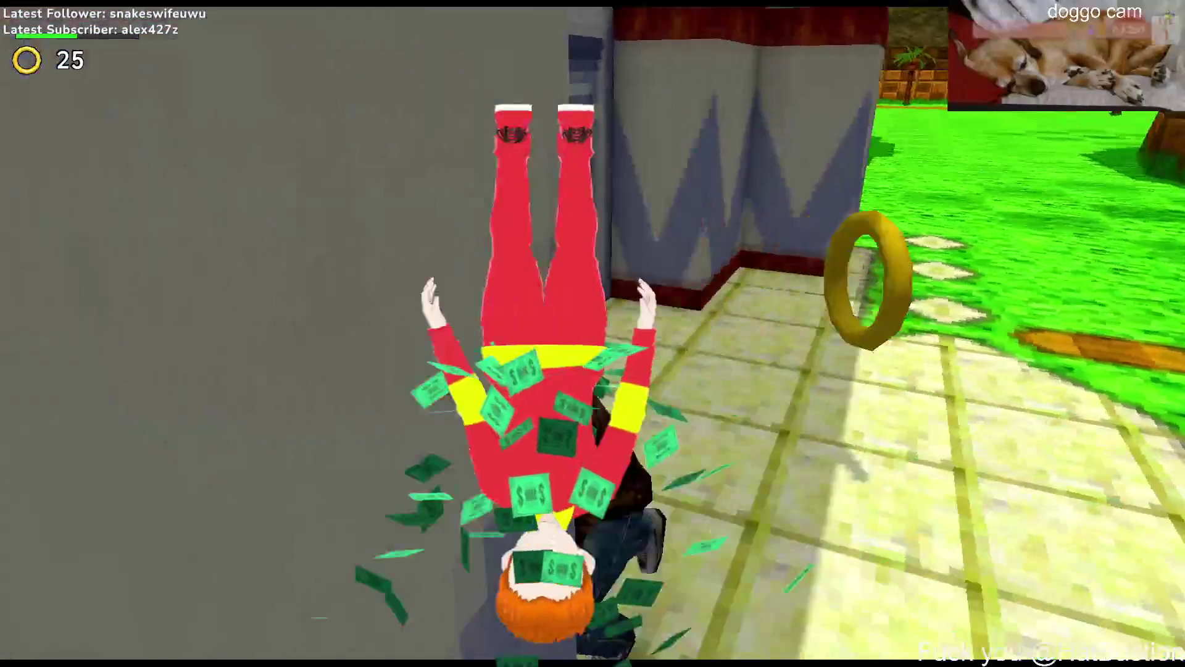
key("s")
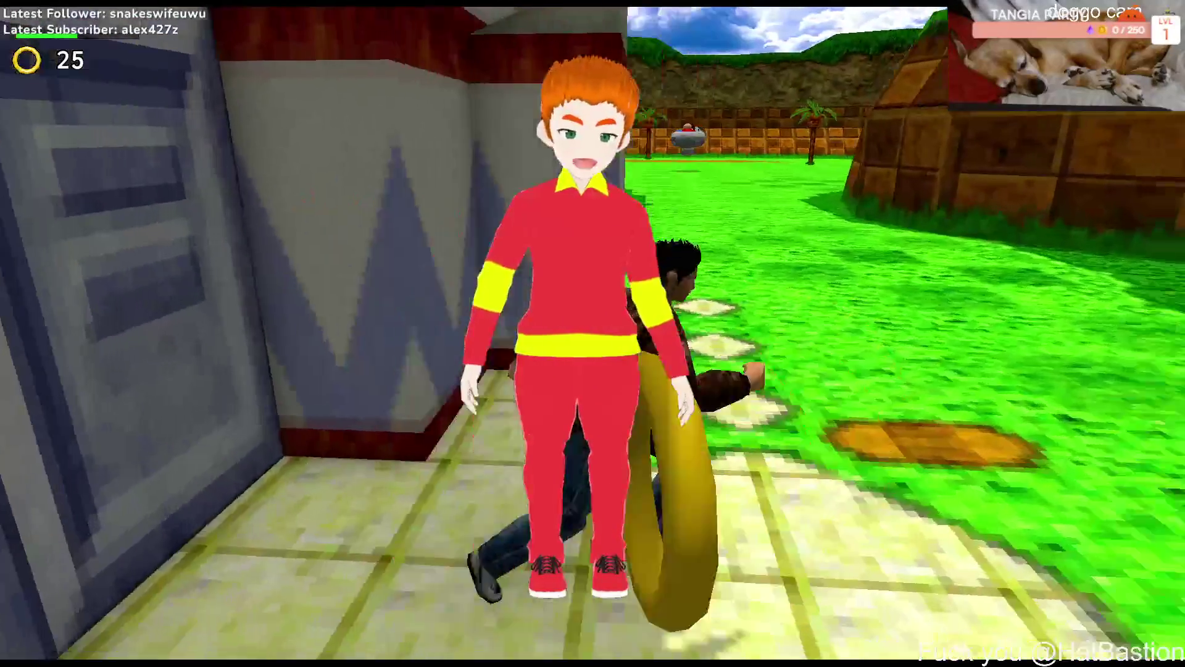
key("s")
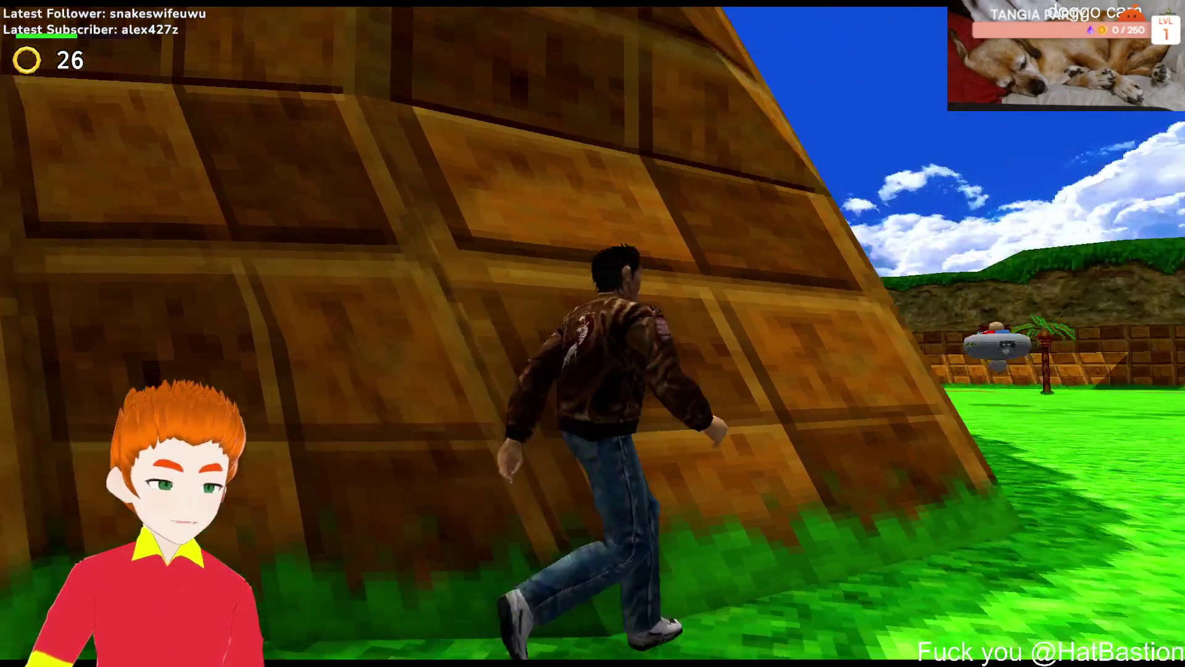
key("w")
key("d")
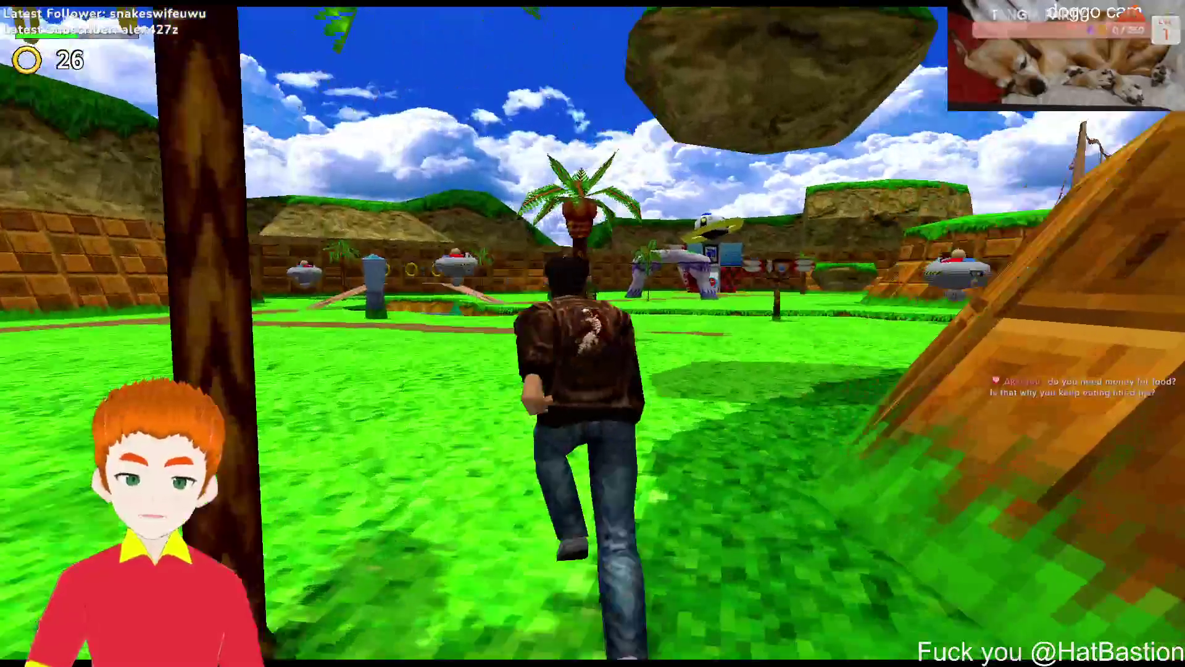
key("a")
key("w")
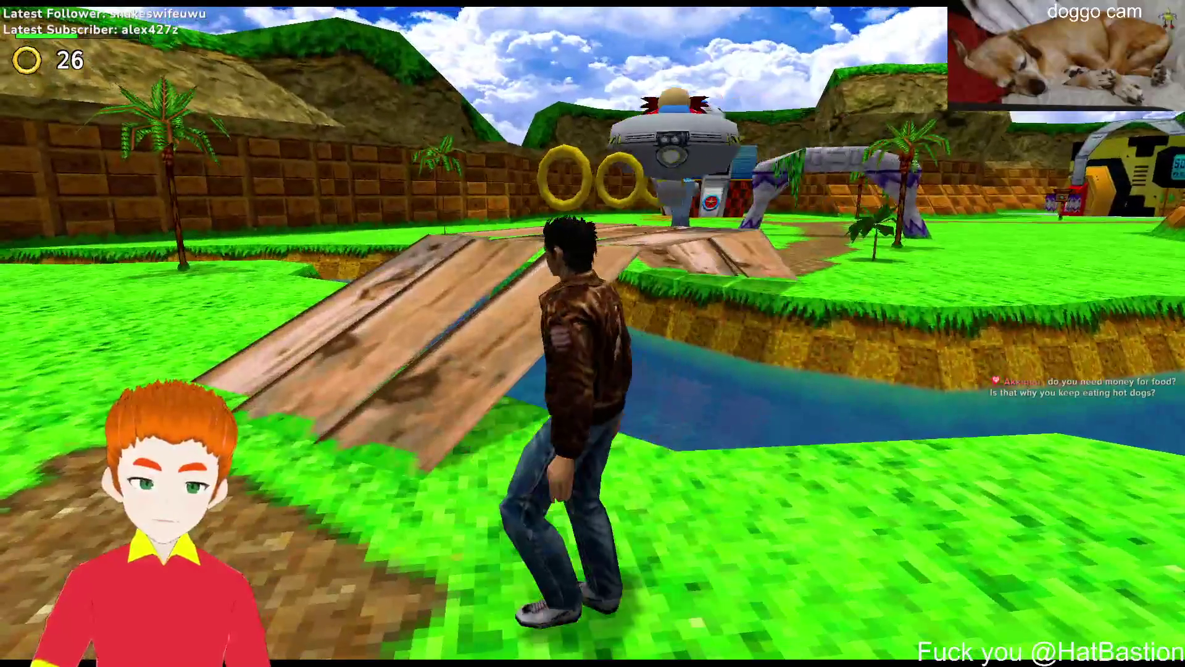
key("w")
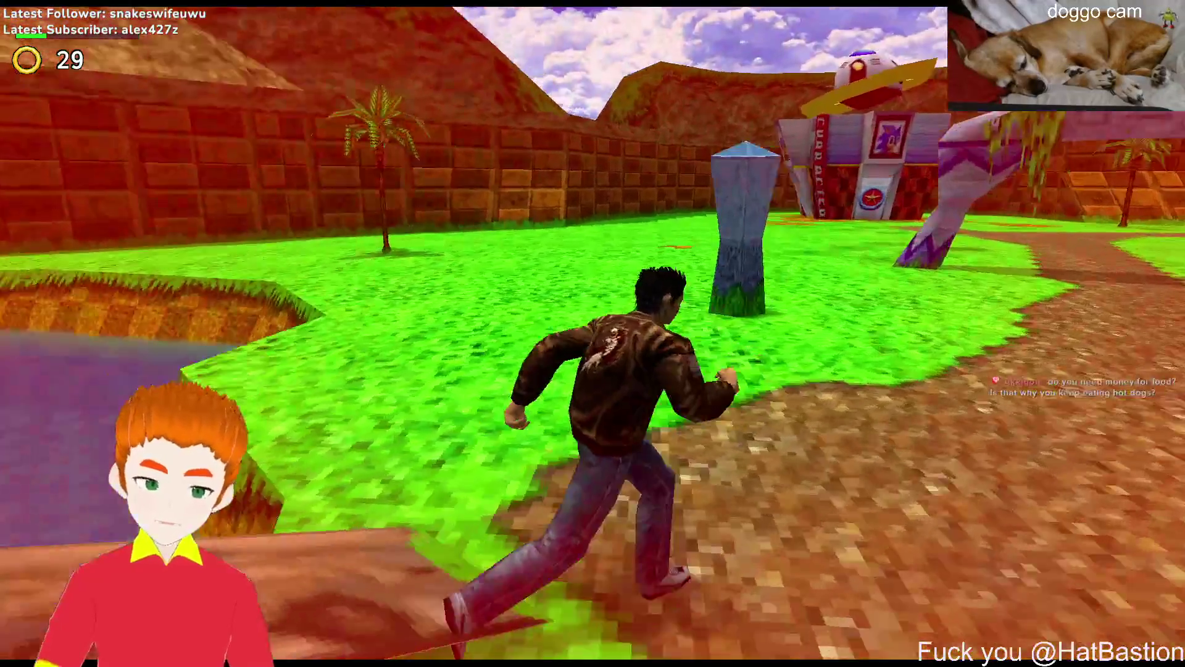
key("d")
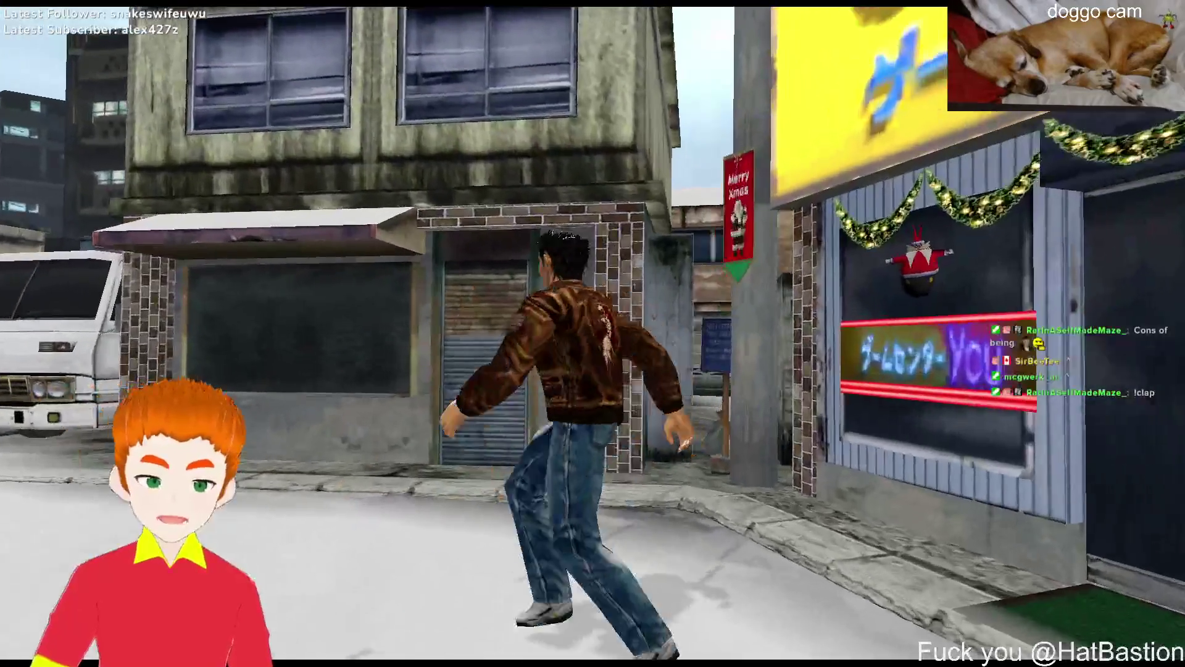
key("Tab")
key("Down")
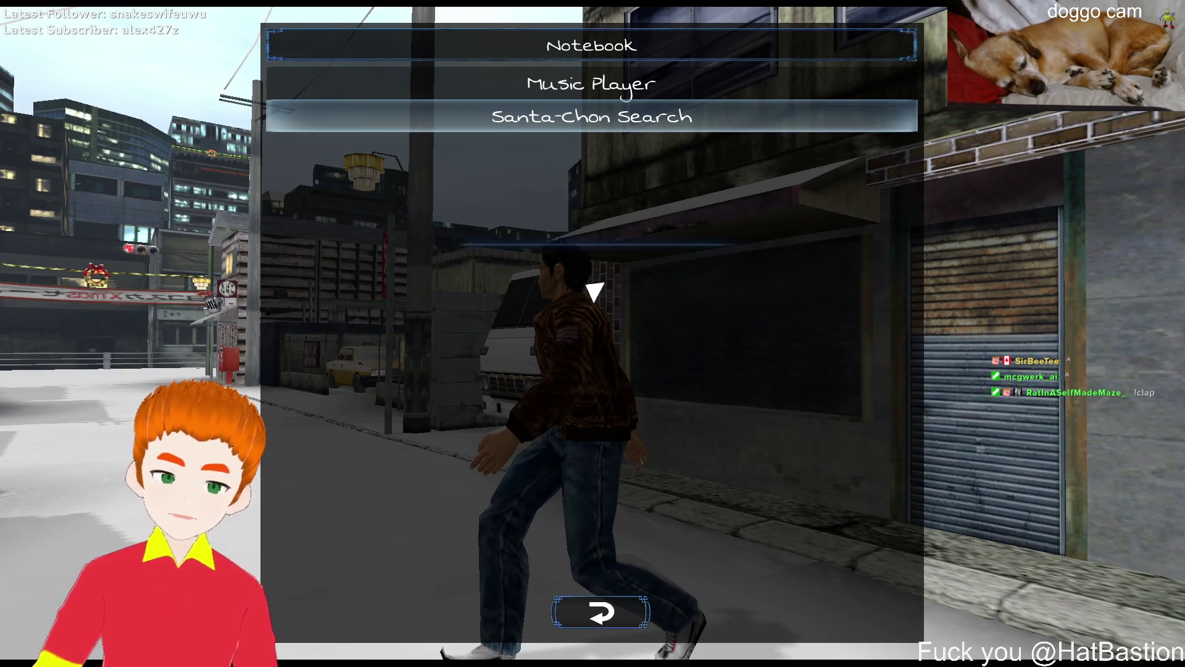
key("Escape")
key("Tab")
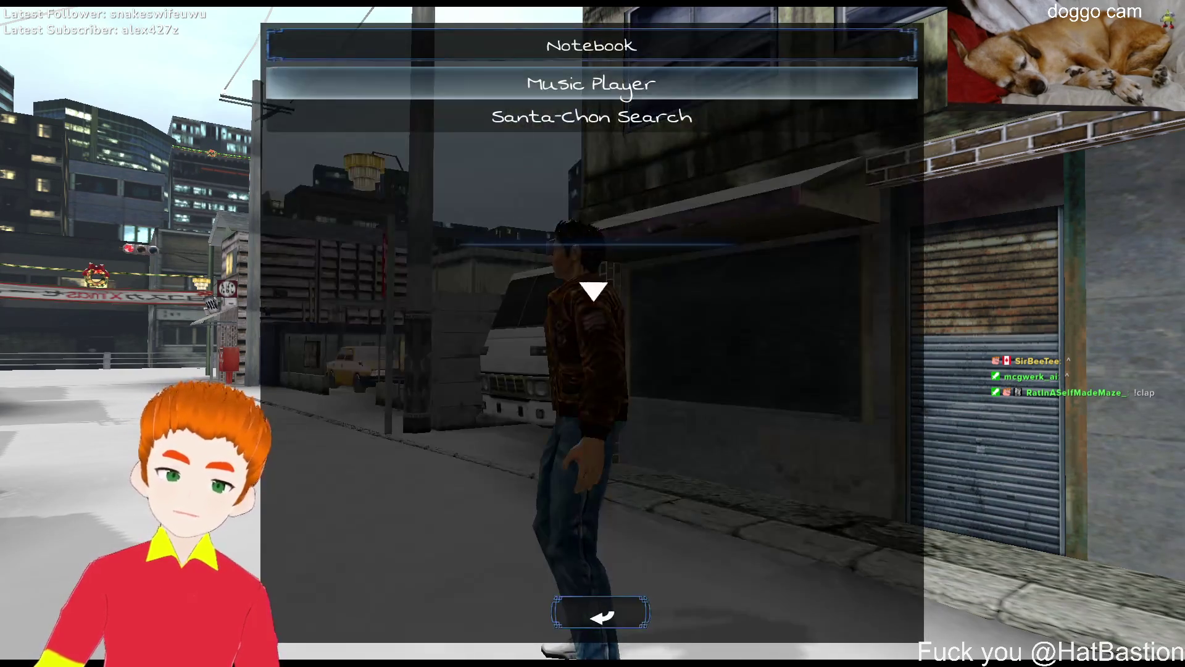
key("Down")
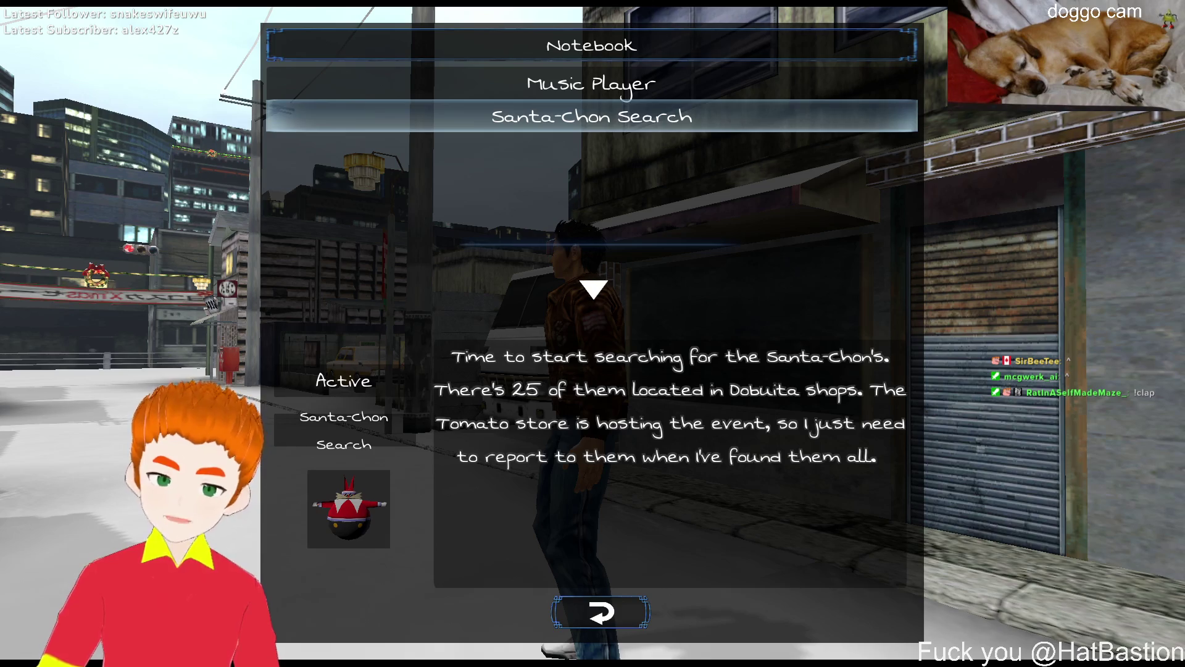
key("Escape")
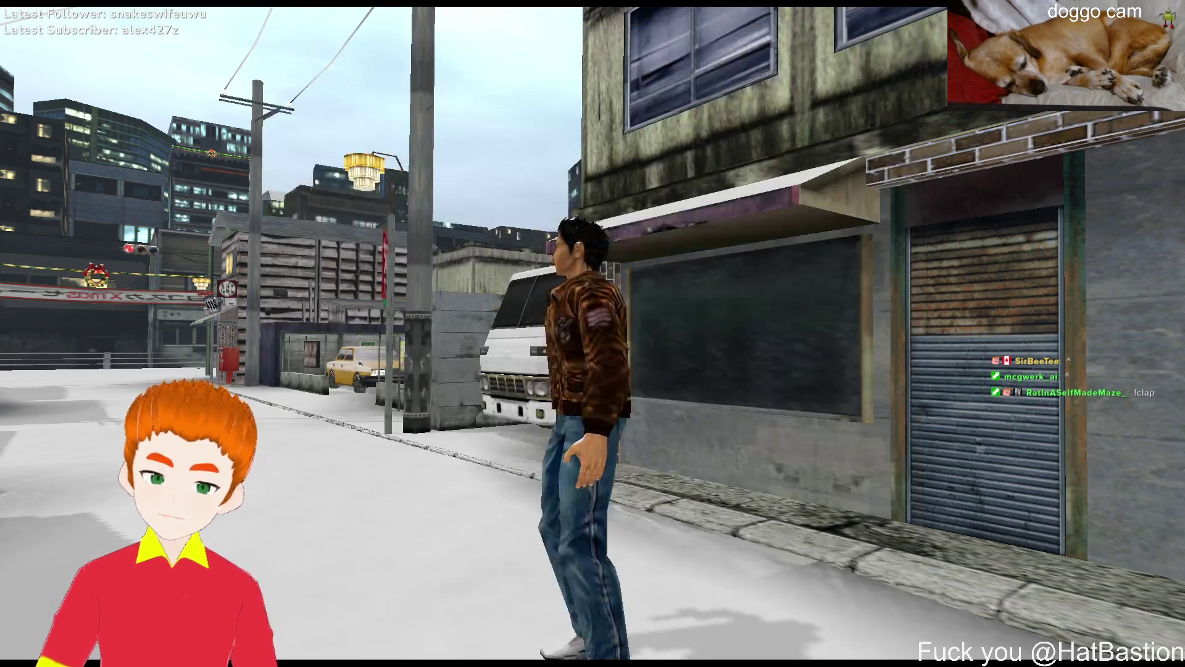
key("w")
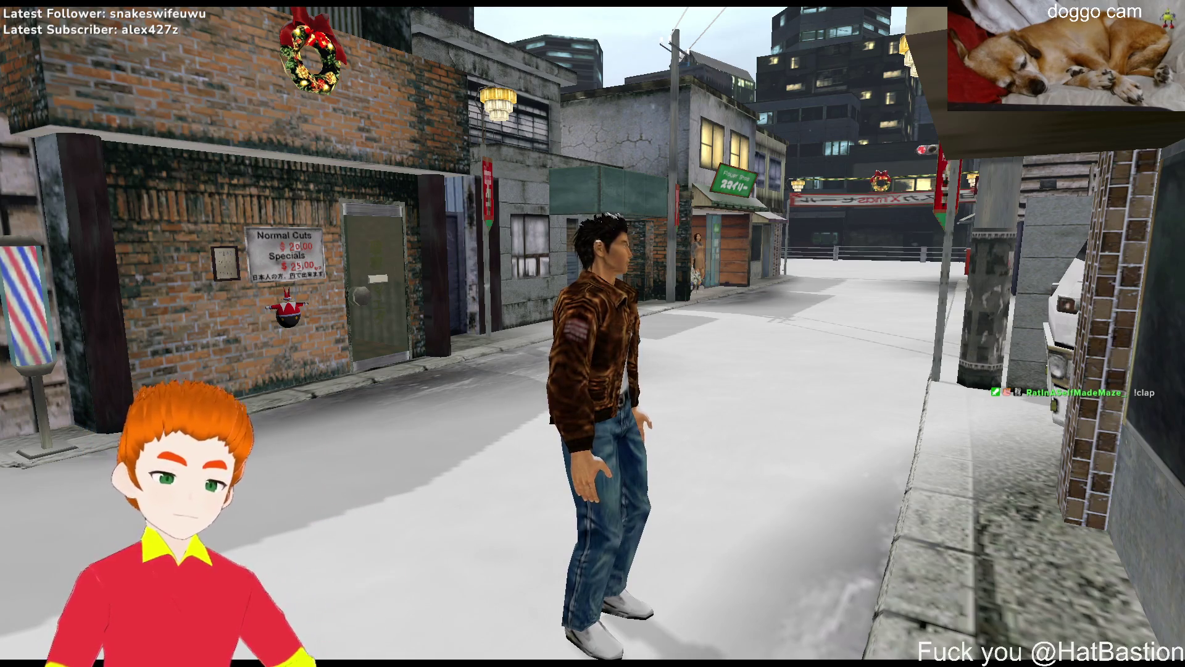
Run along the snowy street and circle back to inspect the barber shop price sign
key("w")
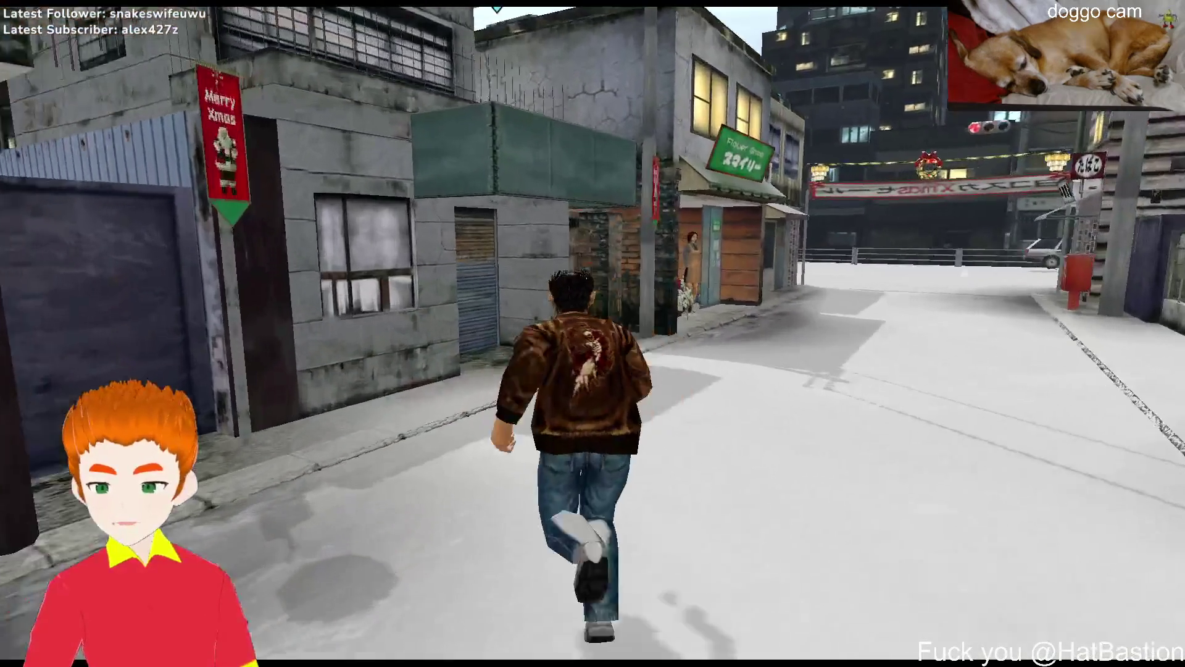
key("d")
key("a")
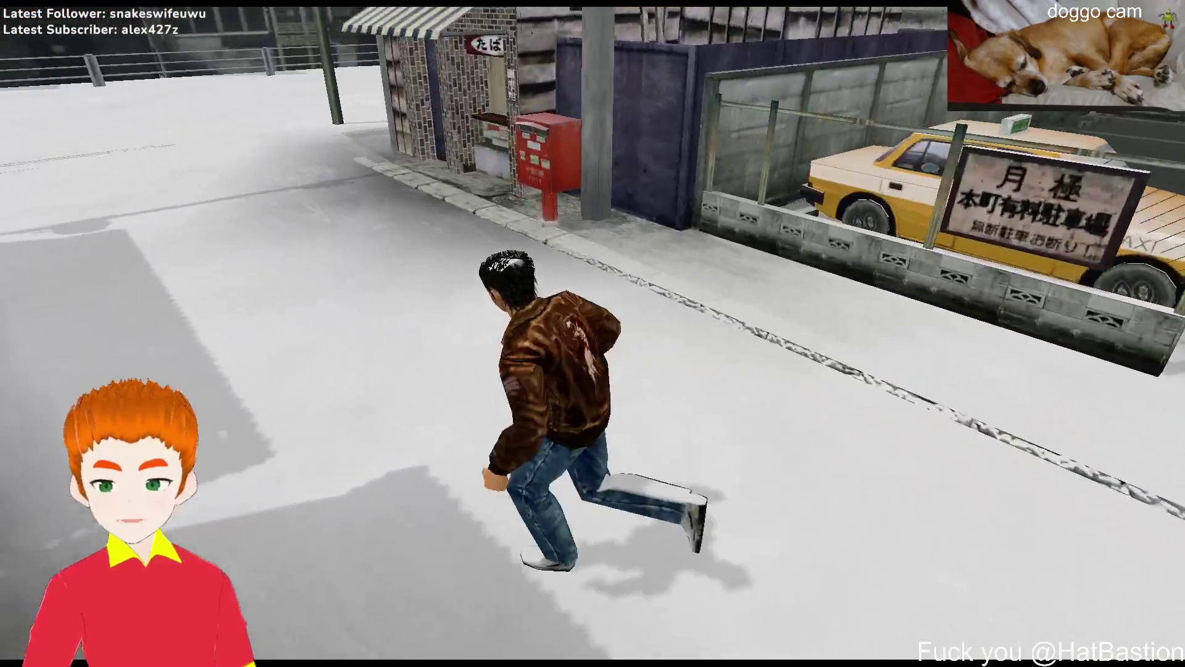
key("s")
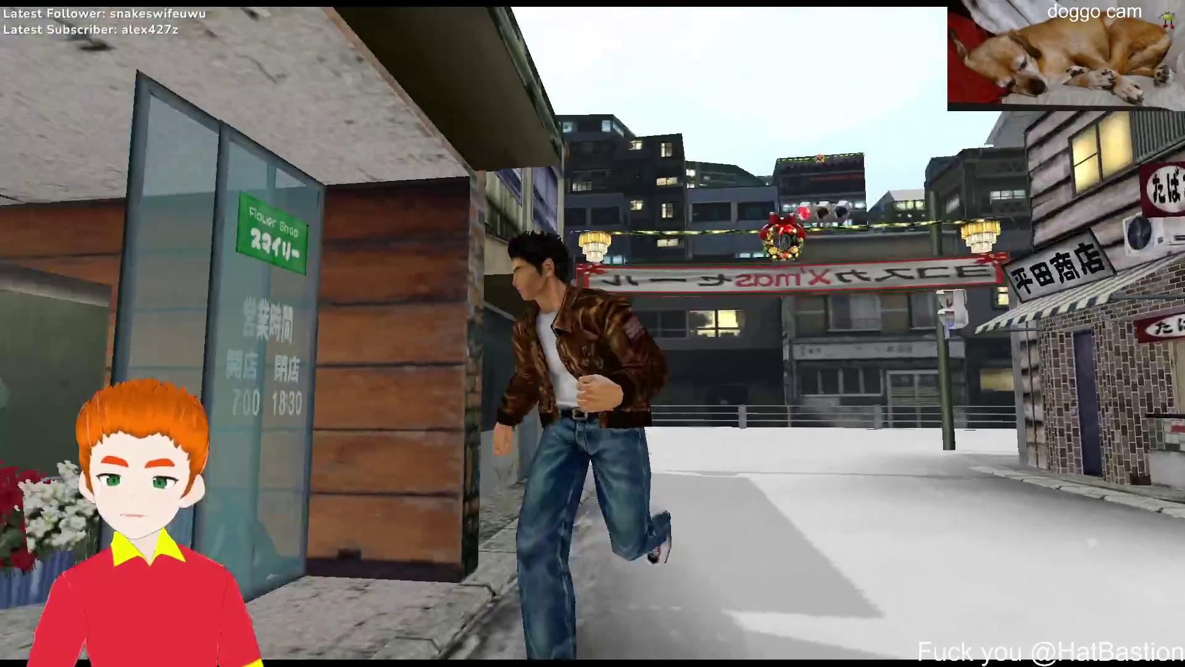
key("w")
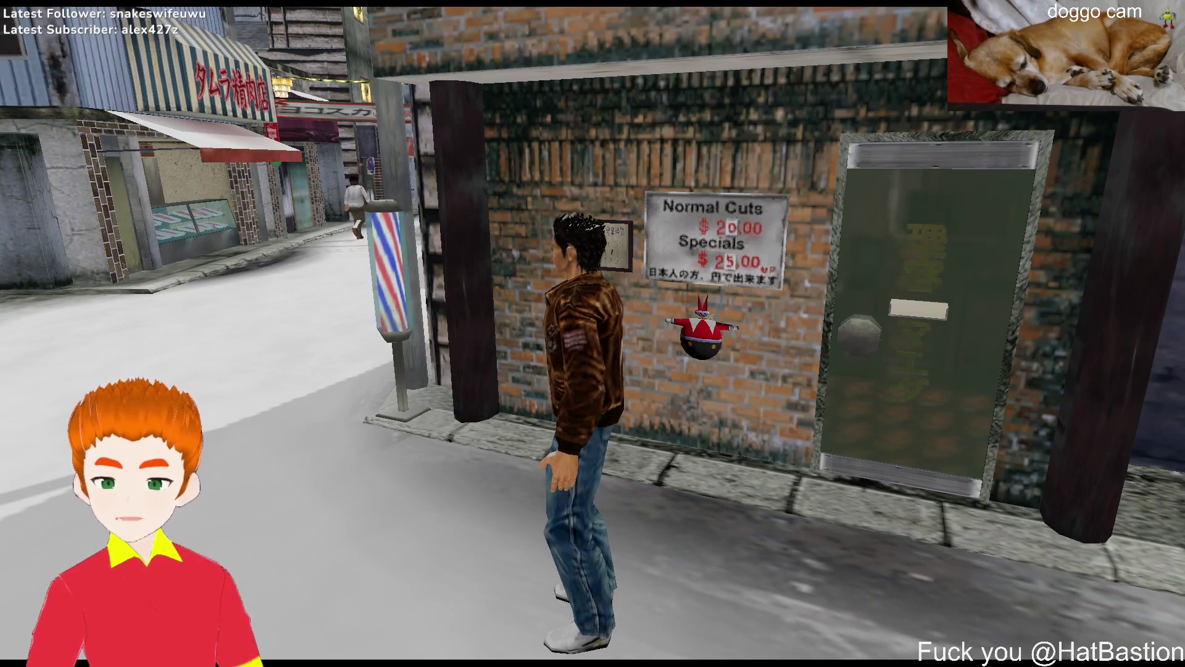
key("a")
key("w")
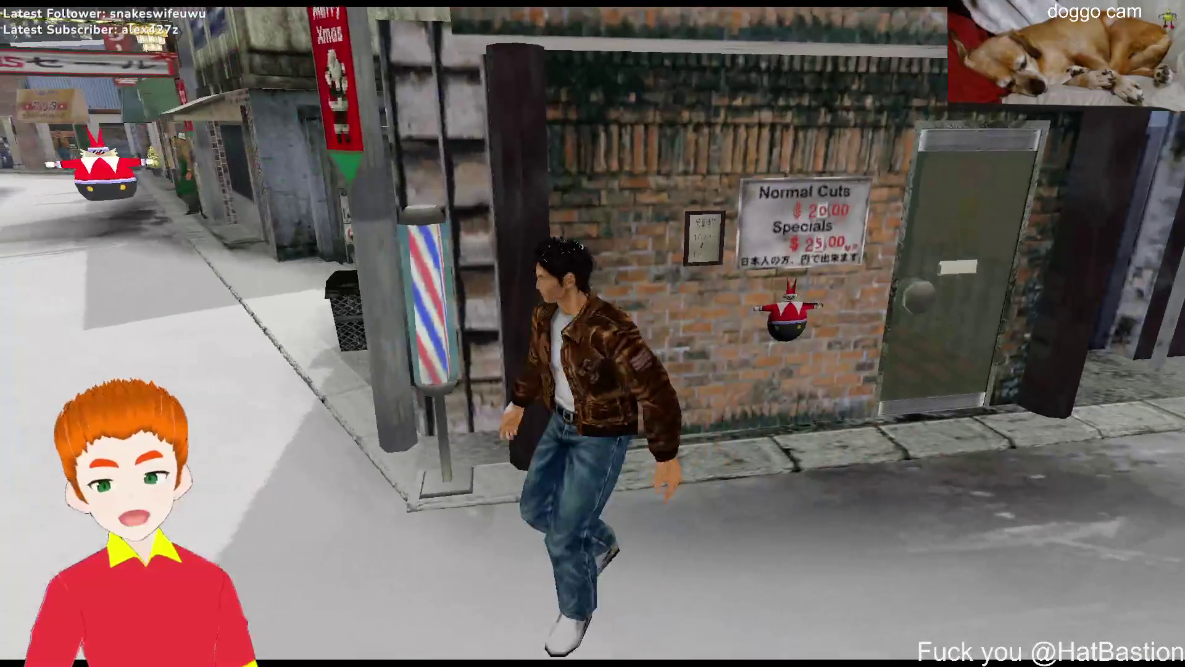
Cross into Tamura's meat shop and talk with the butcher at the counter
key("a")
key("w")
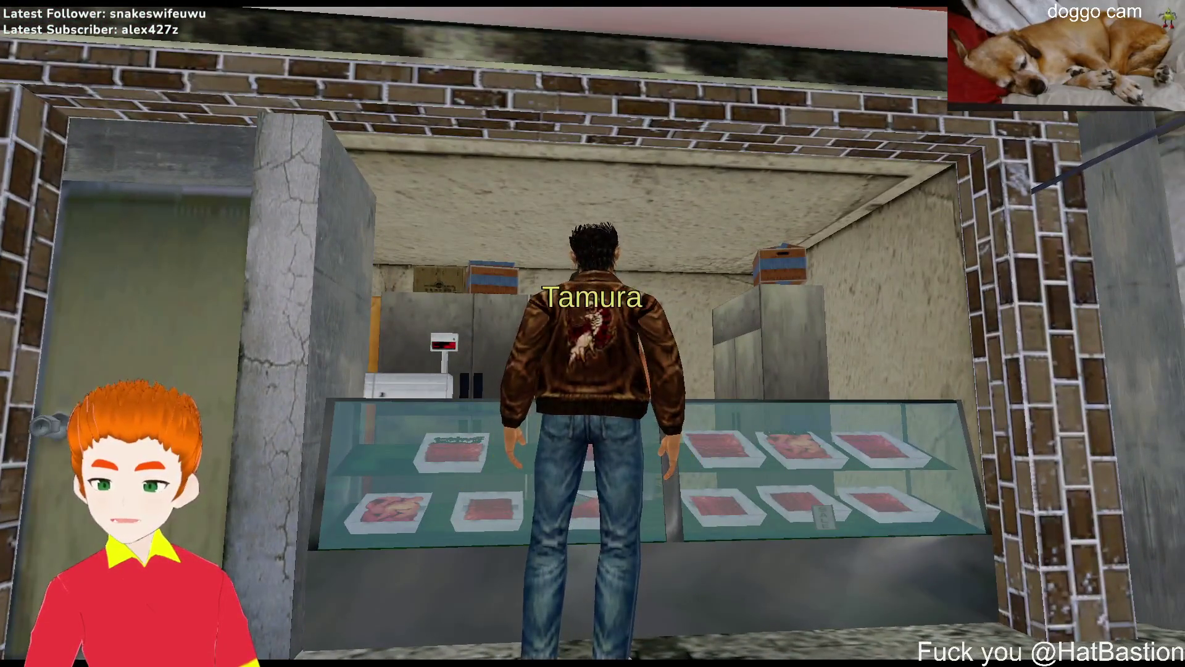
key("Return")
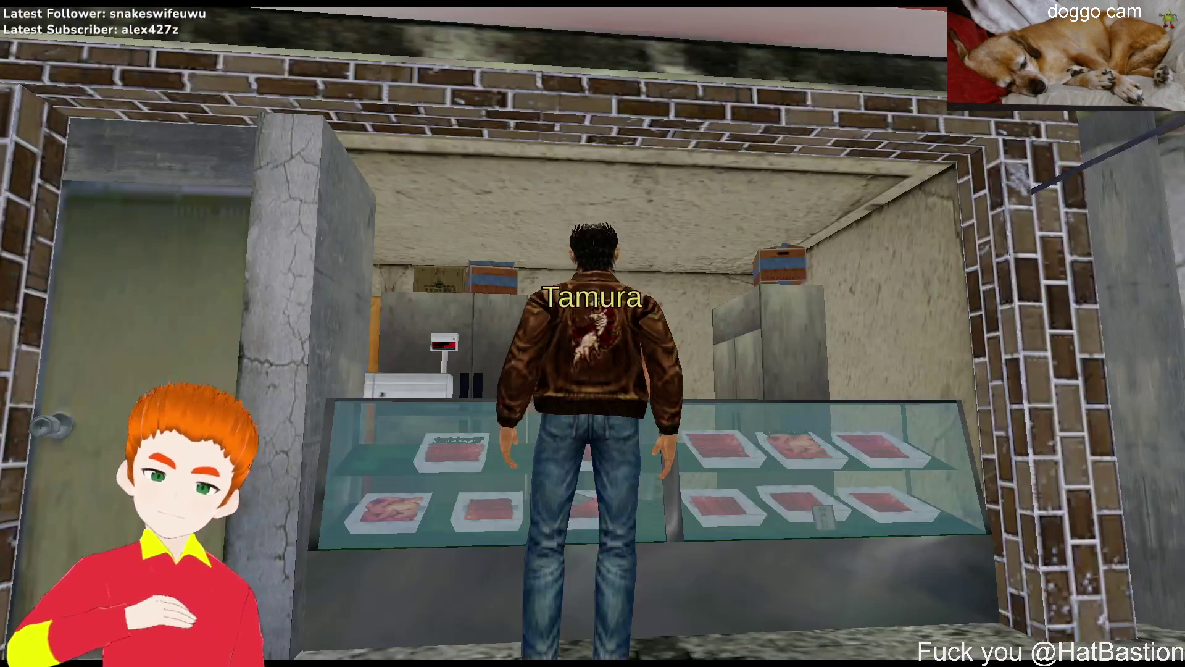
Leave the butcher counter and head up the street to chat with the baker
key("s")
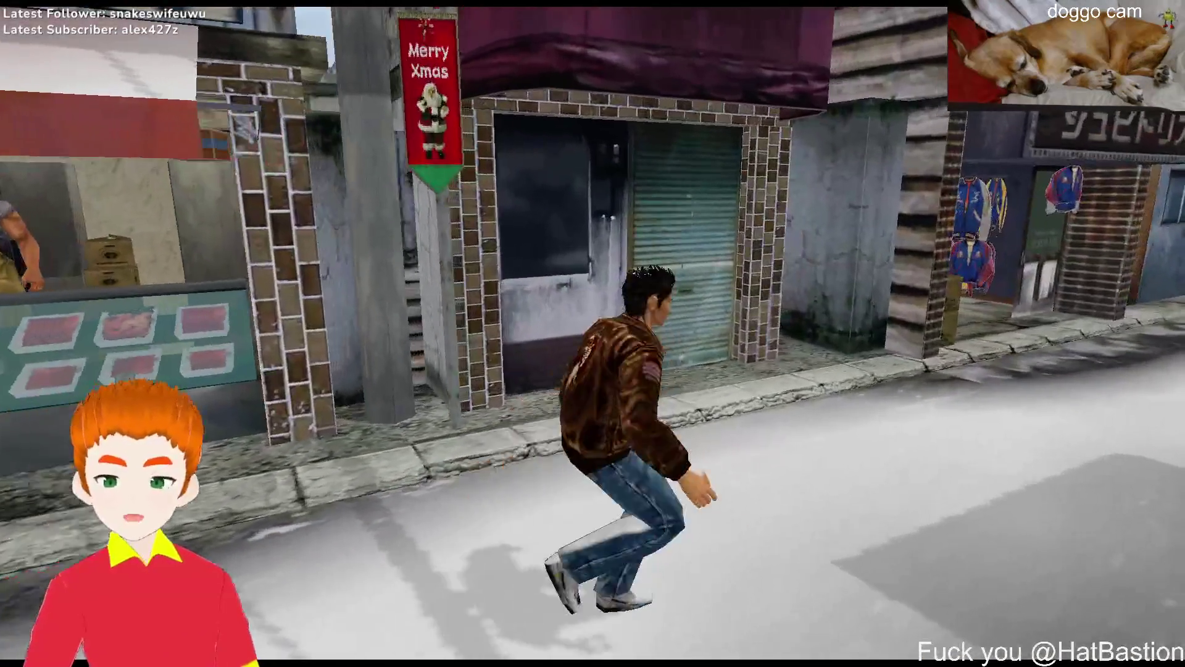
key("w")
key("a")
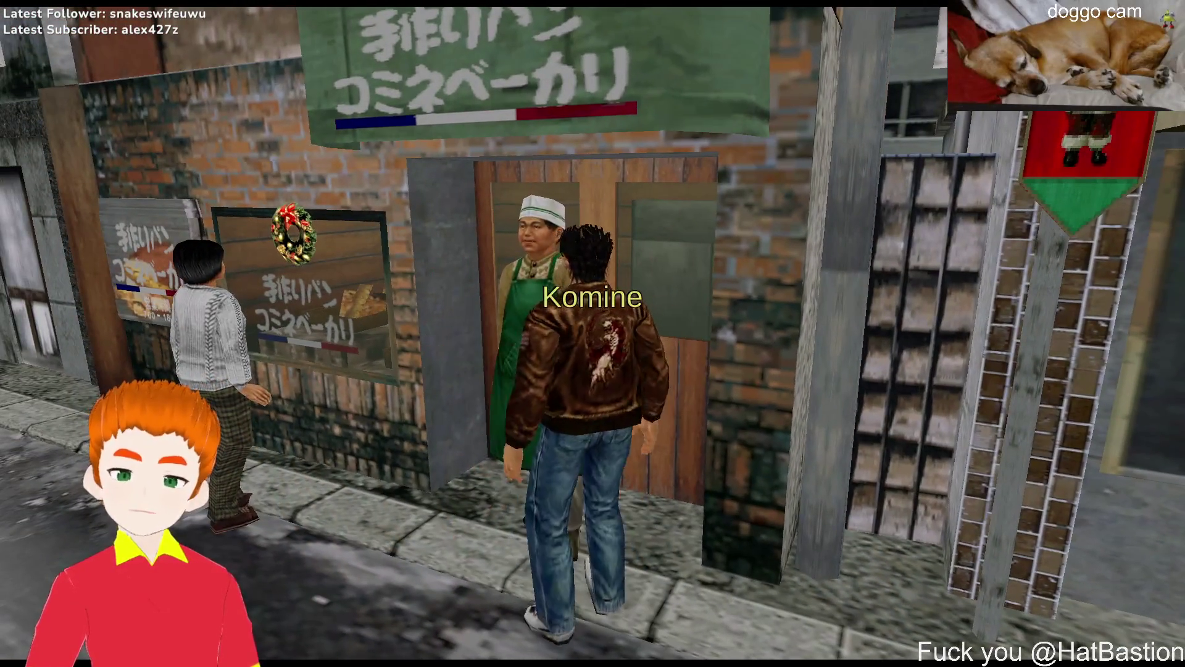
key("e")
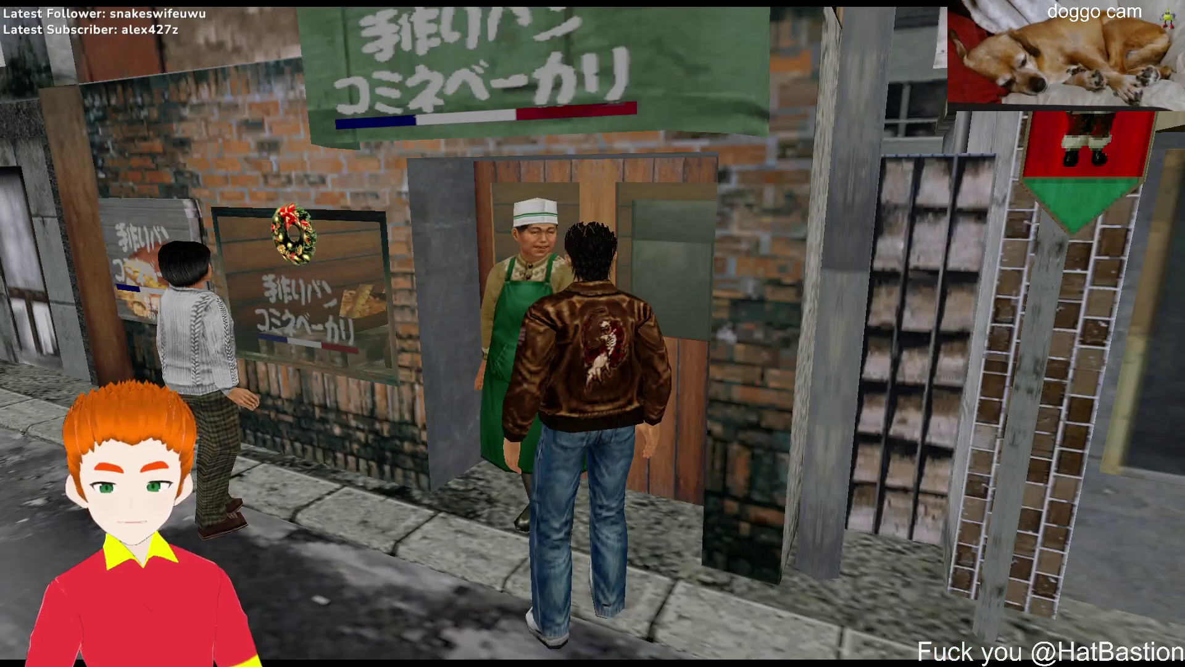
Talk with the woman in white, then browse the jackets in the jumper shop
key("s")
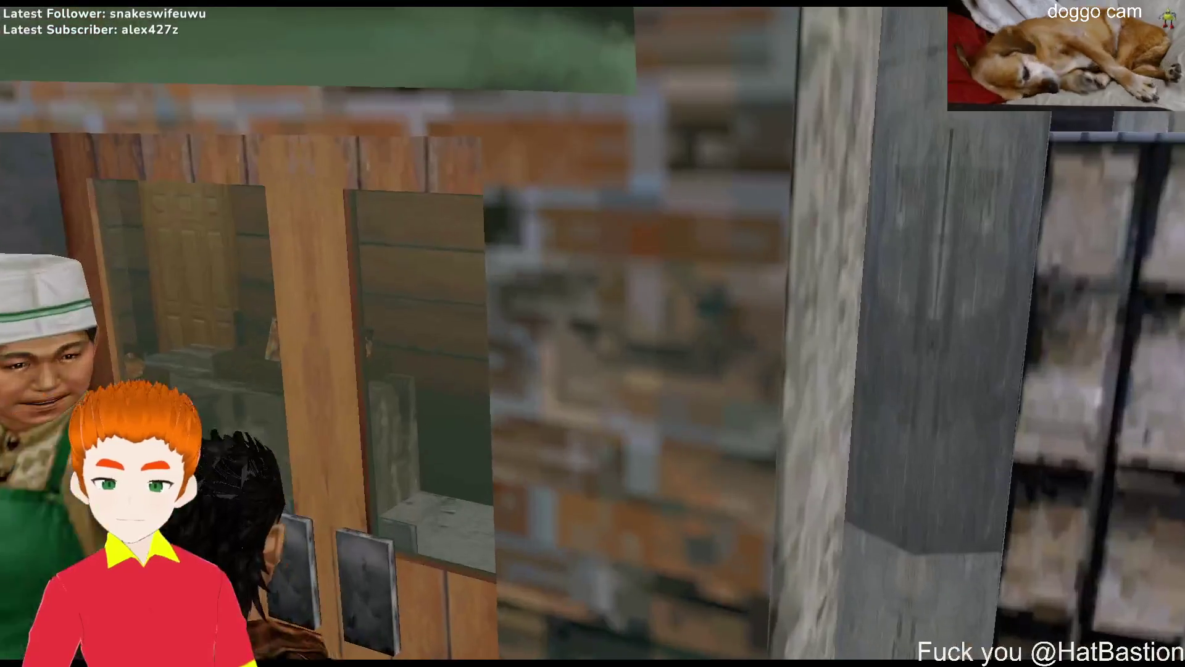
key("Return")
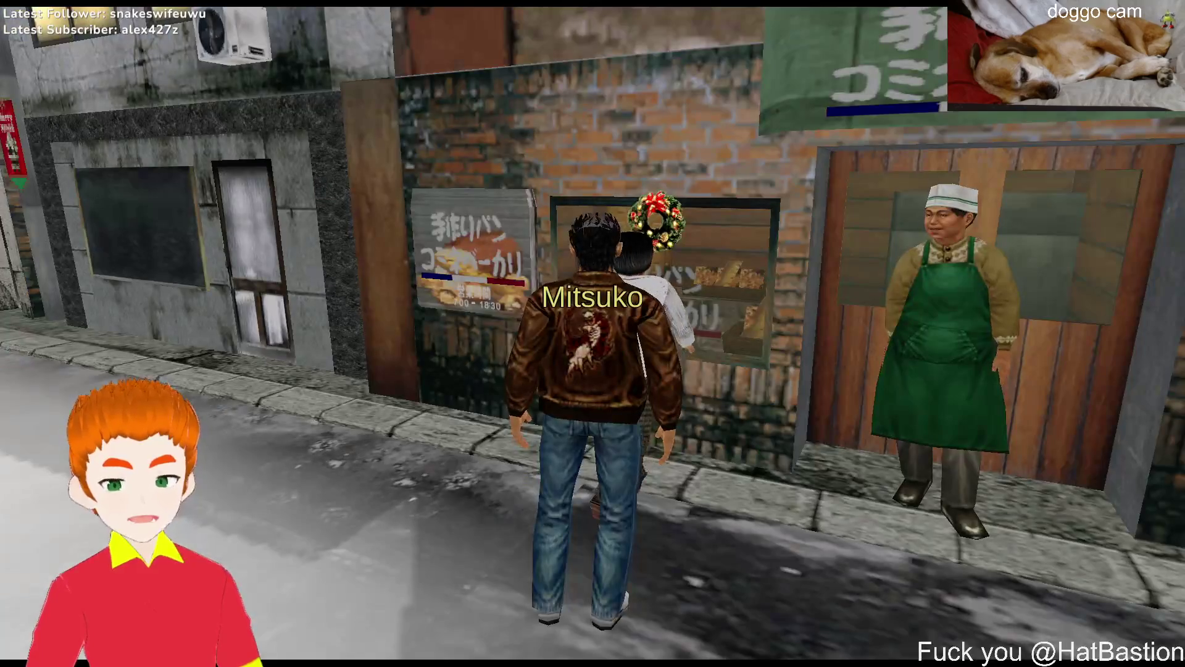
key("Return")
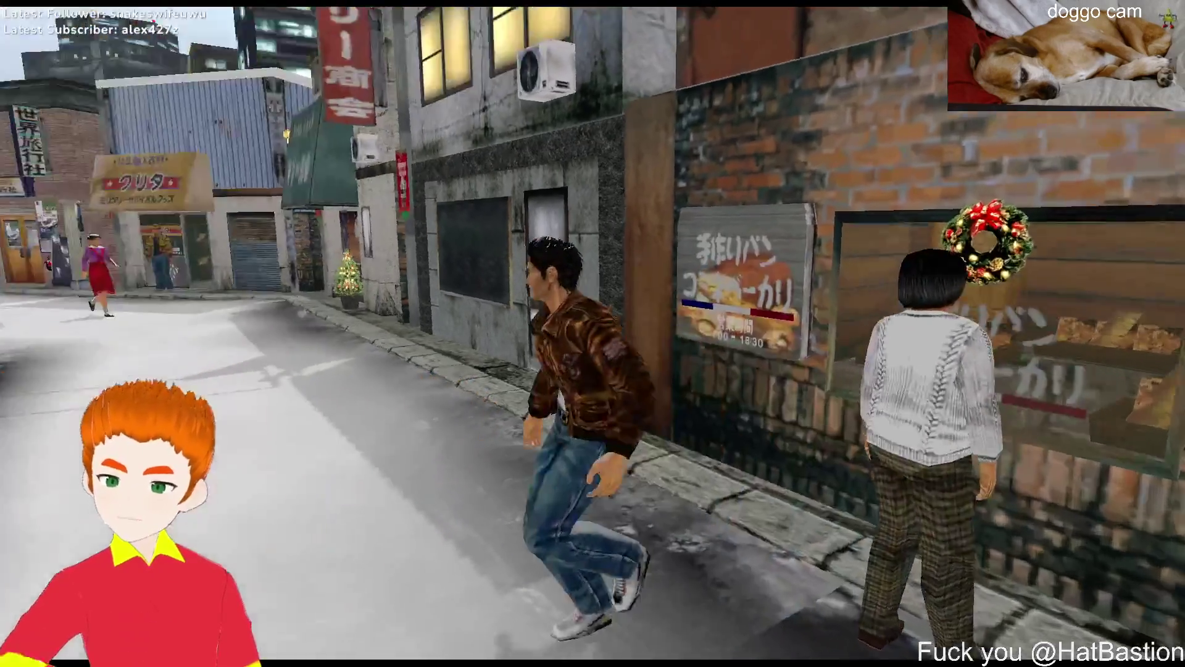
key("Up")
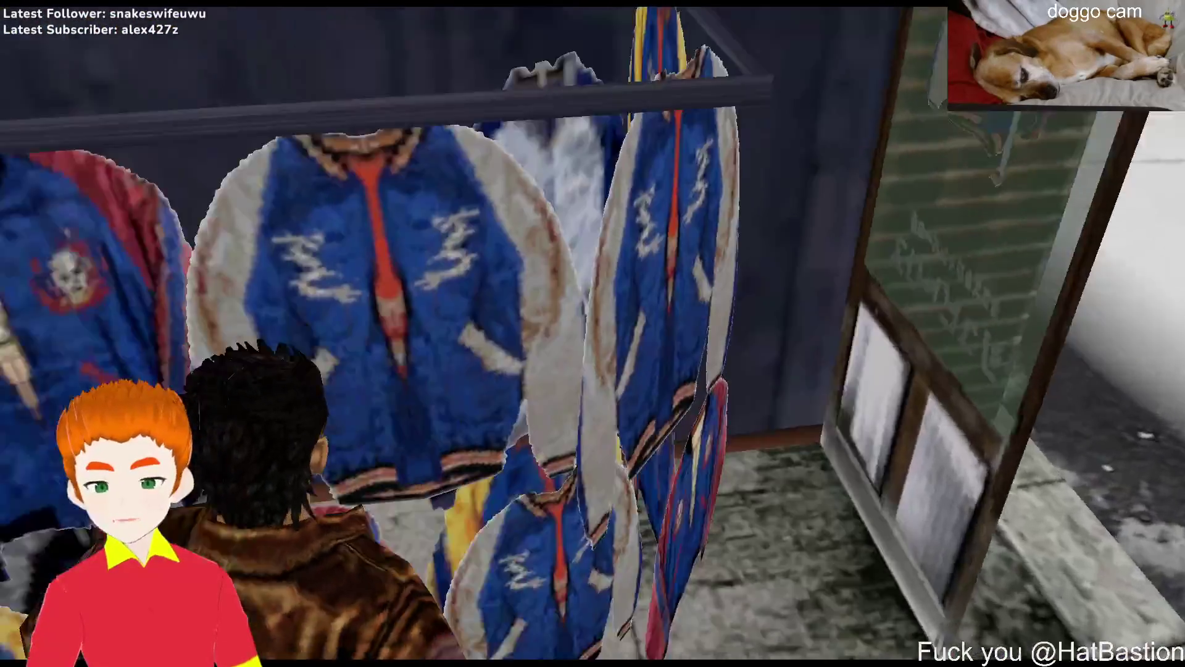